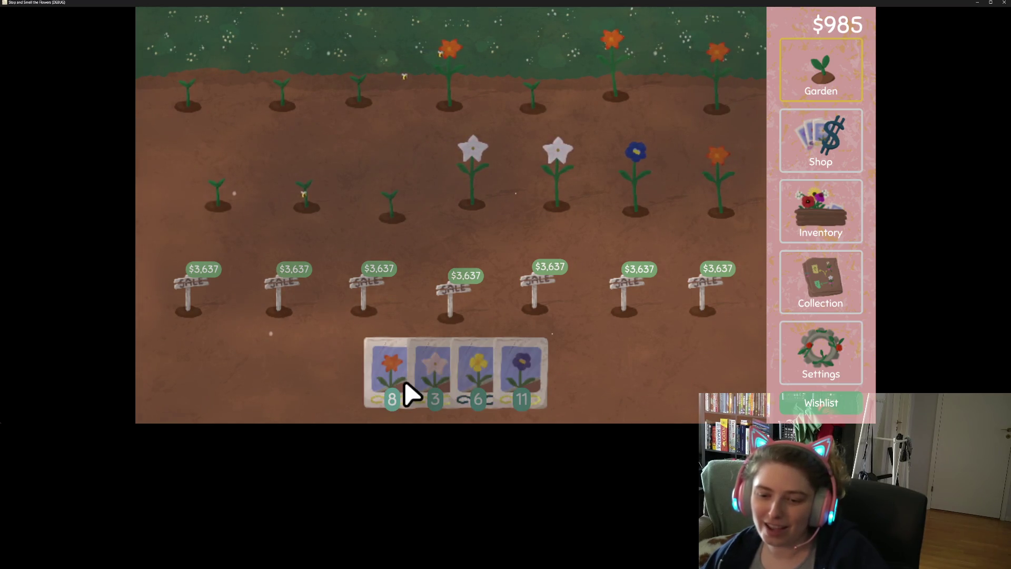
# With the white seed packet, harvest and replant the white, blue and orange middle-row flowers
pyautogui.click(448, 392)
pyautogui.click(484, 181)
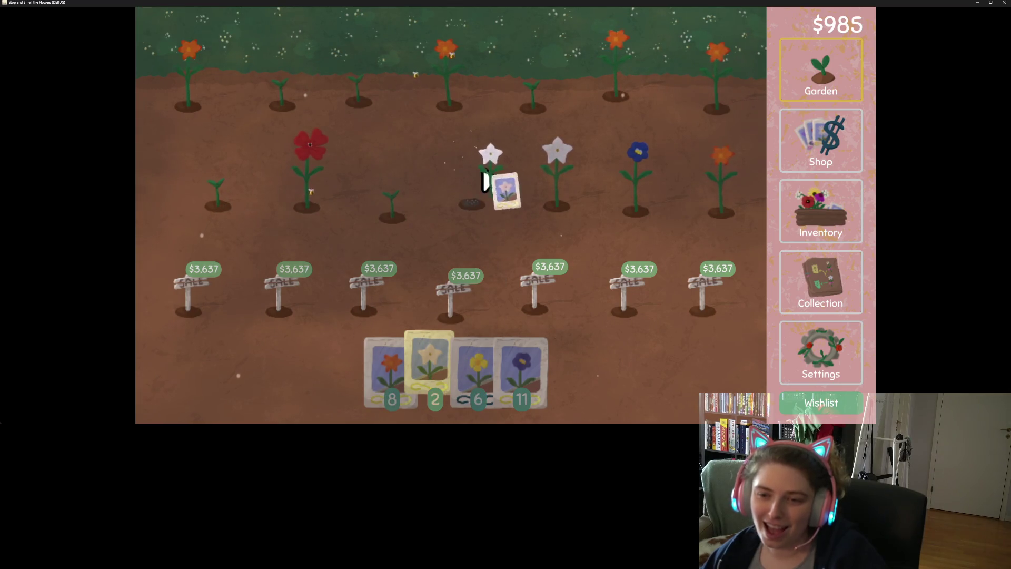
pyautogui.click(574, 183)
pyautogui.click(650, 190)
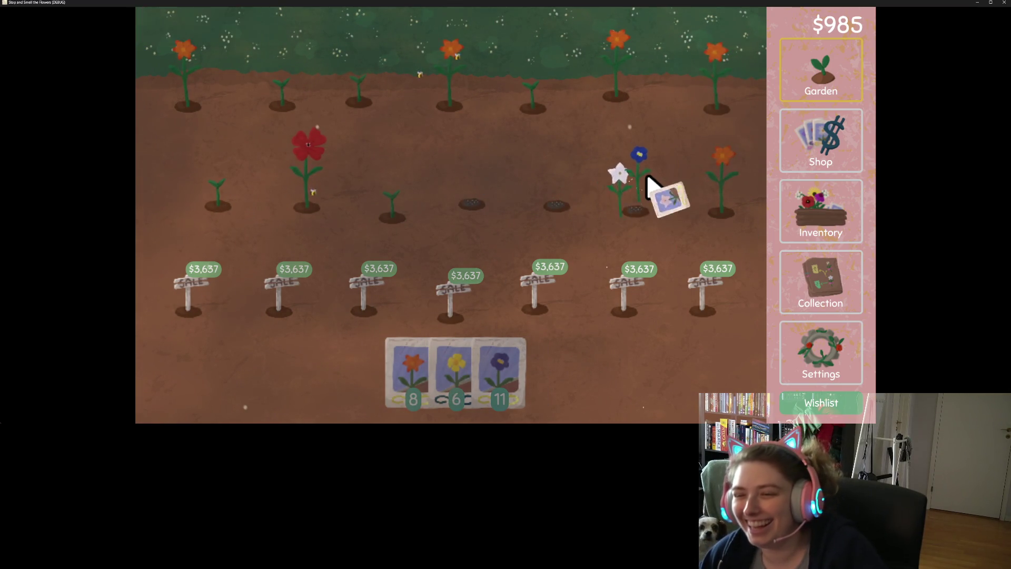
pyautogui.click(733, 179)
pyautogui.click(683, 179)
# Plant purple seeds while harvesting the magenta, red and neighbouring flowers, then dismiss the new-flower card
pyautogui.click(515, 393)
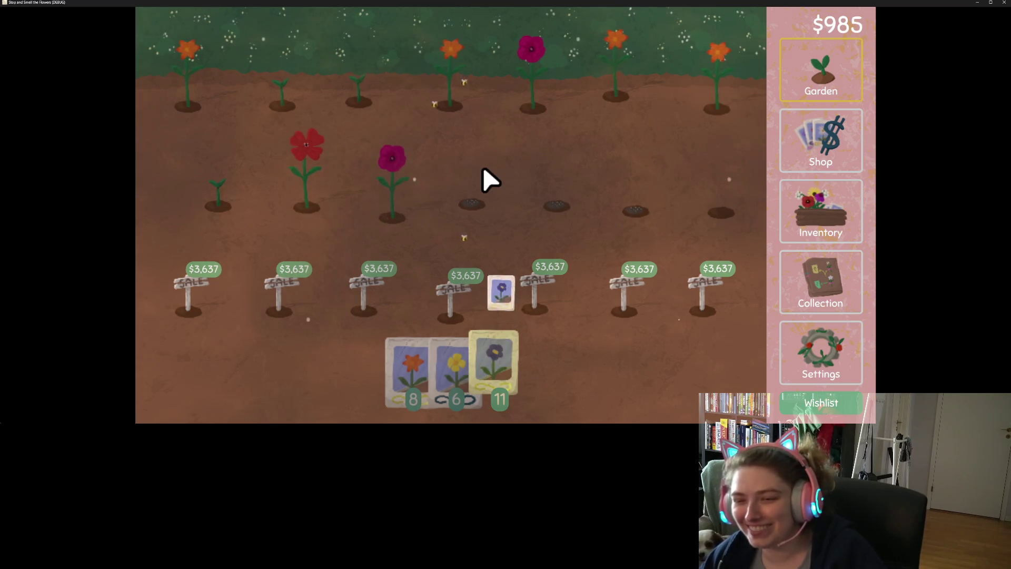
pyautogui.click(408, 194)
pyautogui.click(308, 181)
pyautogui.click(232, 182)
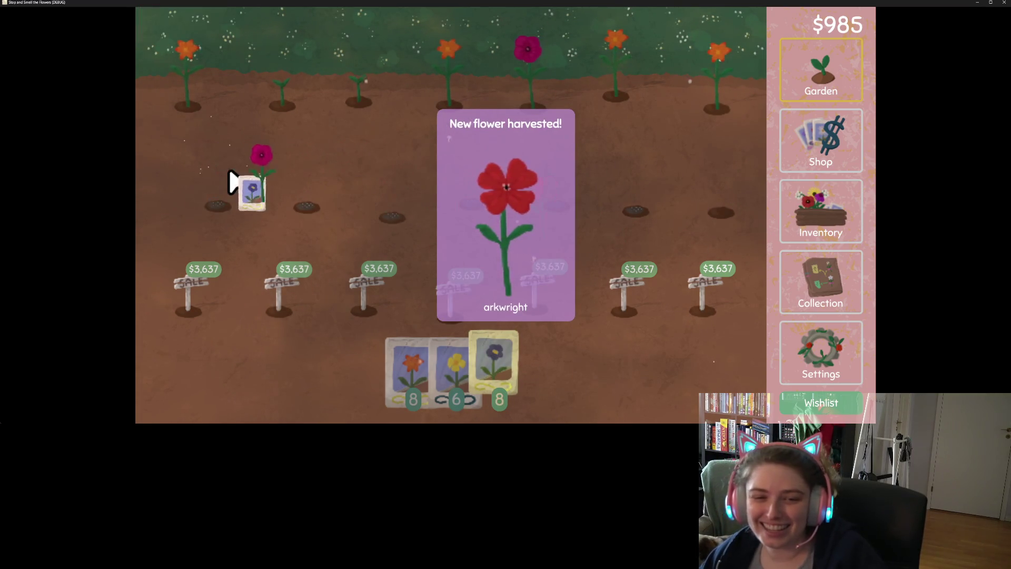
pyautogui.click(203, 84)
# Harvest and replant all top-row flowers, plant the last purple seed, and go to the shop
pyautogui.click(551, 86)
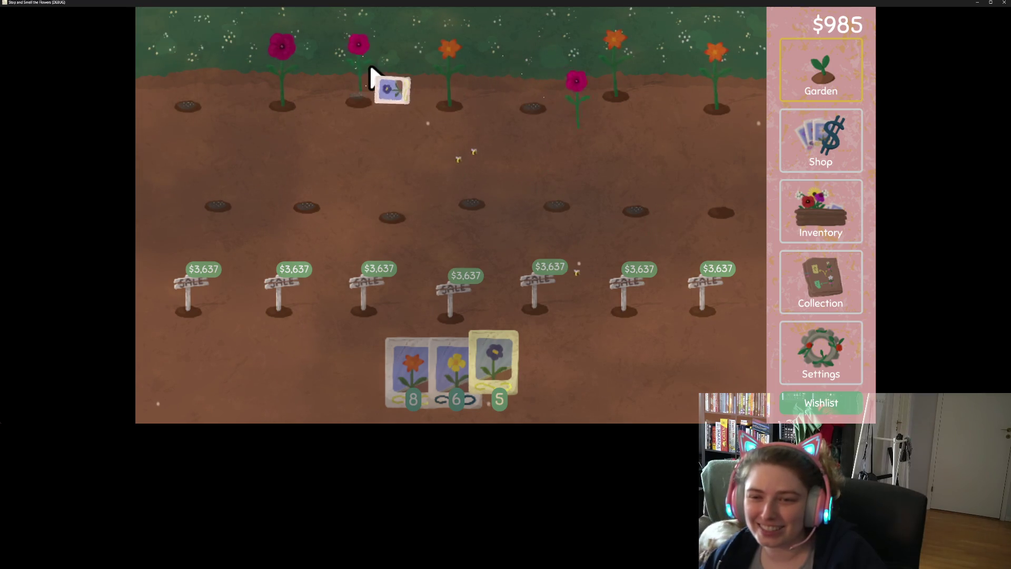
pyautogui.click(358, 73)
pyautogui.click(292, 79)
pyautogui.click(448, 73)
pyautogui.click(576, 89)
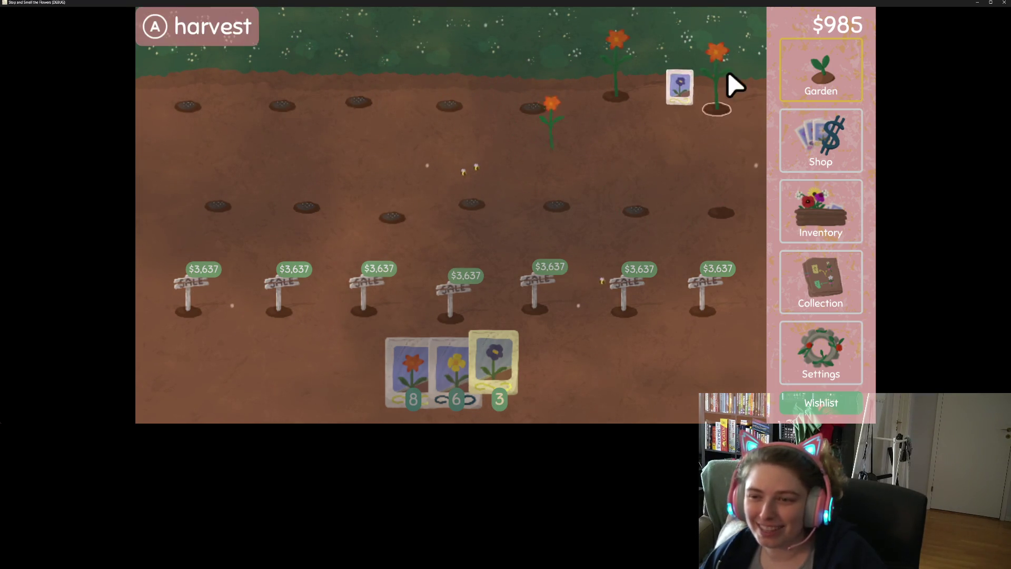
pyautogui.click(733, 86)
pyautogui.click(629, 72)
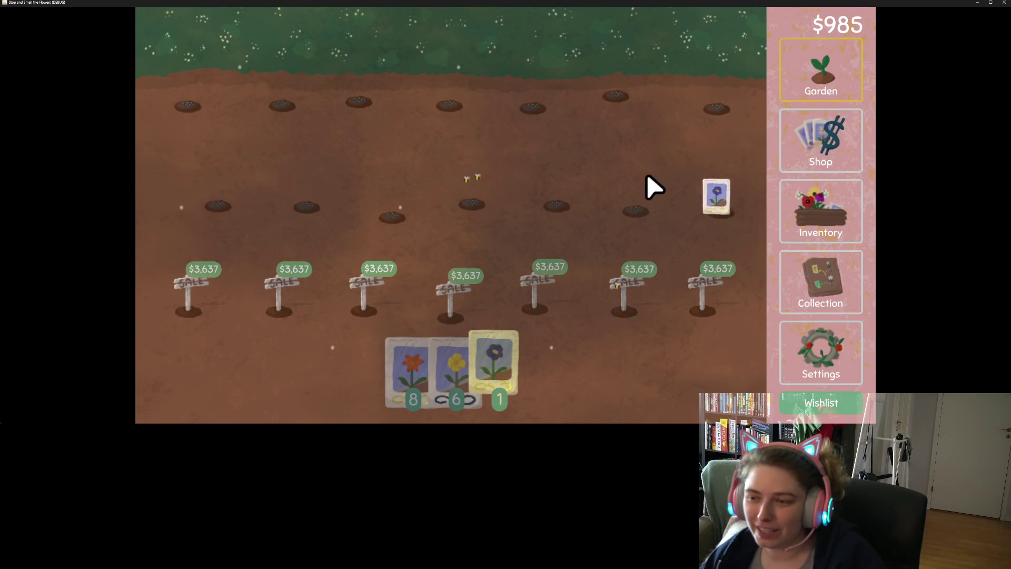
pyautogui.click(740, 190)
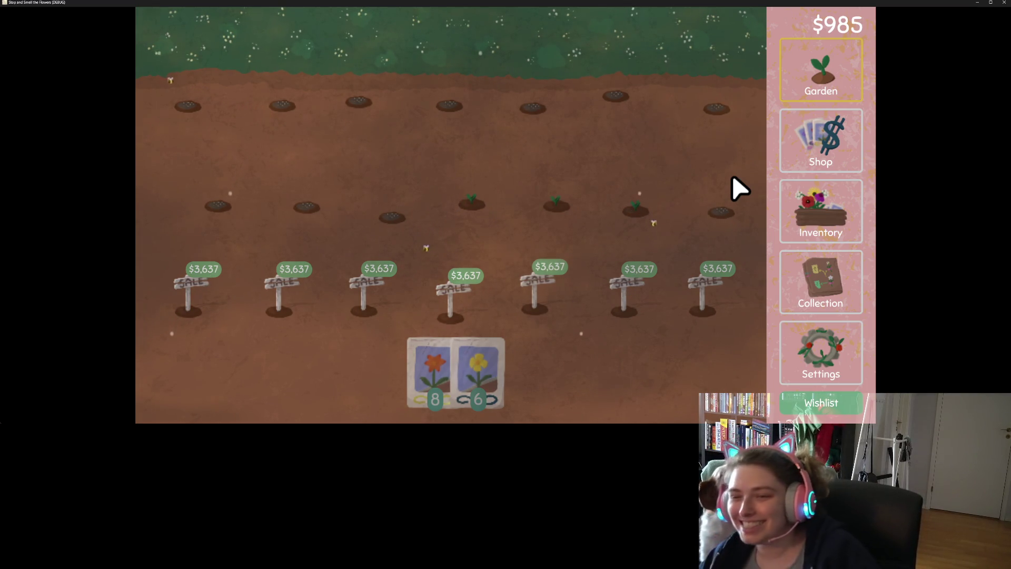
pyautogui.click(838, 158)
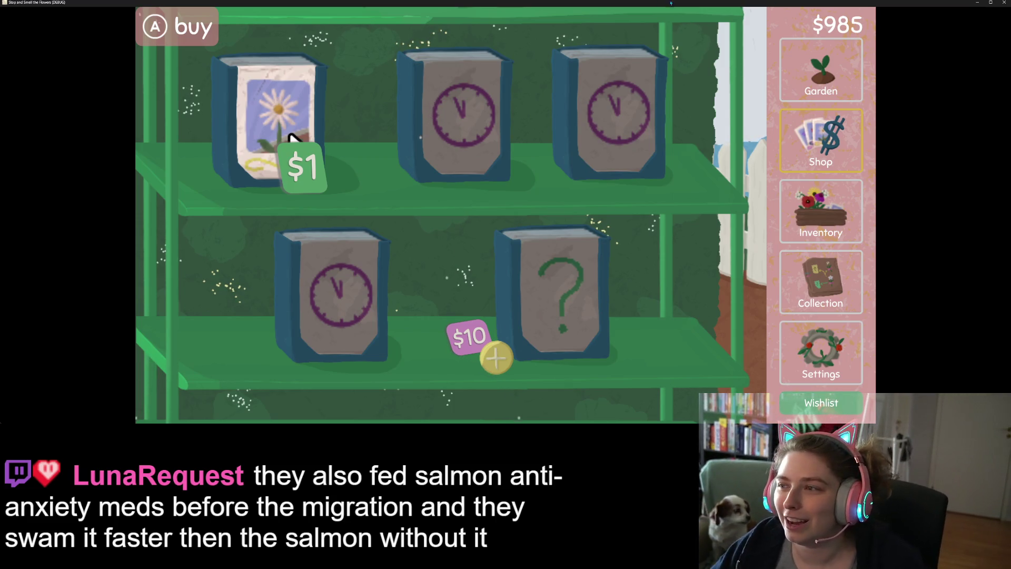
# Close the game window from the shop screen to bring up the quit prompt
pyautogui.click(1002, 3)
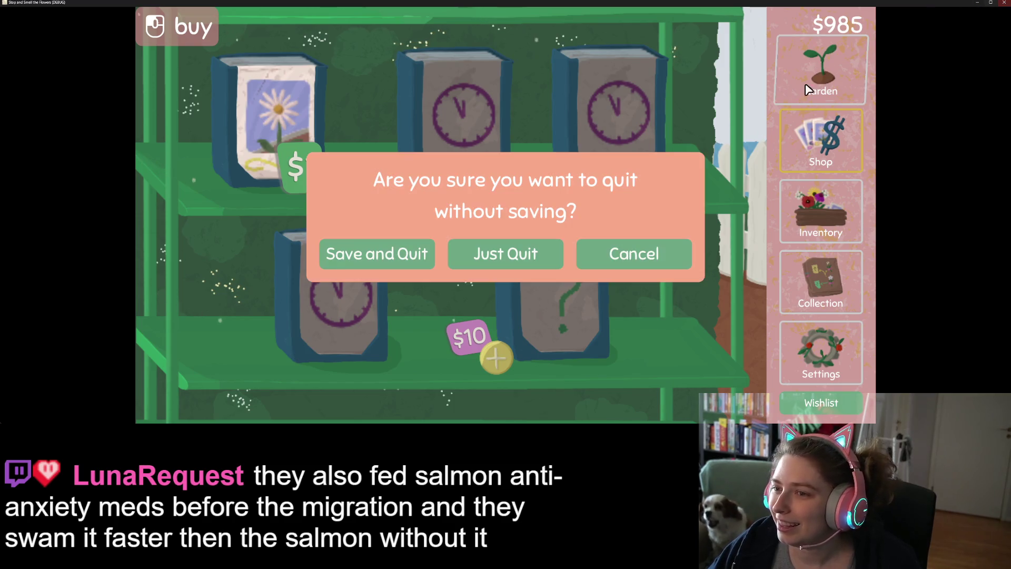
# Quit the game without saving and jump to the silent_mouse_teleport signal definition
pyautogui.click(527, 254)
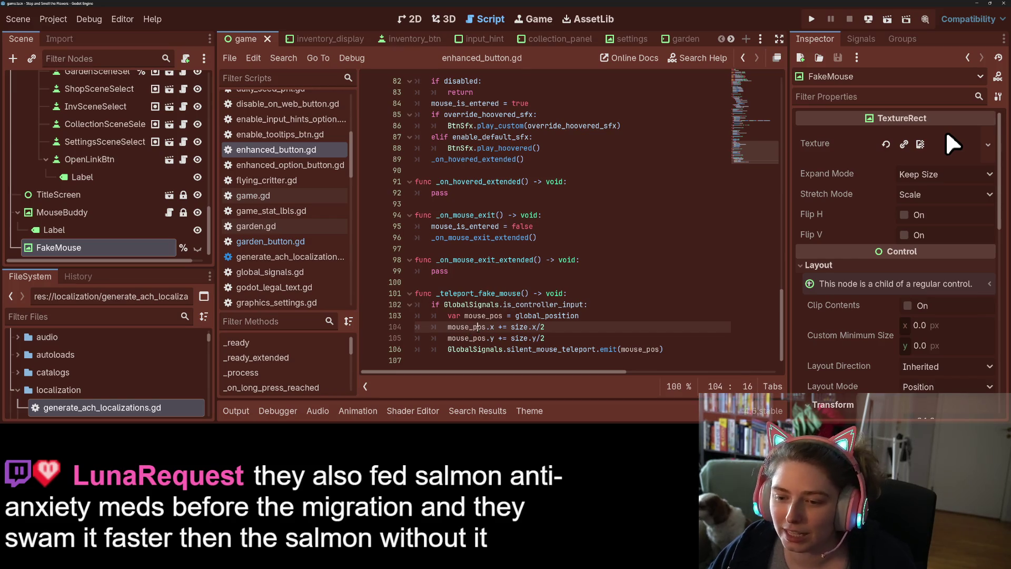
pyautogui.click(496, 285)
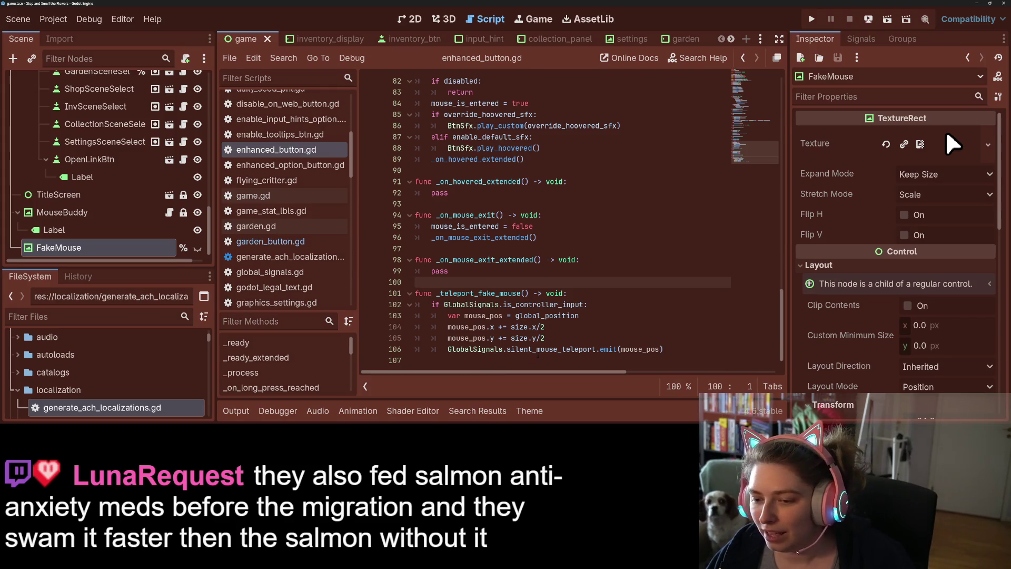
pyautogui.keyDown('ctrl'); pyautogui.click(538, 350); pyautogui.keyUp('ctrl')
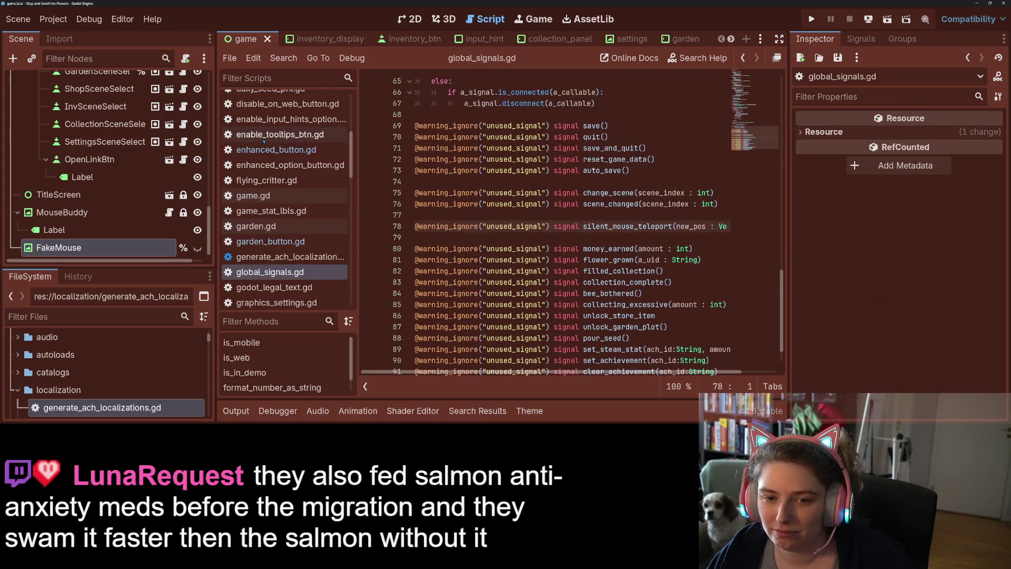
pyautogui.scroll(5, 255, 248)
# In game.gd, delete the commented-out await and warp_mouse lines 97–99 and save
pyautogui.scroll(-6, 256, 250)
pyautogui.click(274, 205)
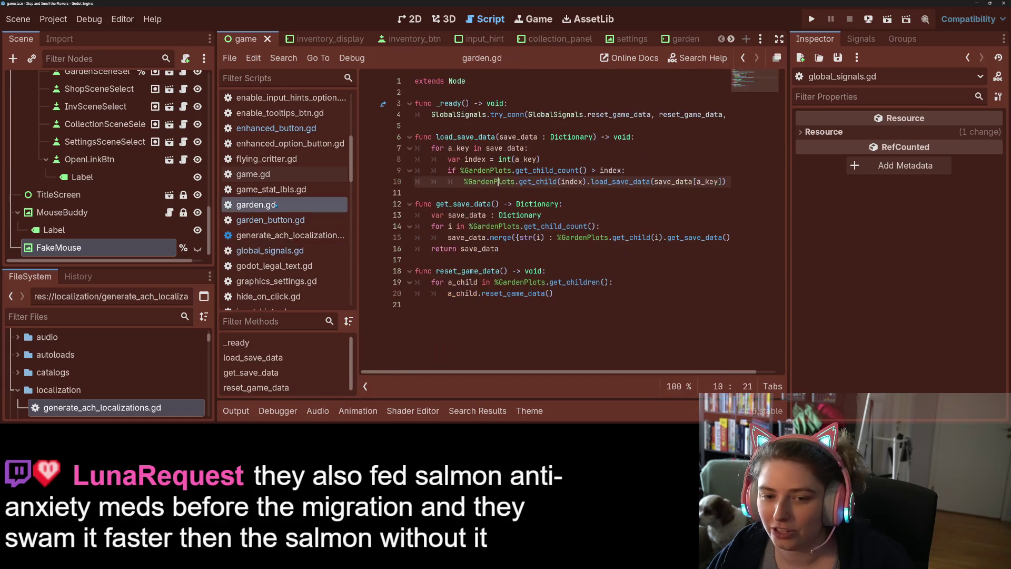
pyautogui.click(252, 174)
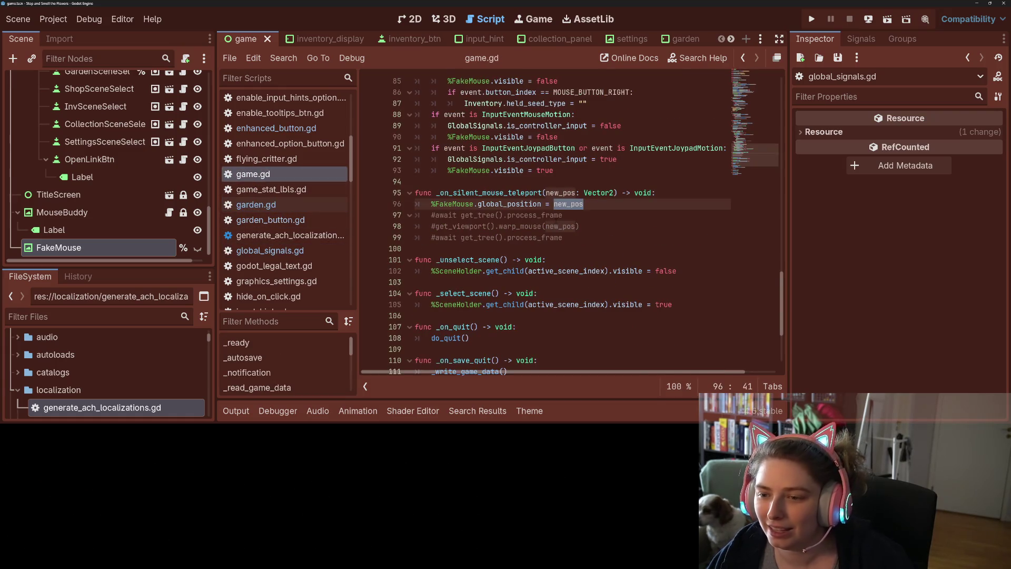
pyautogui.click(559, 215)
pyautogui.moveTo(571, 238); pyautogui.dragTo(416, 214)
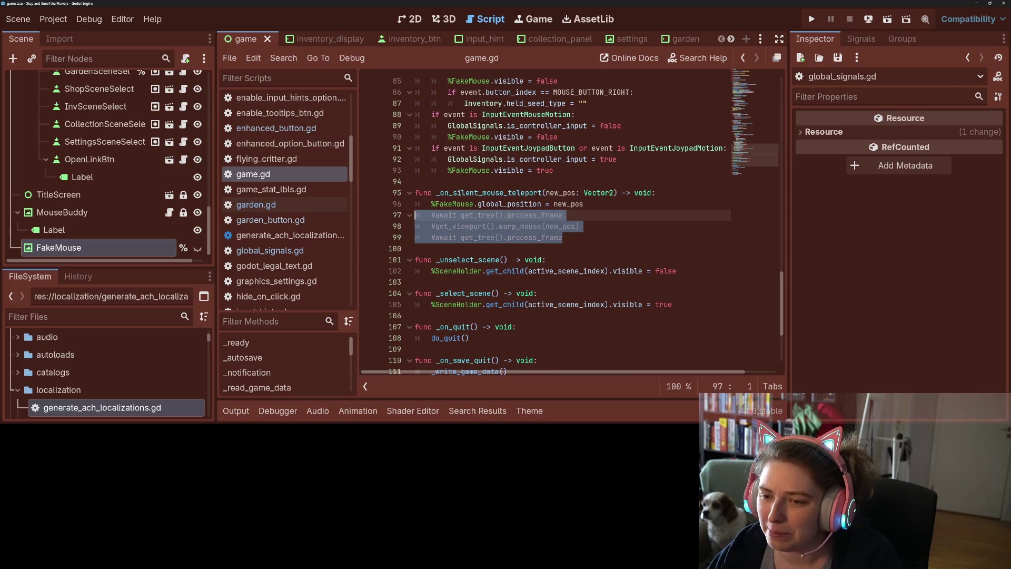
pyautogui.press('BackSpace')
pyautogui.press('BackSpace')
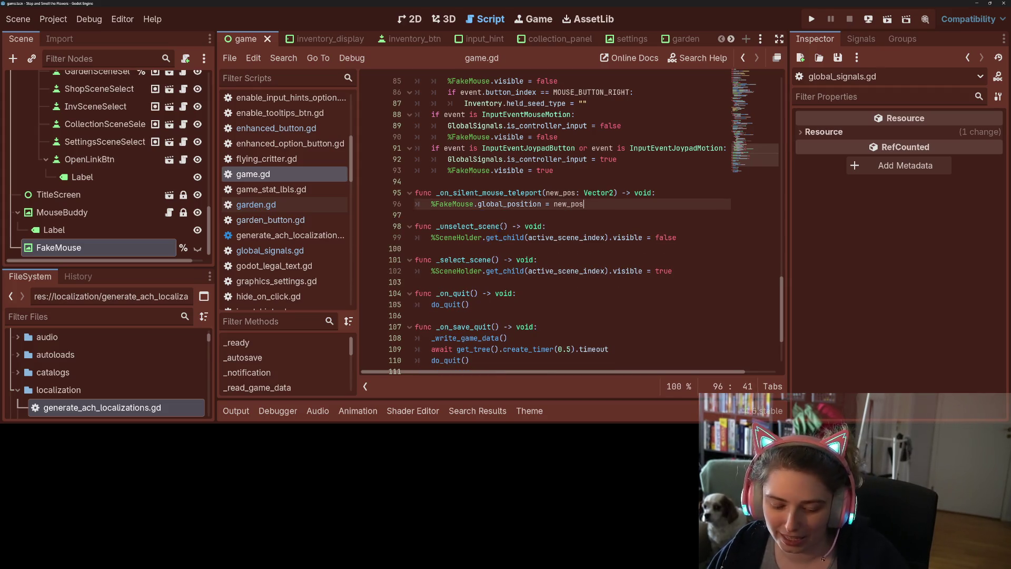
pyautogui.hotkey('ctrl', 's')
pyautogui.scroll(1, 586, 226)
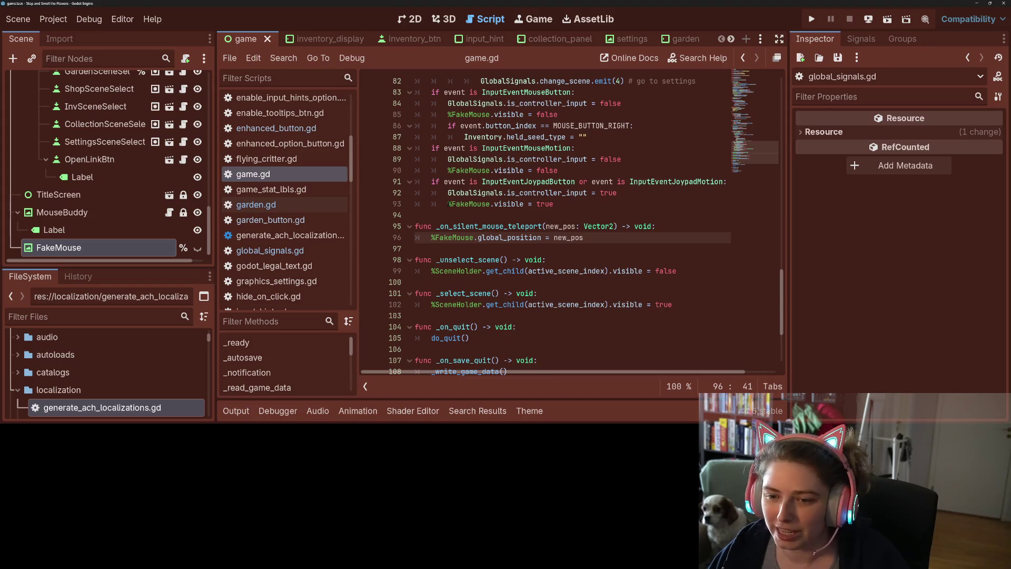
# Select the Input.mouse_mode = Input.MOUSE_MODE_HIDDEN line in global_signals.gd for copying
pyautogui.click(465, 203)
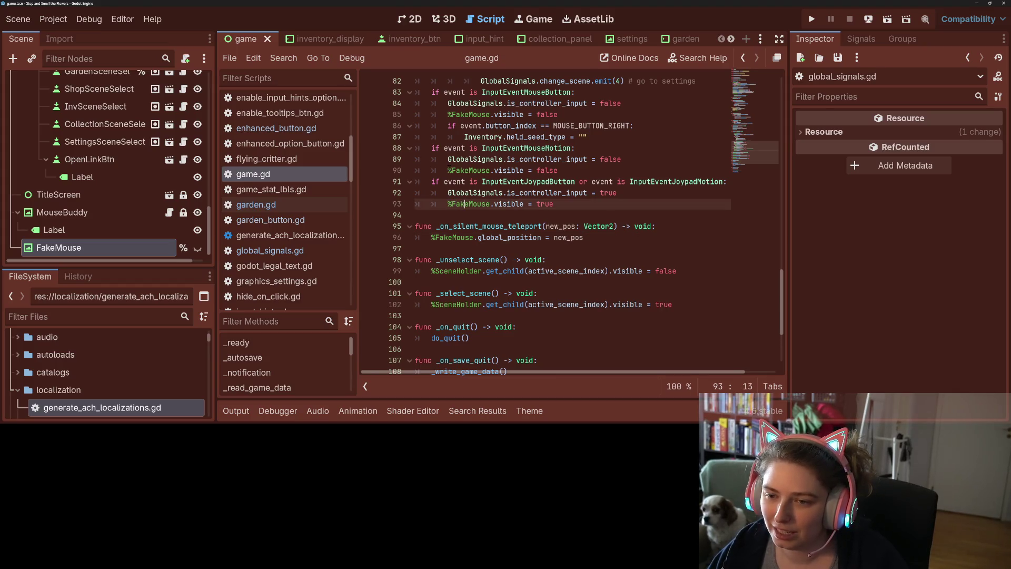
pyautogui.scroll(1, 516, 249)
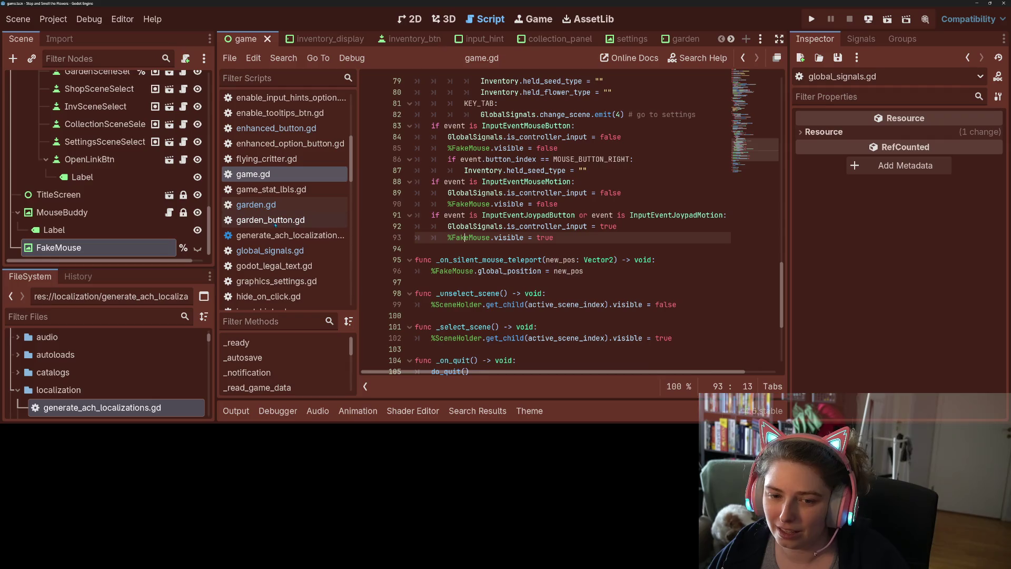
pyautogui.click(270, 250)
pyautogui.scroll(5, 506, 228)
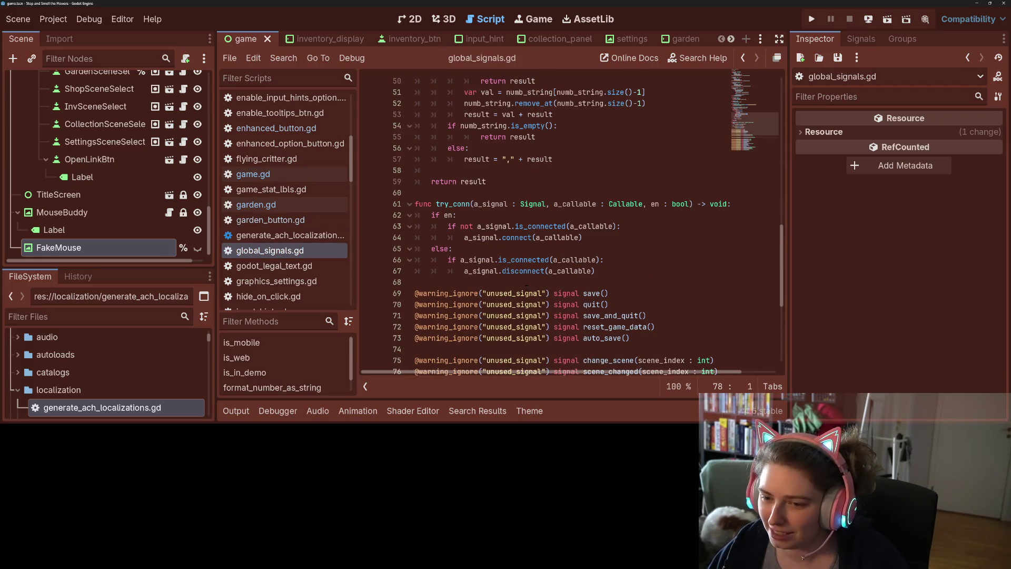
pyautogui.scroll(8, 527, 285)
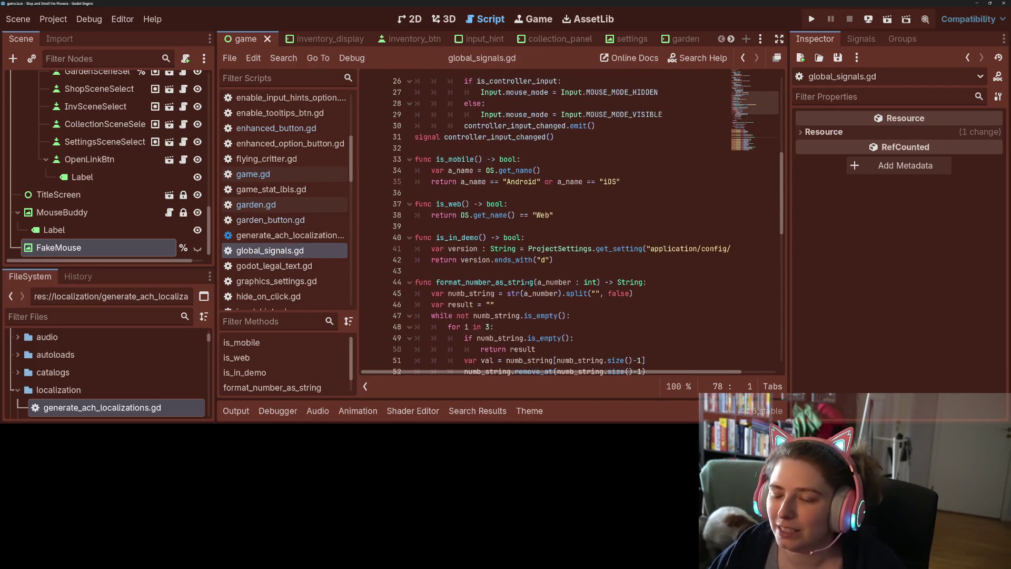
pyautogui.scroll(4, 527, 285)
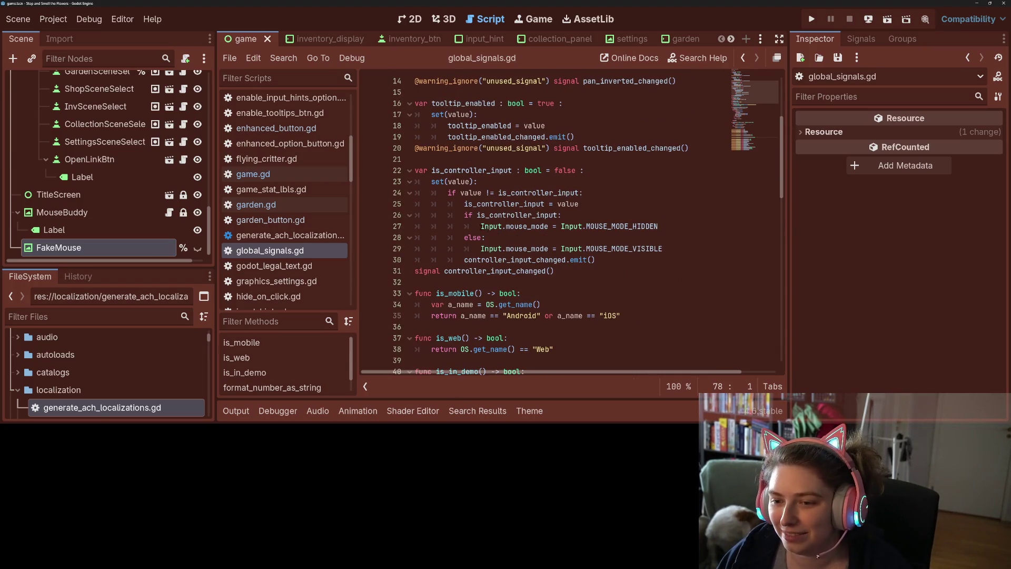
pyautogui.moveTo(481, 226); pyautogui.dragTo(672, 229)
pyautogui.hotkey('ctrl', 'c')
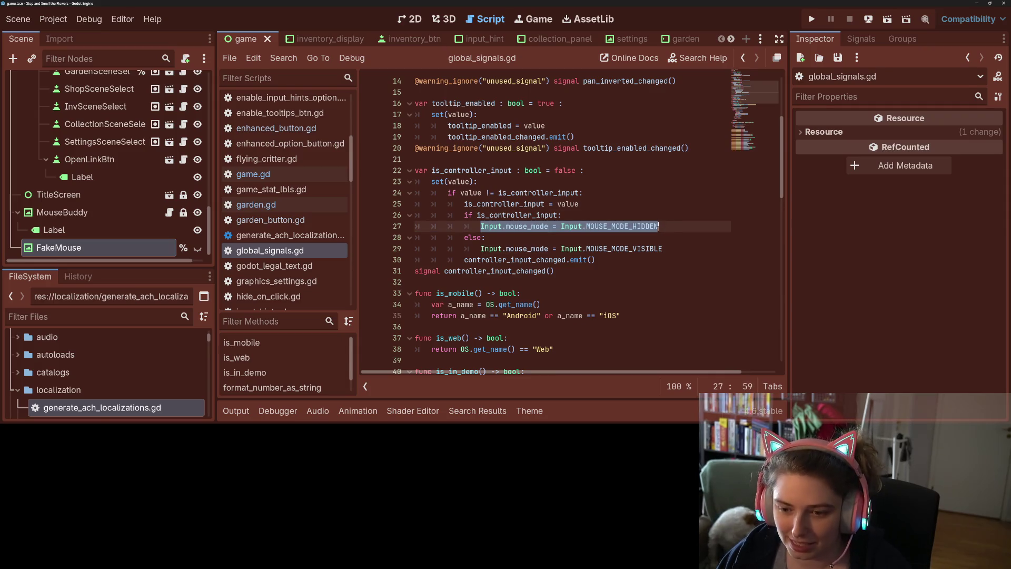
# Paste it as new line 17 in game.gd's _ready, after the FakeMouse line, and save
pyautogui.click(307, 174)
pyautogui.scroll(18, 492, 181)
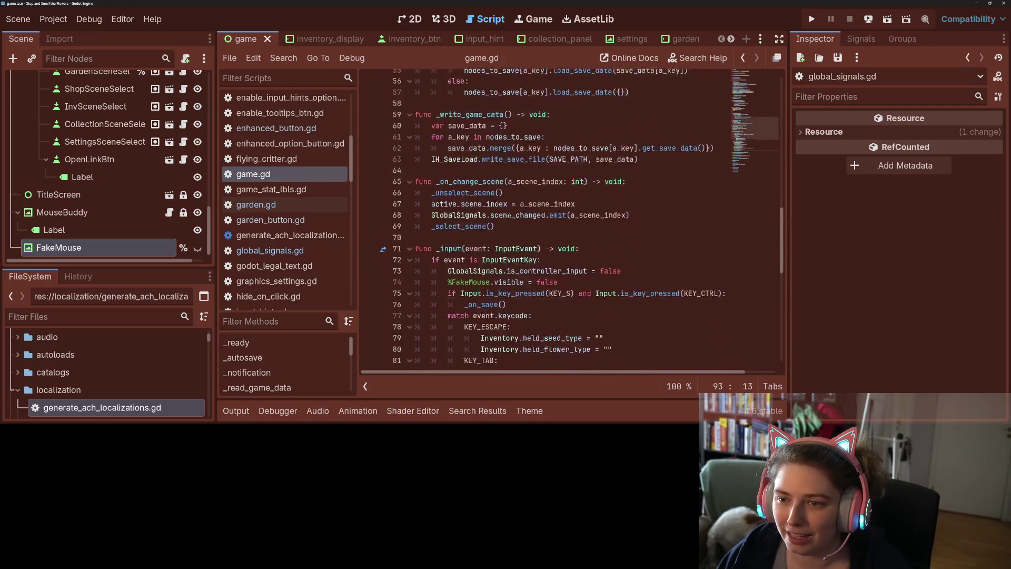
pyautogui.scroll(3, 513, 214)
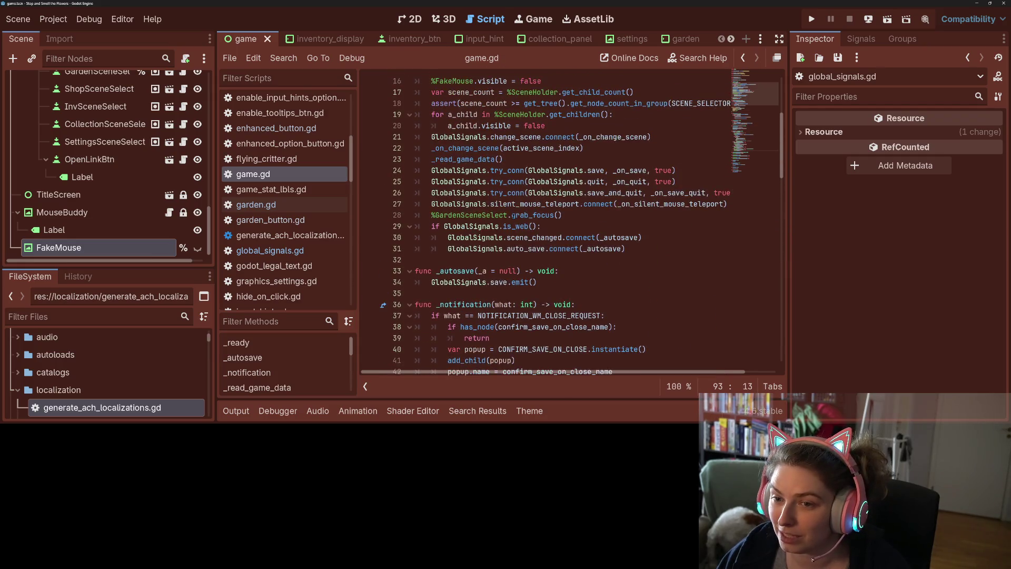
pyautogui.scroll(4, 514, 216)
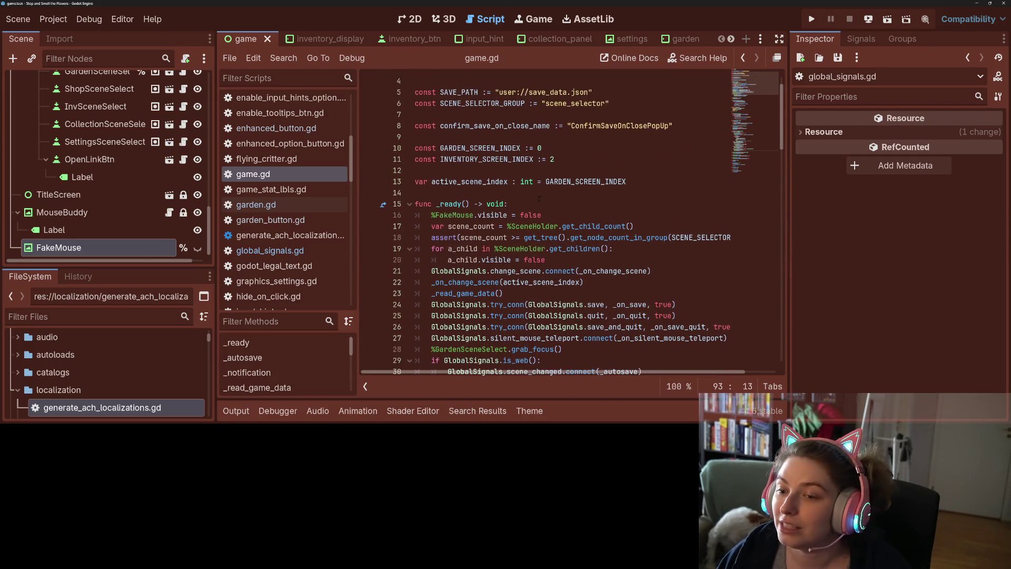
pyautogui.click(543, 214)
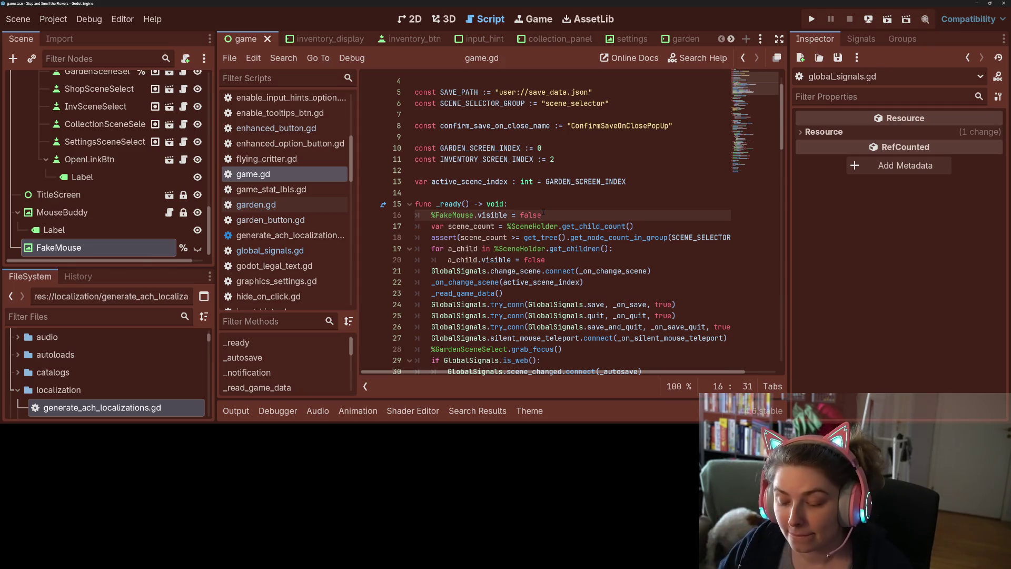
pyautogui.press('Return')
pyautogui.hotkey('ctrl', 'v')
pyautogui.hotkey('ctrl', 's')
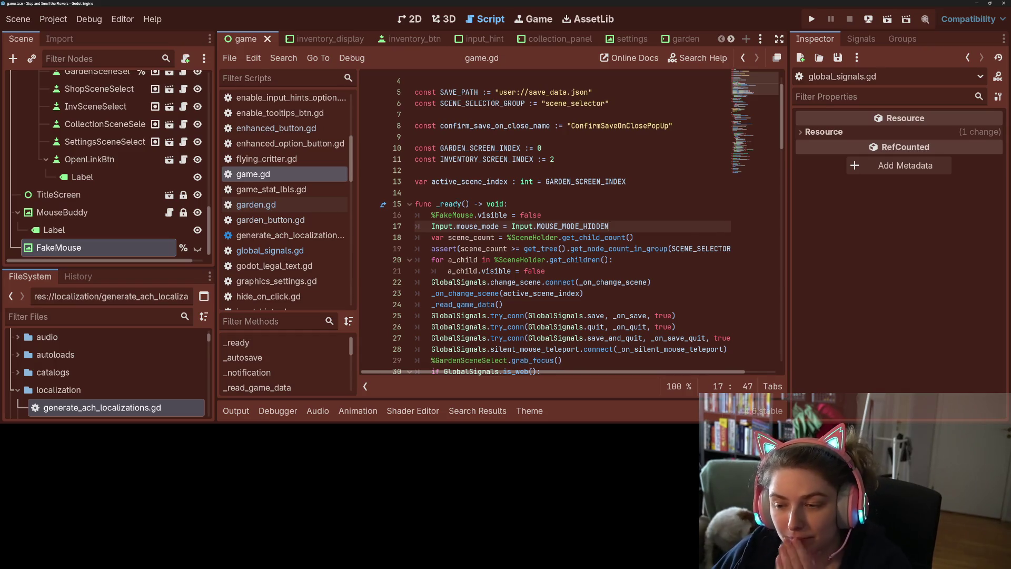
pyautogui.moveTo(455, 205)
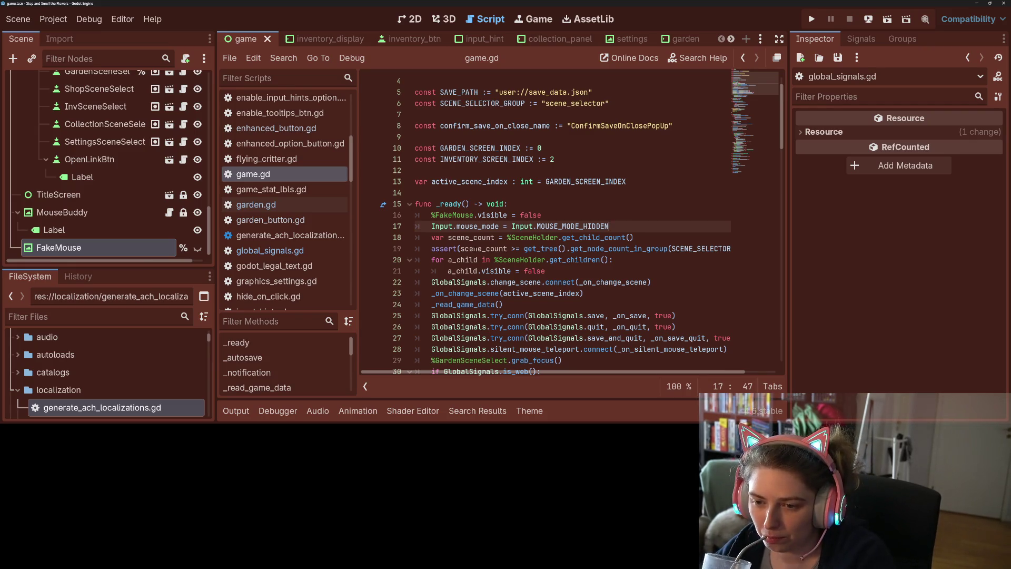
# In global_signals.gd, inspect the is_controller_input declaration and setter checks on lines 22–26
pyautogui.click(292, 252)
pyautogui.doubleClick(529, 192)
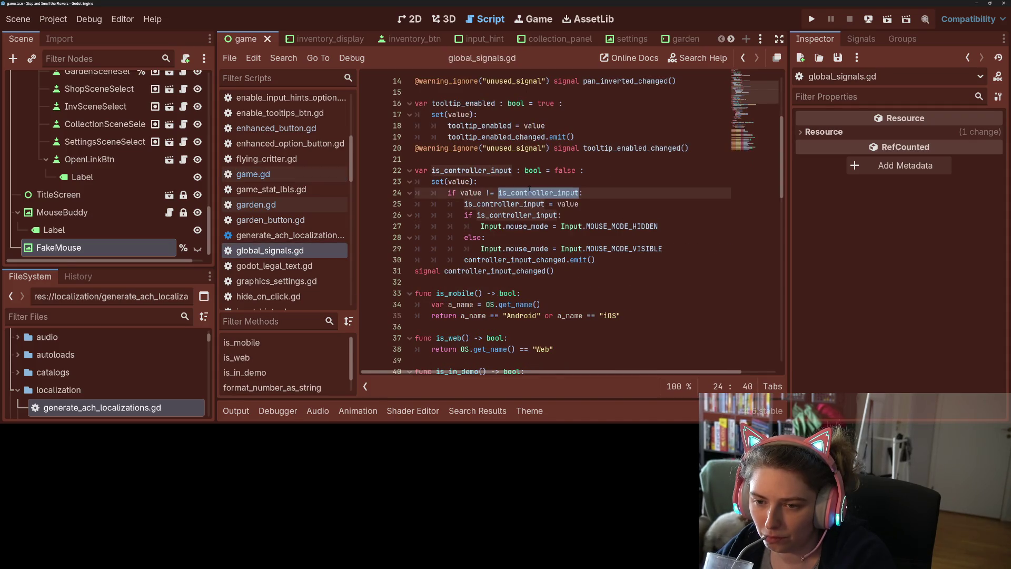
pyautogui.doubleClick(565, 170)
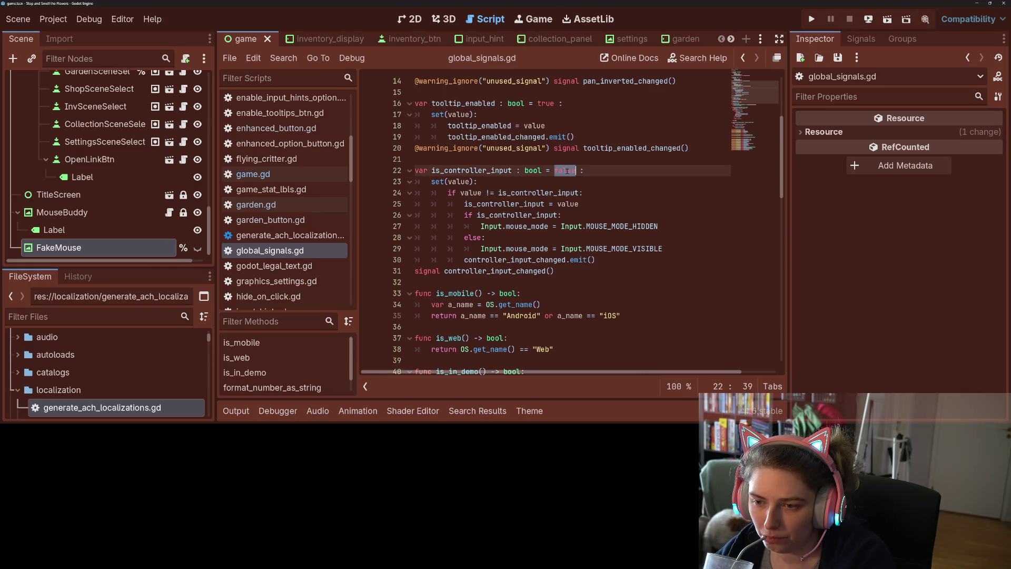
pyautogui.click(566, 170)
pyautogui.click(553, 192)
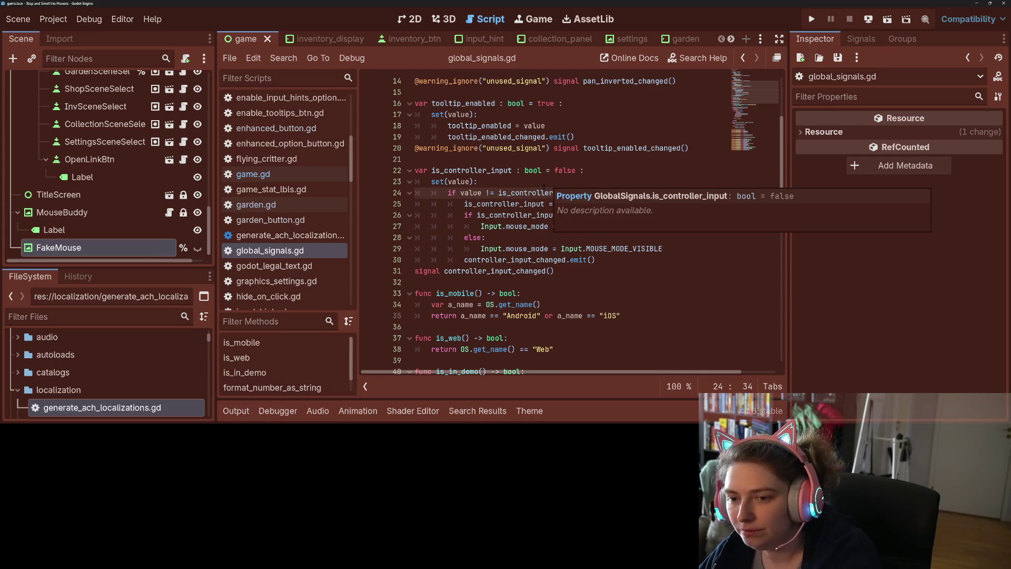
pyautogui.moveTo(578, 194)
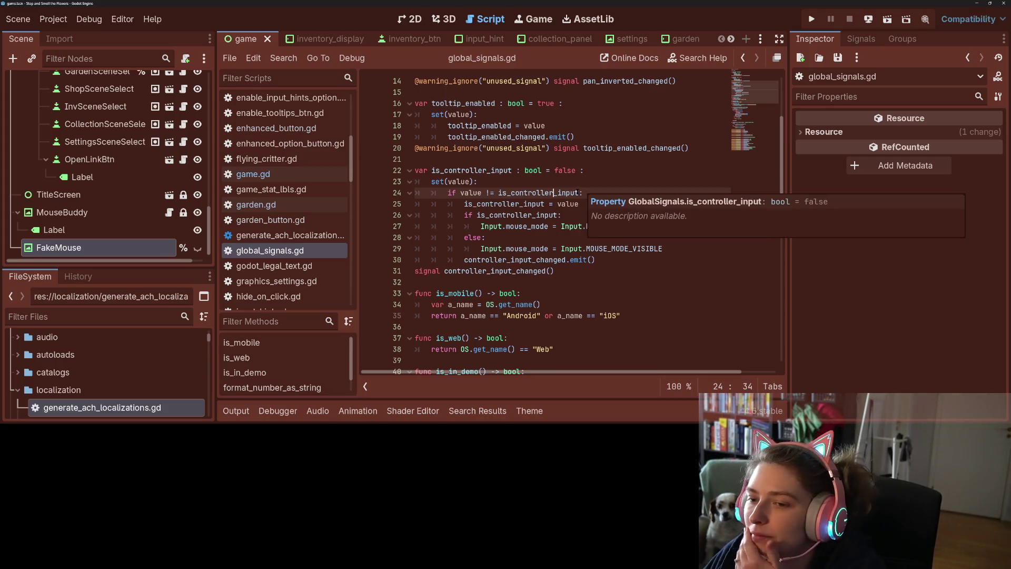
pyautogui.click(546, 215)
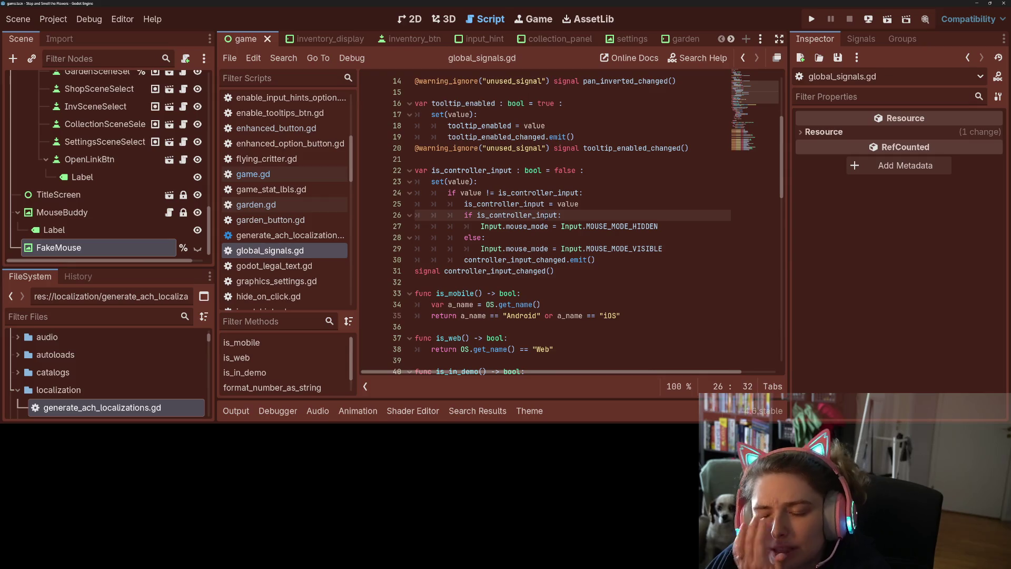
pyautogui.moveTo(546, 215)
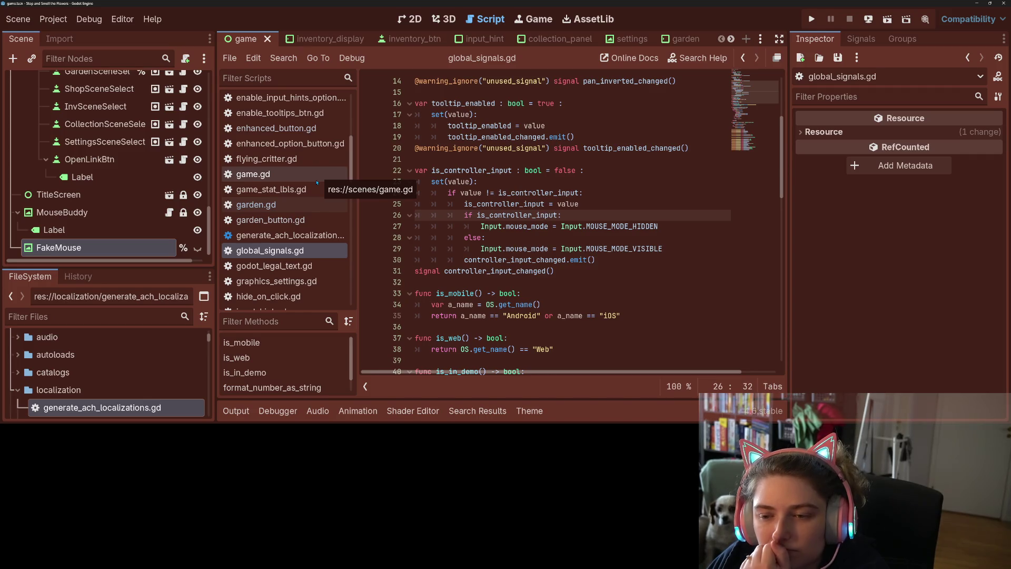
pyautogui.click(490, 193)
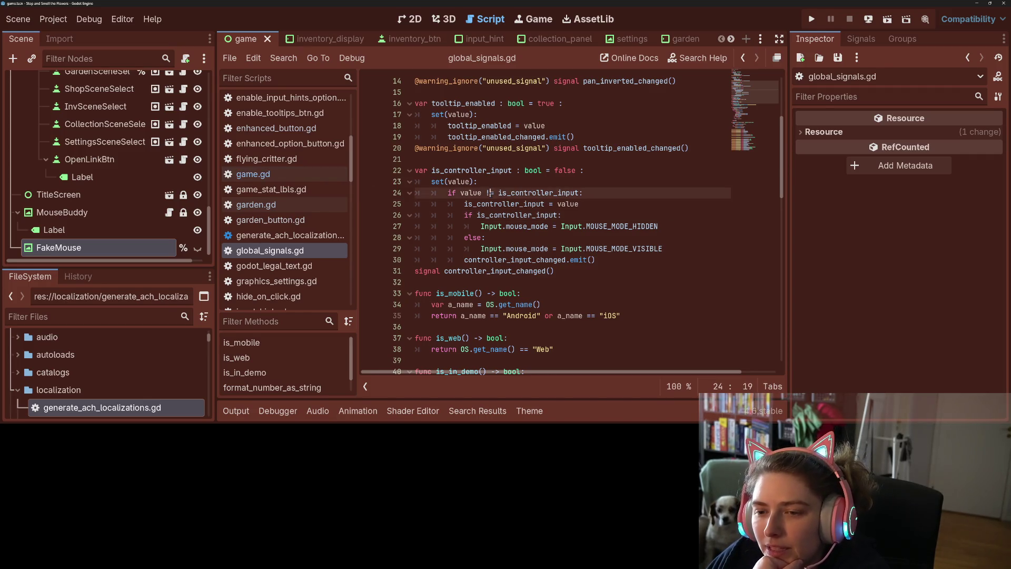
pyautogui.click(575, 193)
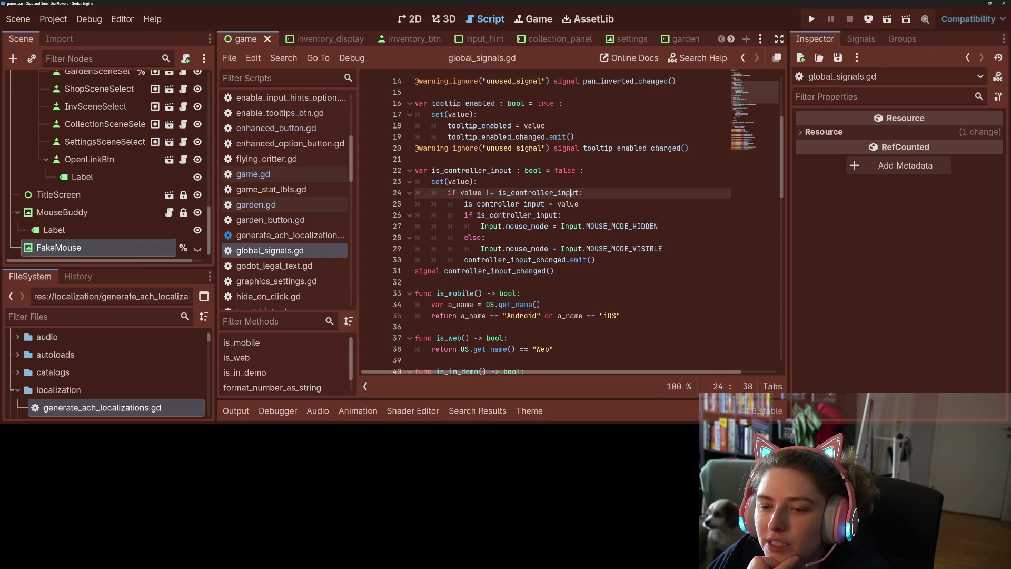
# Unindent setter lines 25–29 and the controller_input_changed emit line by one level
pyautogui.moveTo(464, 203)
pyautogui.mouseDown()
pyautogui.moveTo(500, 231)
pyautogui.moveTo(504, 259)
pyautogui.mouseUp()
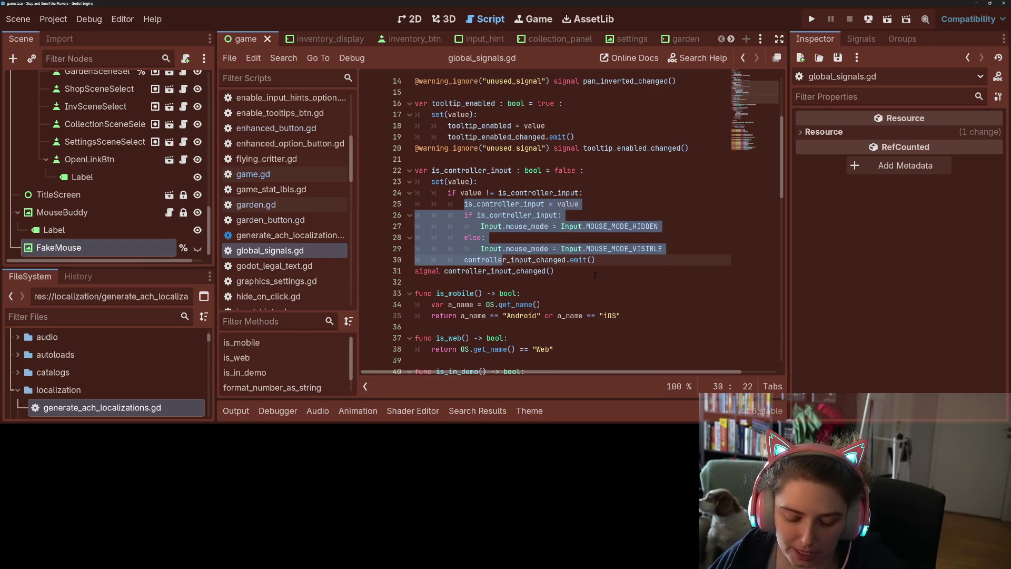
pyautogui.click(521, 241)
pyautogui.click(484, 248)
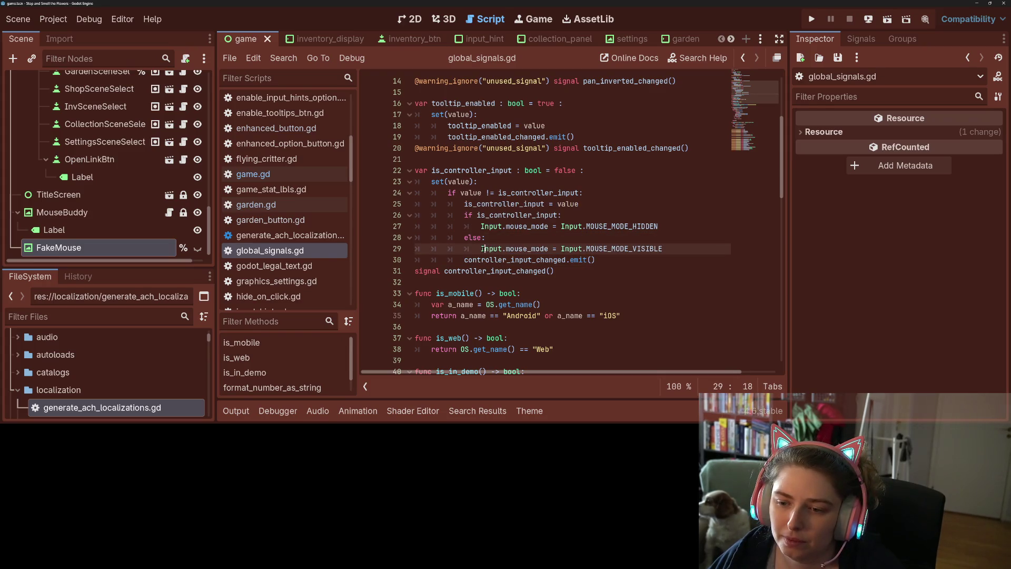
pyautogui.moveTo(464, 204); pyautogui.dragTo(503, 249)
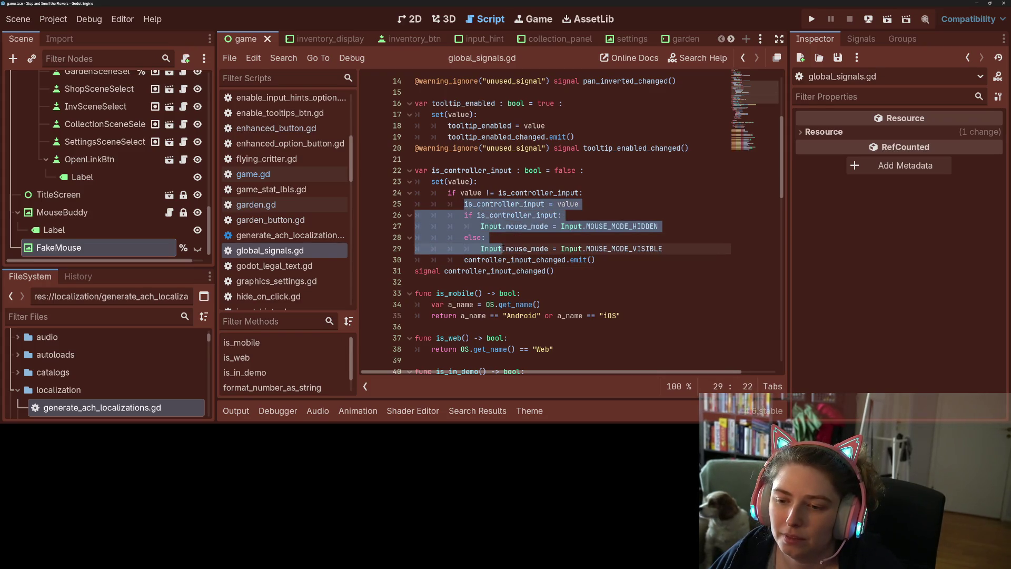
pyautogui.hotkey('shift', 'Tab')
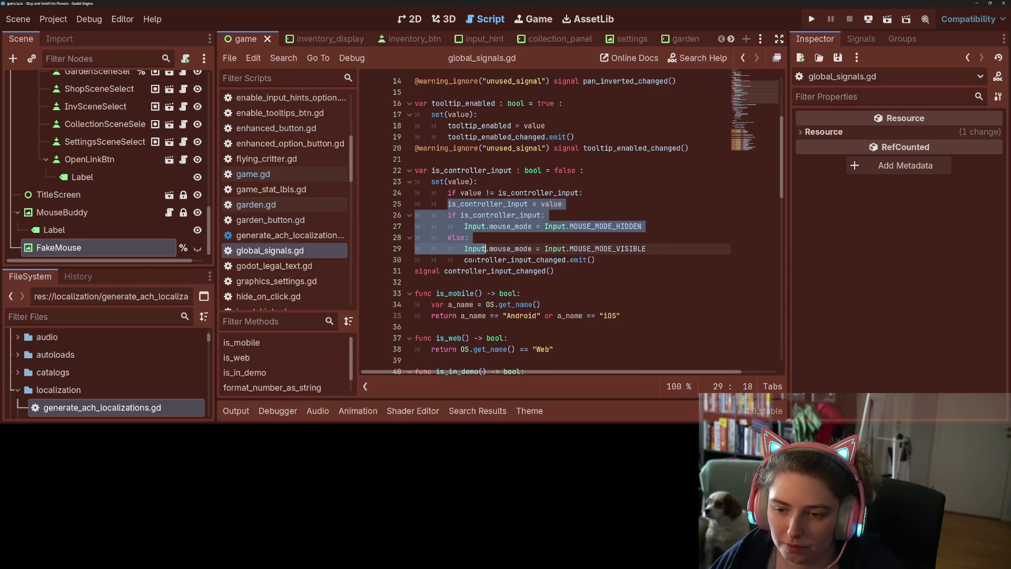
pyautogui.click(465, 259)
pyautogui.hotkey('shift', 'Tab')
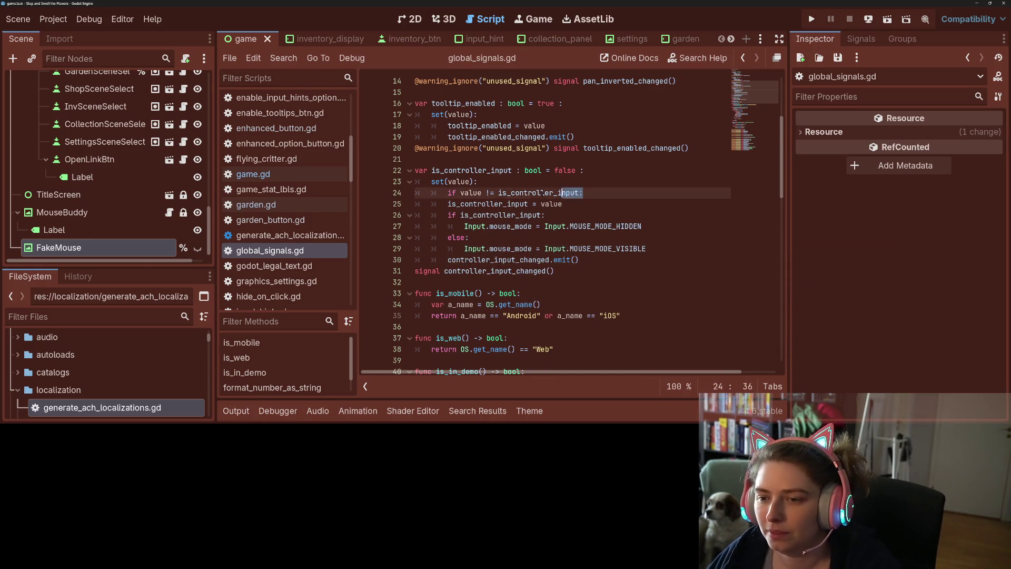
# Delete the 'if value != is_controller_input:' line and save the script
pyautogui.moveTo(584, 193); pyautogui.dragTo(402, 194)
pyautogui.press('BackSpace')
pyautogui.press('BackSpace')
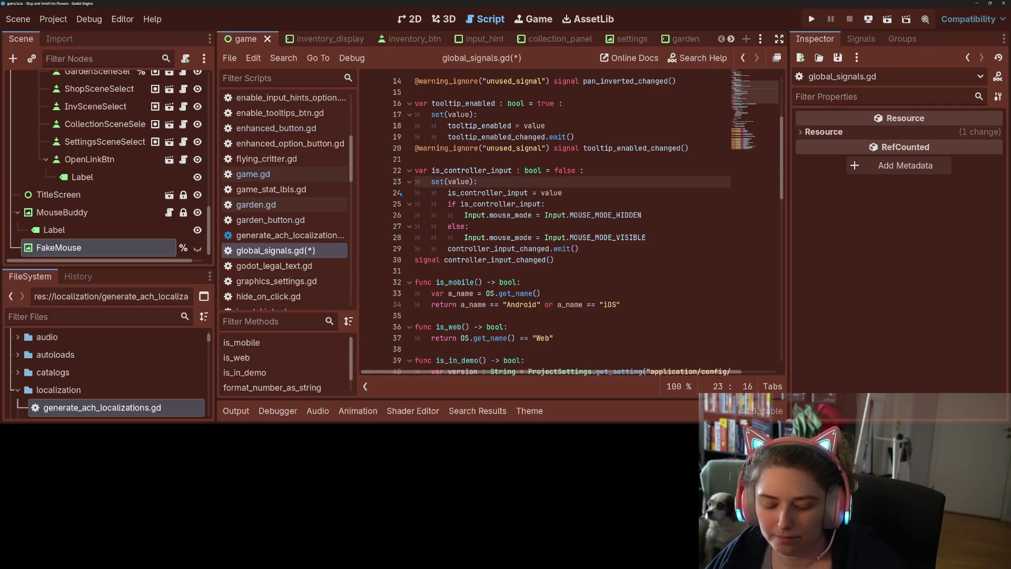
pyautogui.hotkey('ctrl', 's')
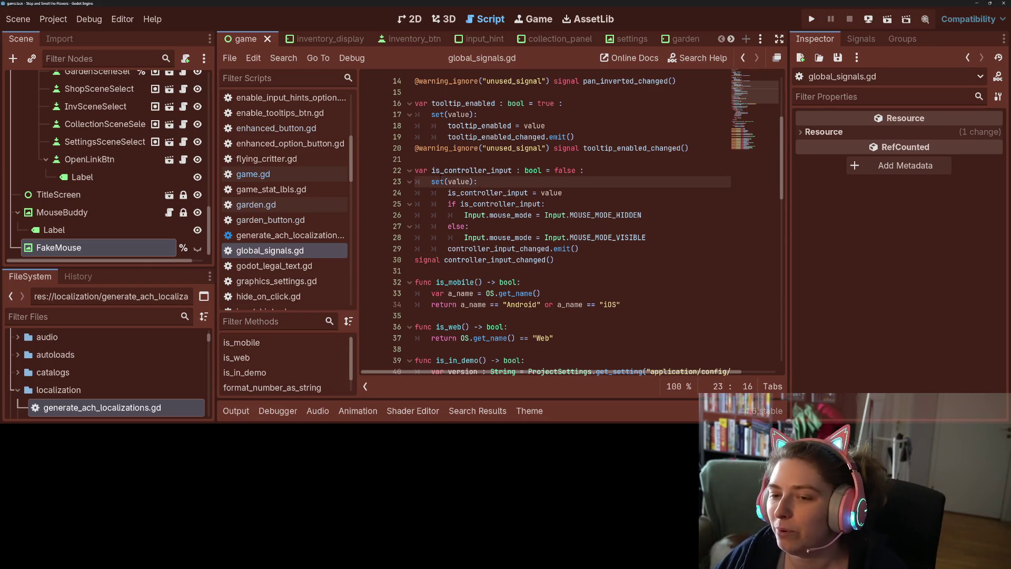
pyautogui.click(432, 215)
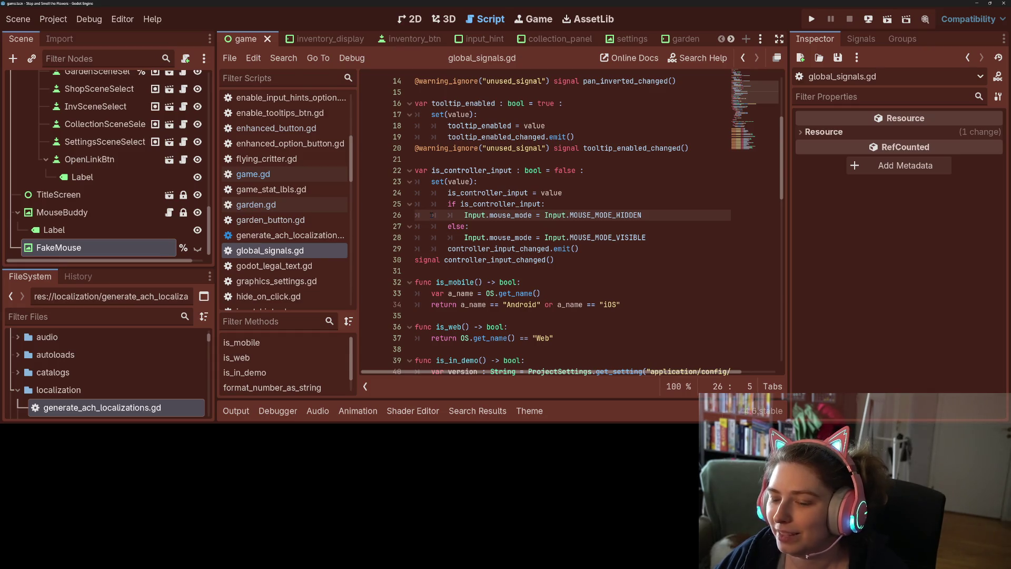
pyautogui.click(499, 193)
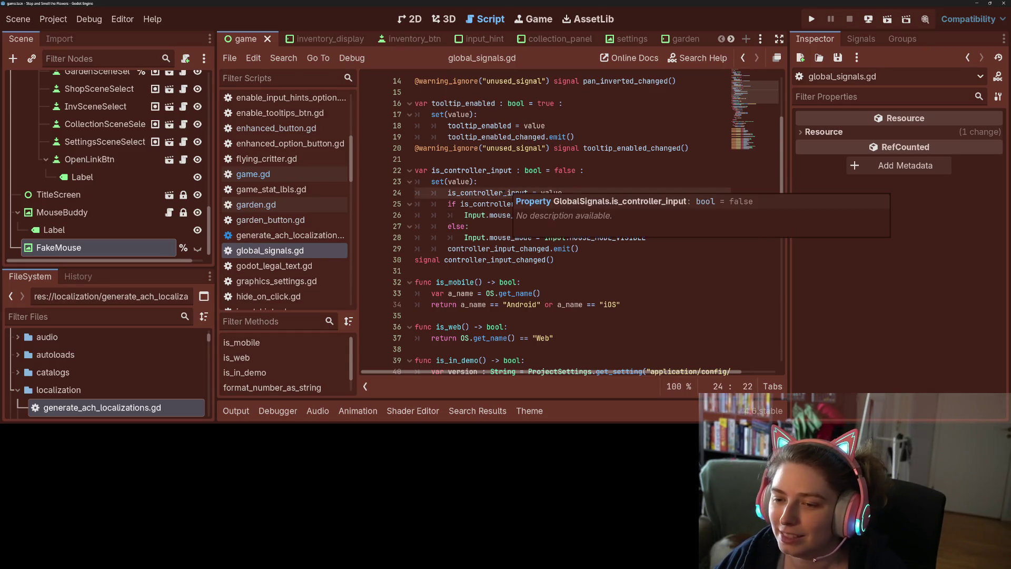
pyautogui.click(507, 249)
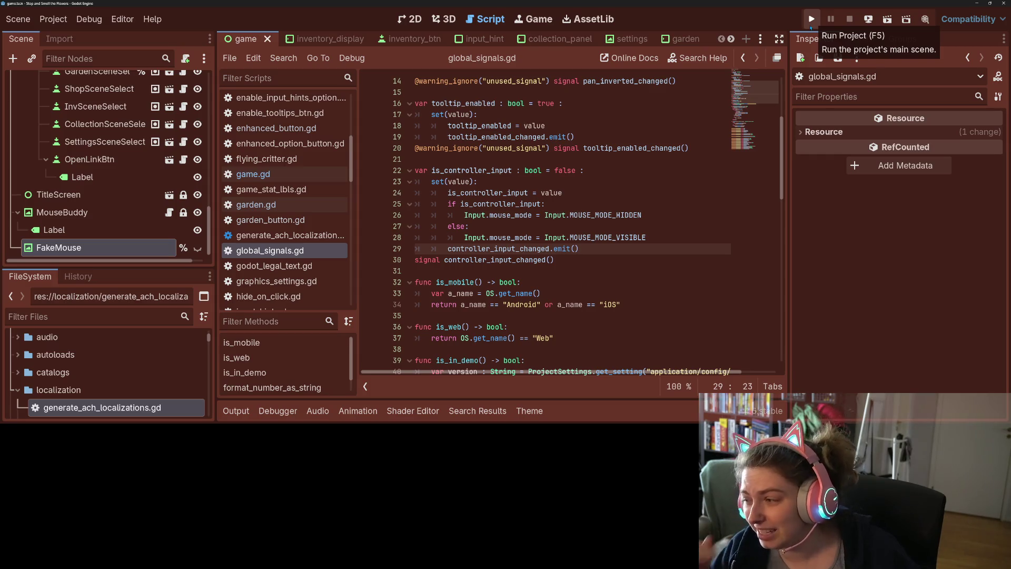
# Run the project twice, quitting each time with Just Quit, then hide the output log
pyautogui.click(811, 20)
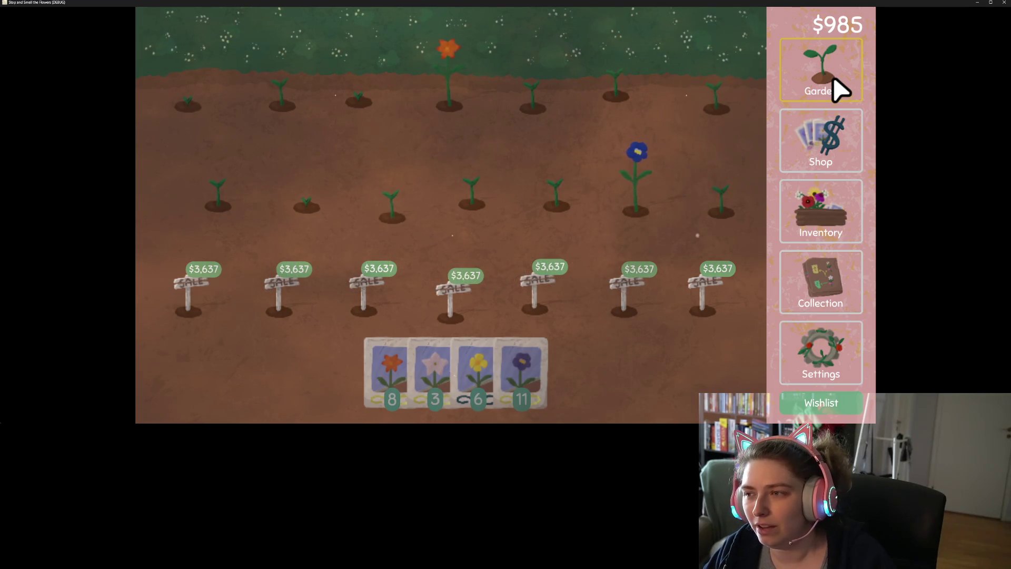
pyautogui.click(1004, 2)
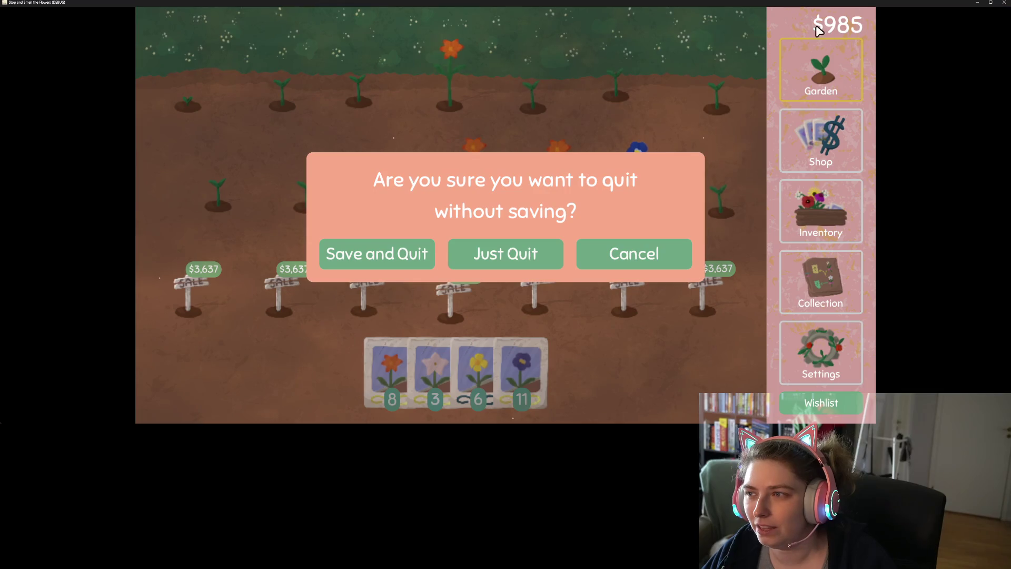
pyautogui.click(512, 258)
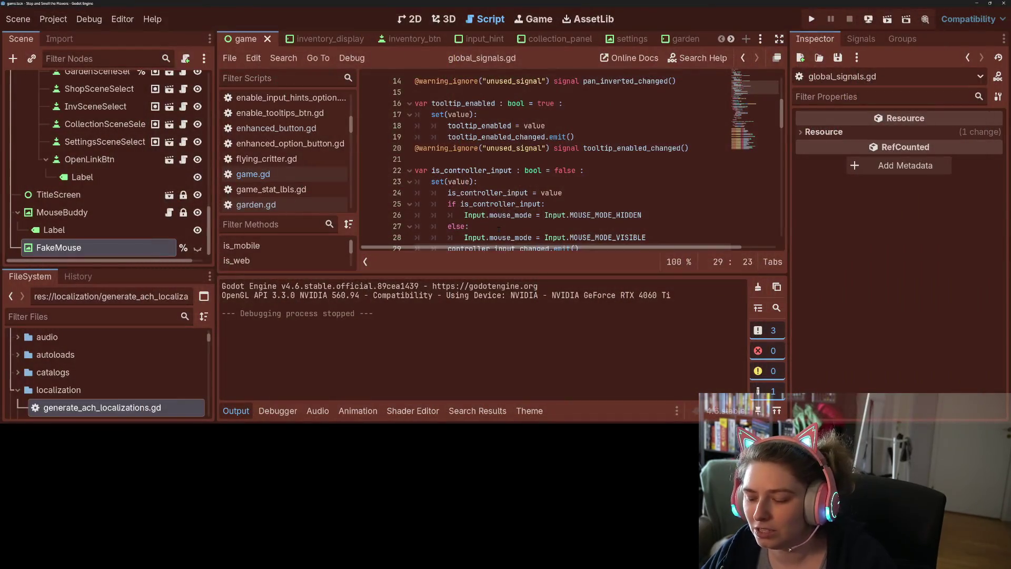
pyautogui.click(812, 19)
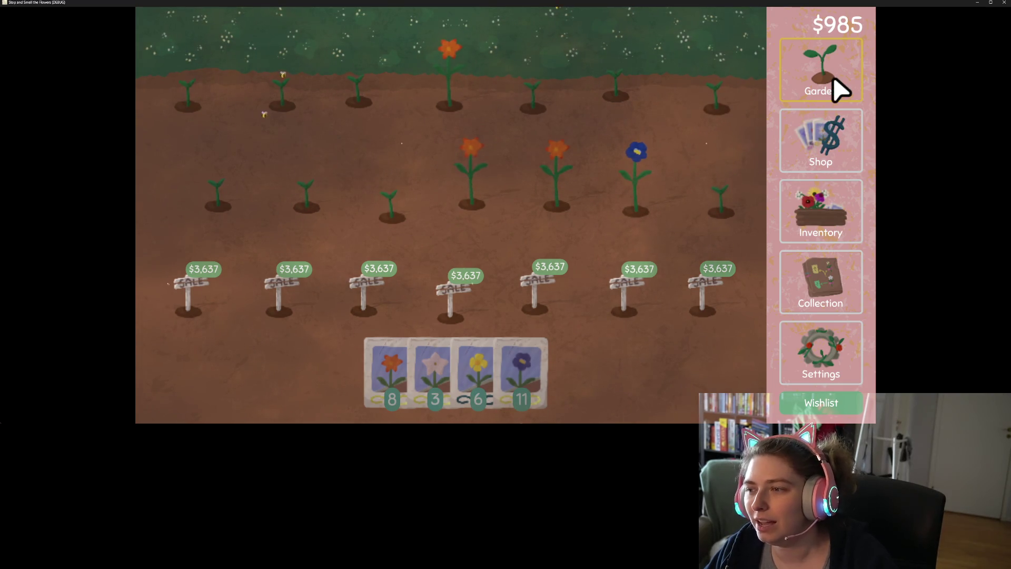
pyautogui.click(1004, 2)
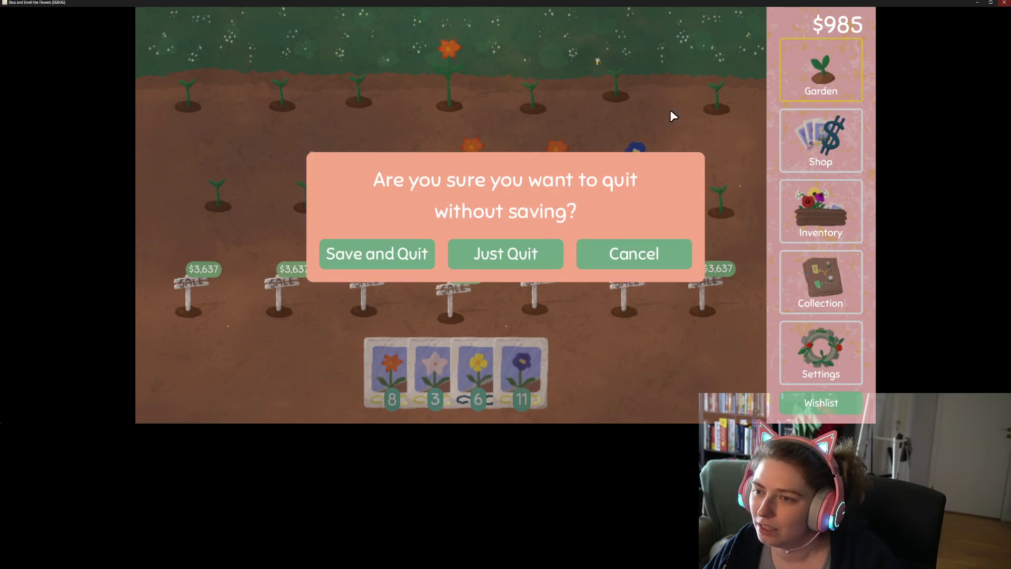
pyautogui.click(540, 241)
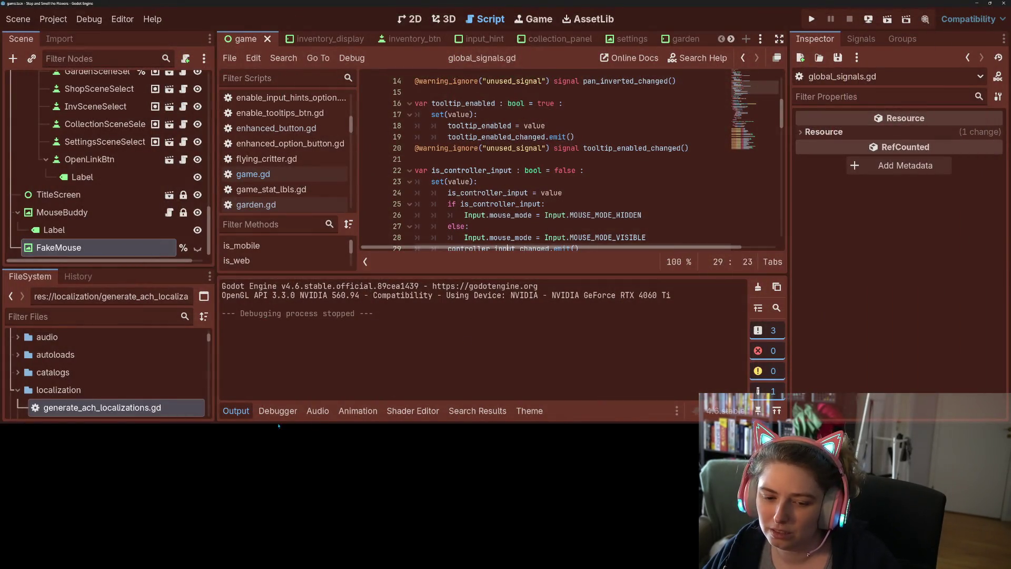
pyautogui.click(236, 411)
# Remove the mouse-hiding lines from their current spot inside game.gd's _ready
pyautogui.click(583, 271)
pyautogui.scroll(4, 583, 277)
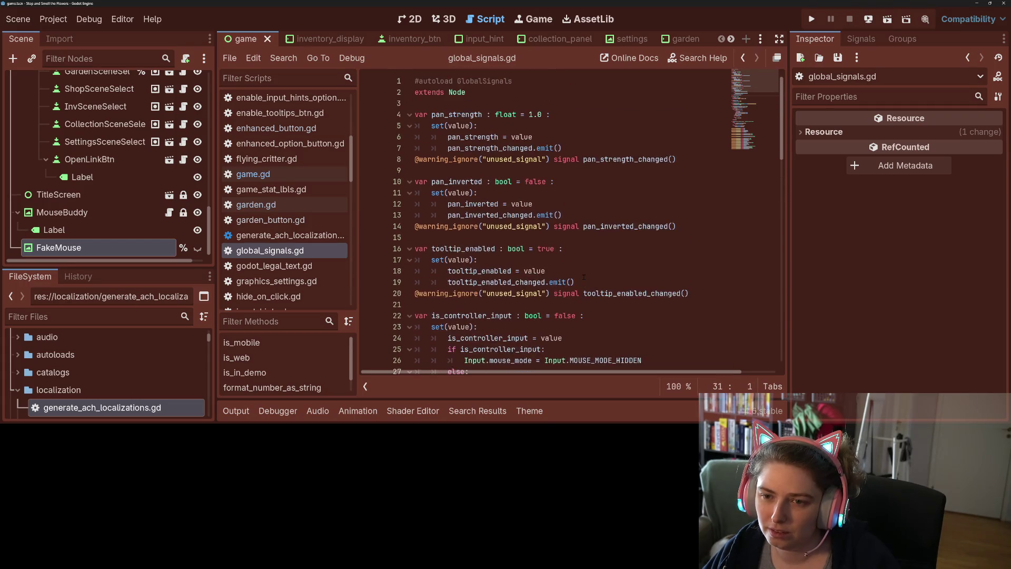
pyautogui.click(253, 174)
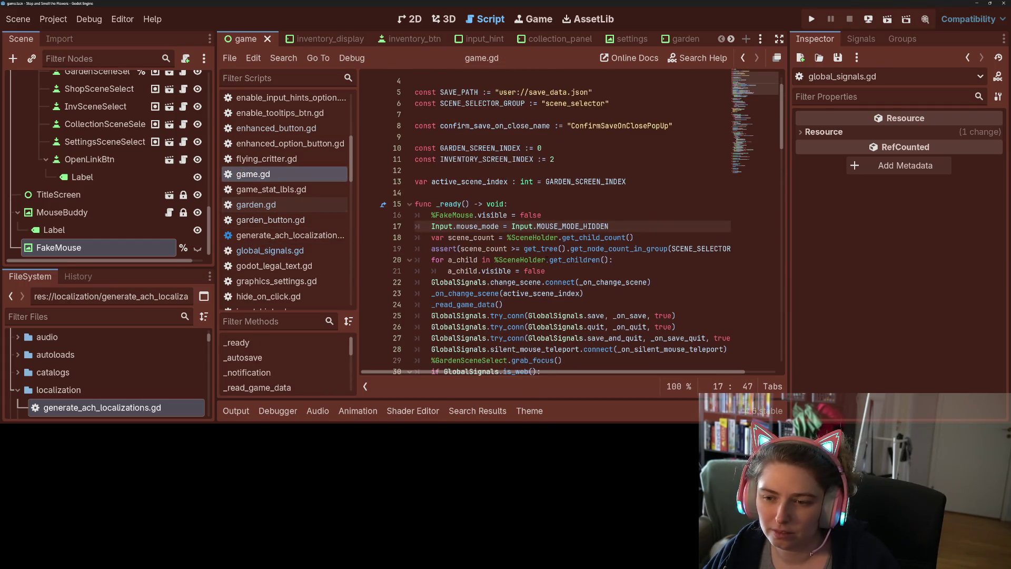
pyautogui.click(533, 237)
pyautogui.moveTo(431, 226)
pyautogui.mouseDown()
pyautogui.moveTo(633, 228)
pyautogui.moveTo(429, 217)
pyautogui.mouseUp()
pyautogui.hotkey('ctrl', 'c')
pyautogui.press('BackSpace')
pyautogui.press('BackSpace')
pyautogui.press('BackSpace')
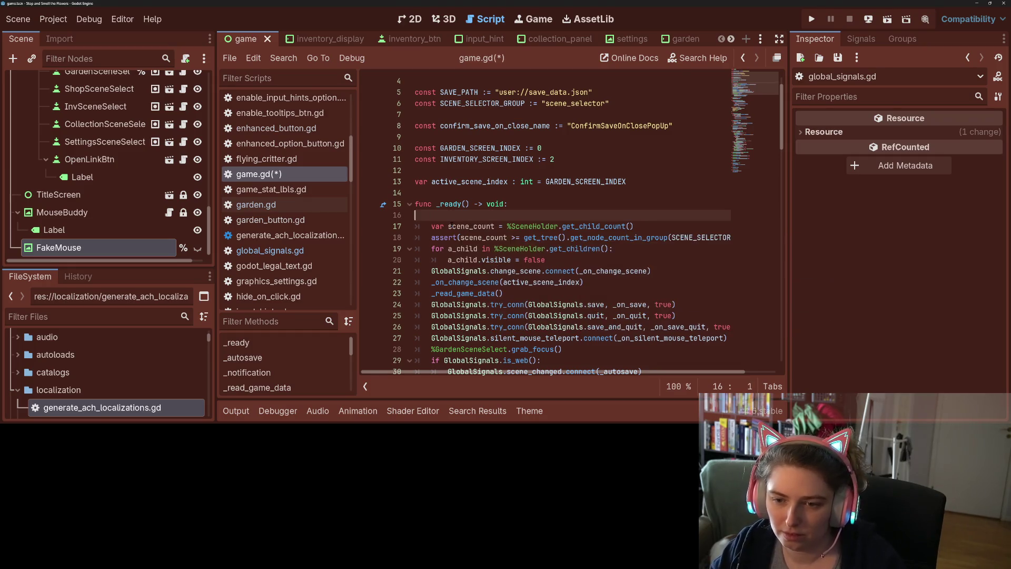
# Paste the mouse-hiding lines at the end of _ready, save, and launch the project
pyautogui.scroll(-4, 467, 251)
pyautogui.click(460, 245)
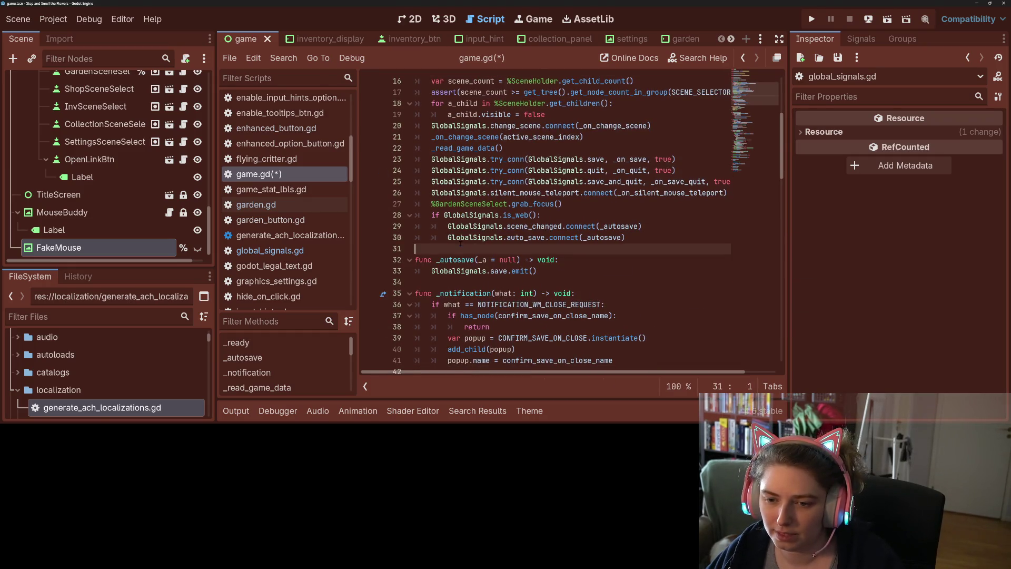
pyautogui.press('Return')
pyautogui.press('Up')
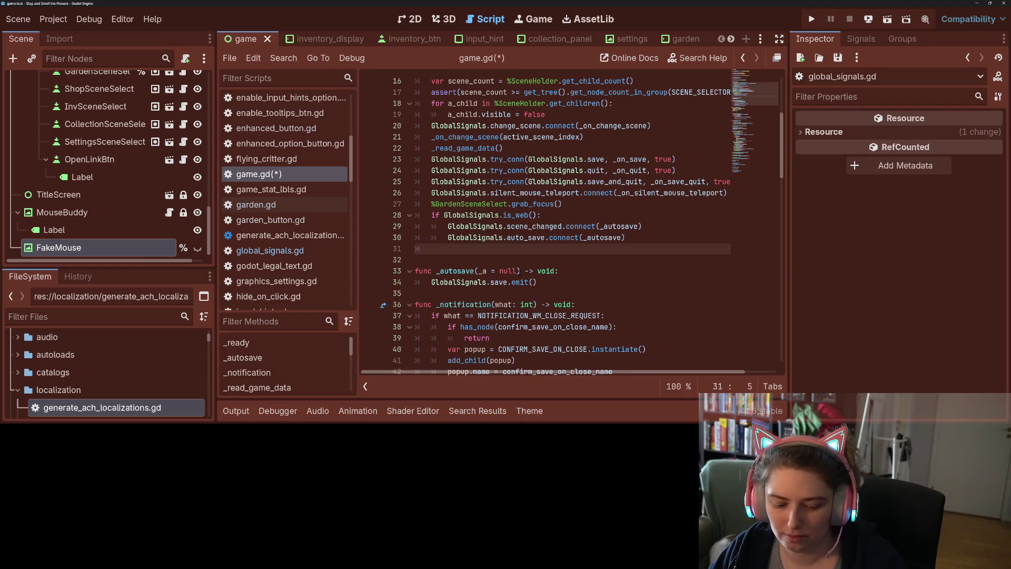
pyautogui.hotkey('ctrl', 'v')
pyautogui.hotkey('ctrl', 's')
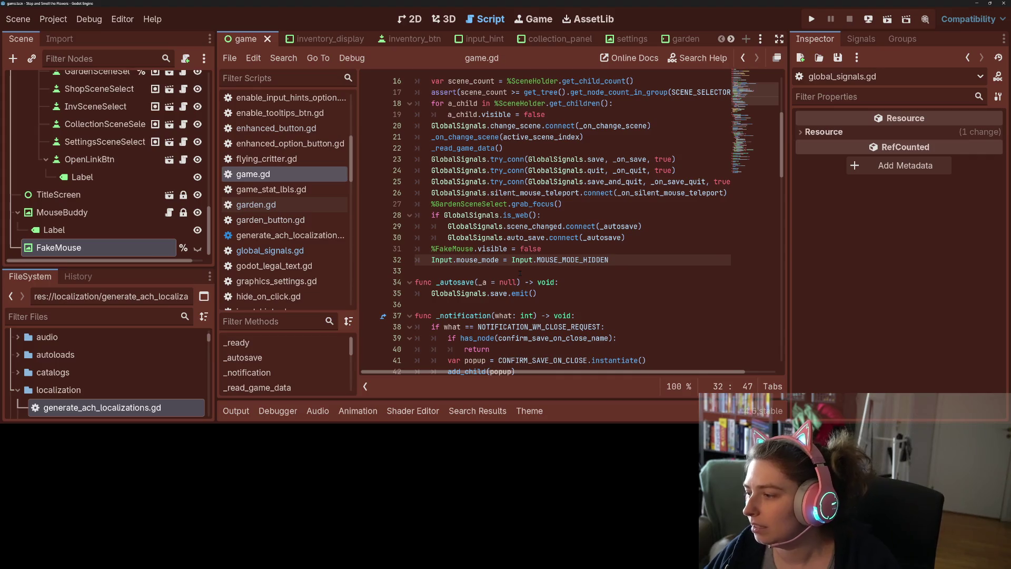
pyautogui.click(811, 19)
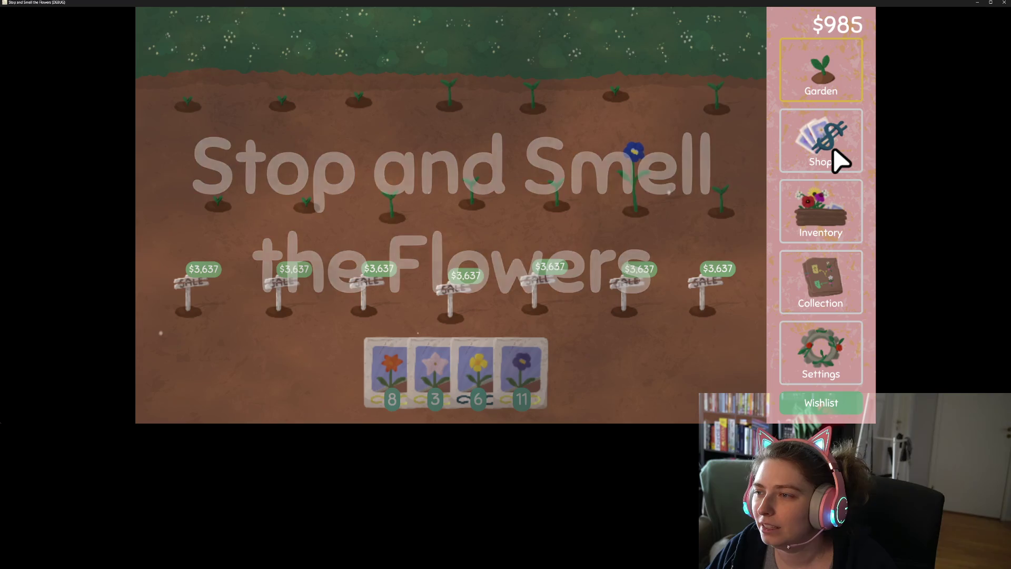
# Harvest and replant several flowers with purple seeds, then glance at inventory and shop
pyautogui.click(538, 392)
pyautogui.click(483, 181)
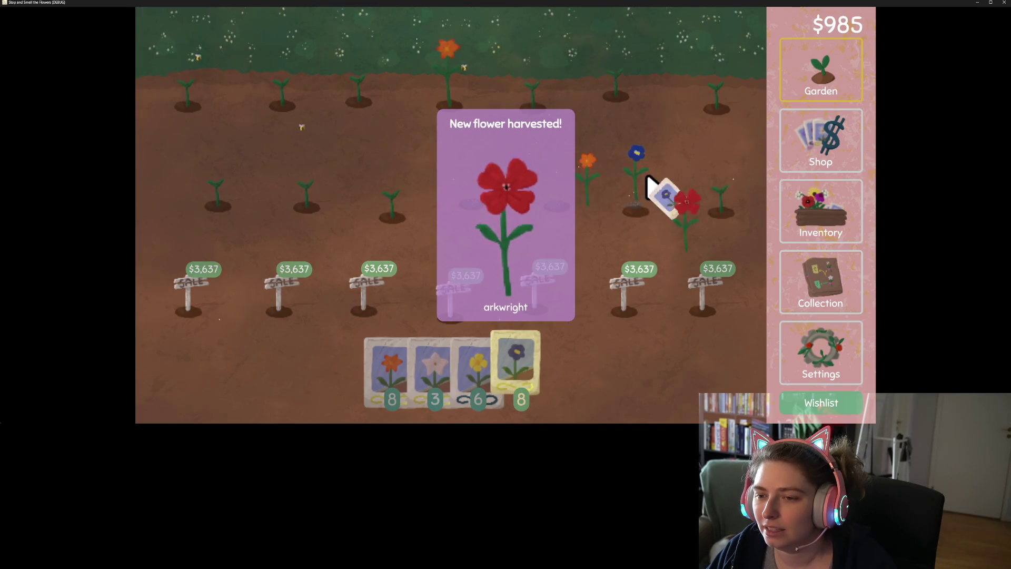
pyautogui.click(649, 179)
pyautogui.click(571, 183)
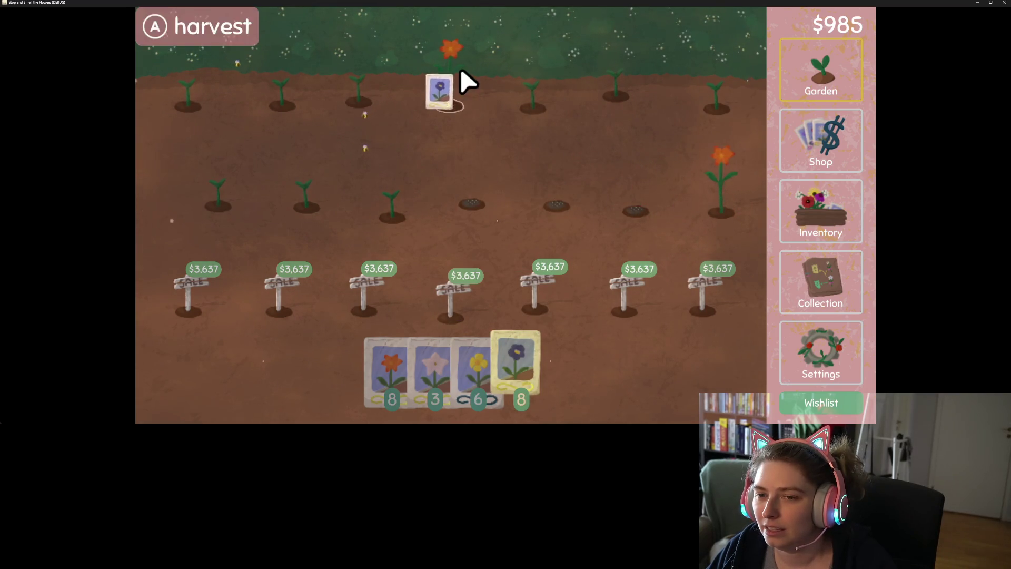
pyautogui.click(463, 84)
pyautogui.click(724, 87)
pyautogui.click(734, 185)
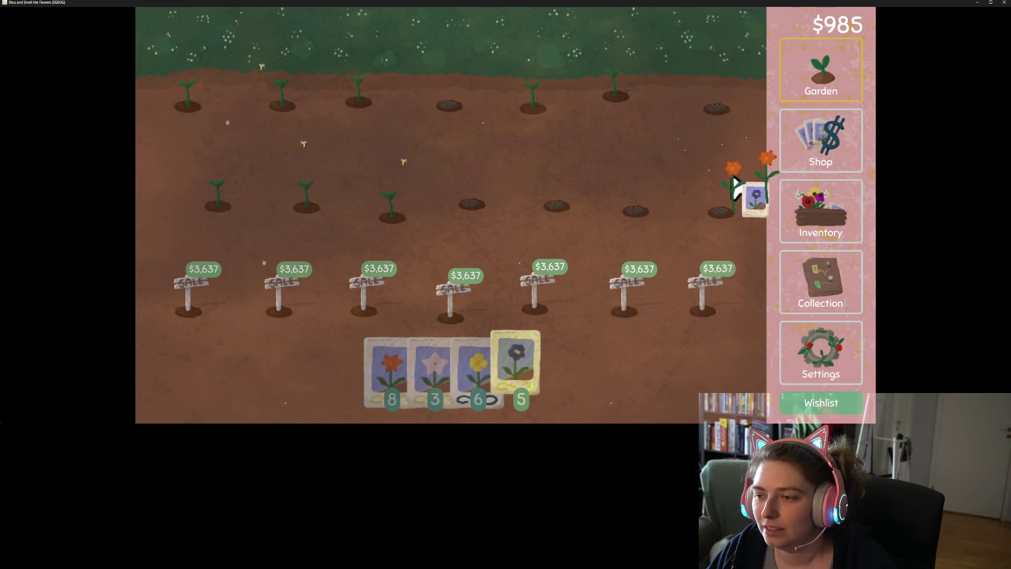
pyautogui.click(838, 229)
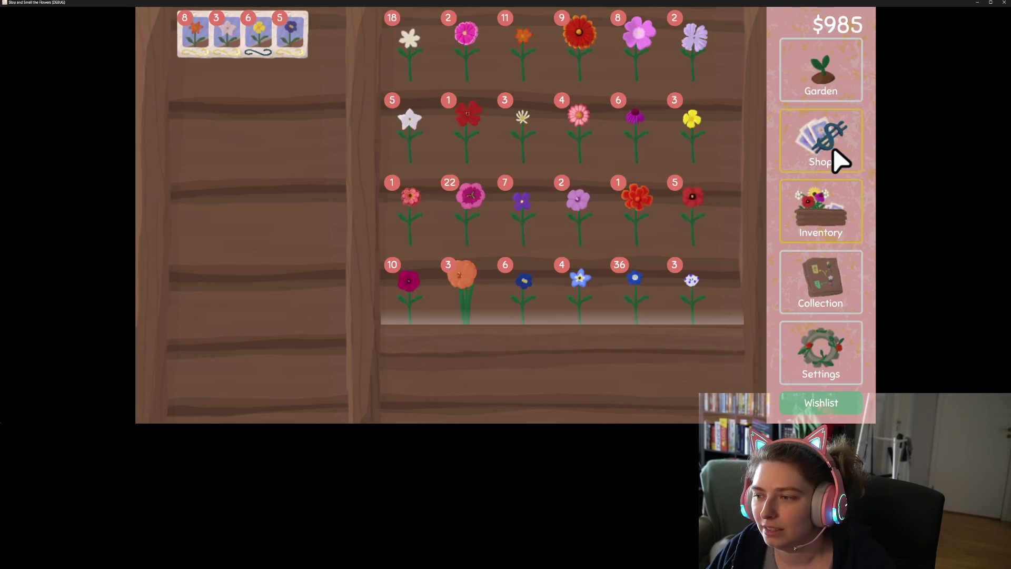
pyautogui.click(835, 157)
pyautogui.click(841, 89)
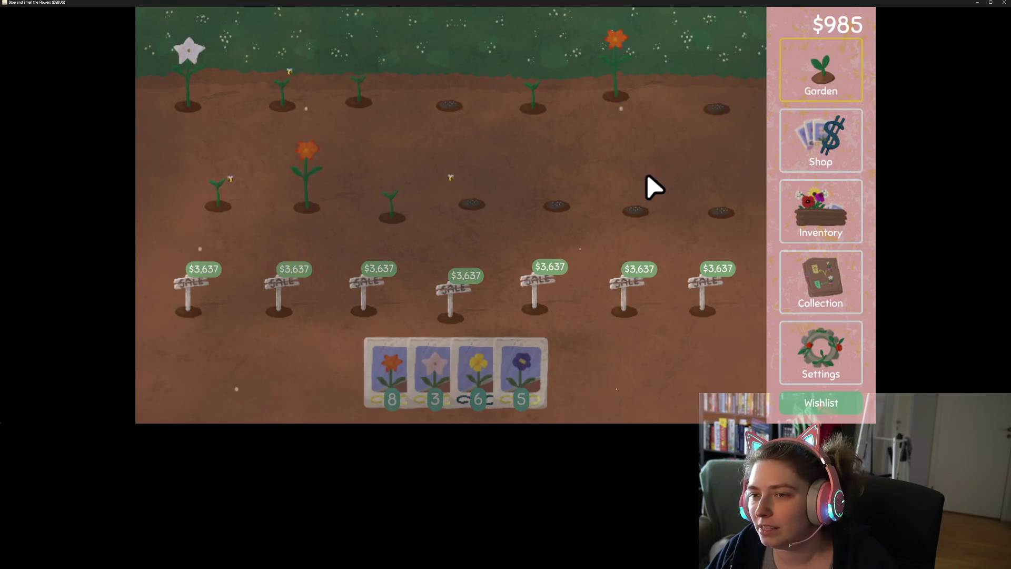
# Harvest the orange, red and star flowers, using up the remaining purple seeds
pyautogui.click(532, 379)
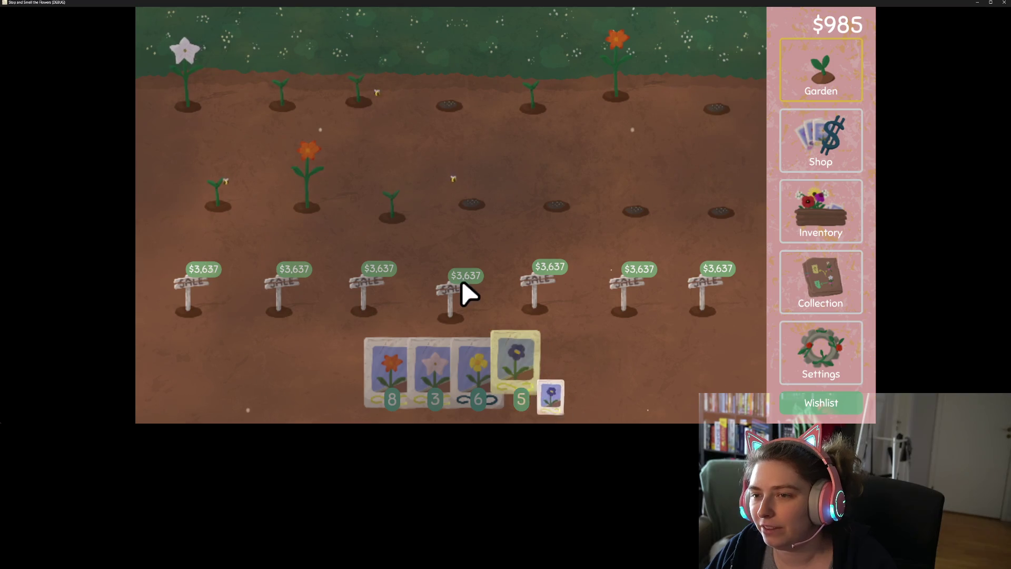
pyautogui.click(316, 181)
pyautogui.click(322, 190)
pyautogui.click(548, 81)
pyautogui.click(547, 83)
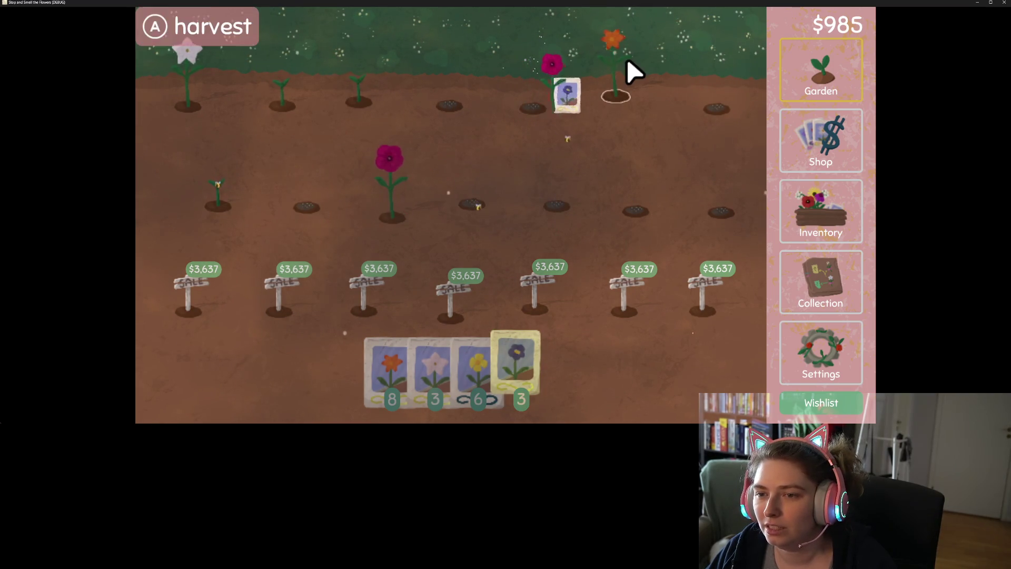
pyautogui.click(625, 72)
pyautogui.click(624, 74)
pyautogui.click(406, 192)
pyautogui.click(405, 192)
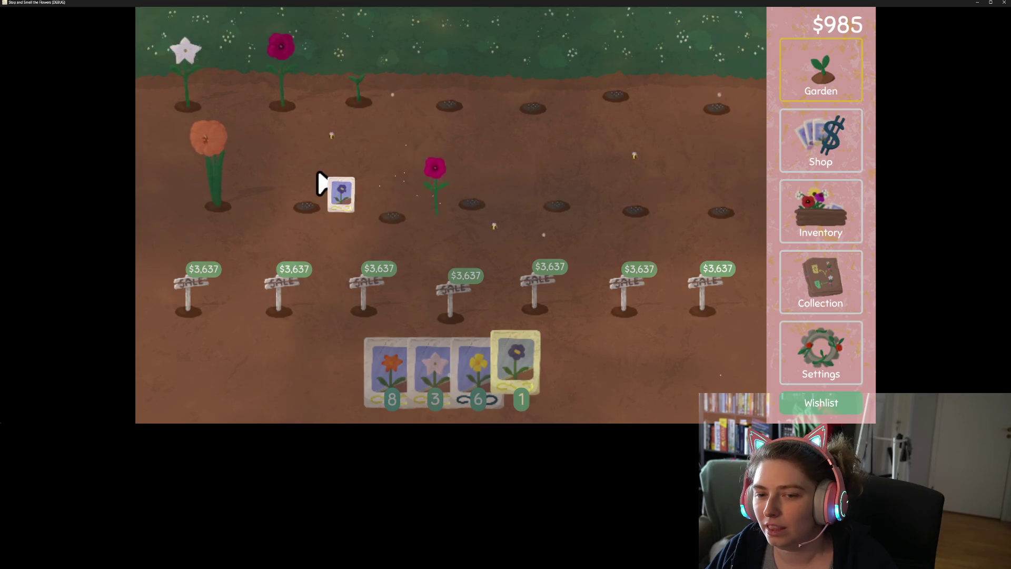
pyautogui.click(232, 187)
pyautogui.click(232, 187)
pyautogui.click(200, 76)
pyautogui.click(293, 79)
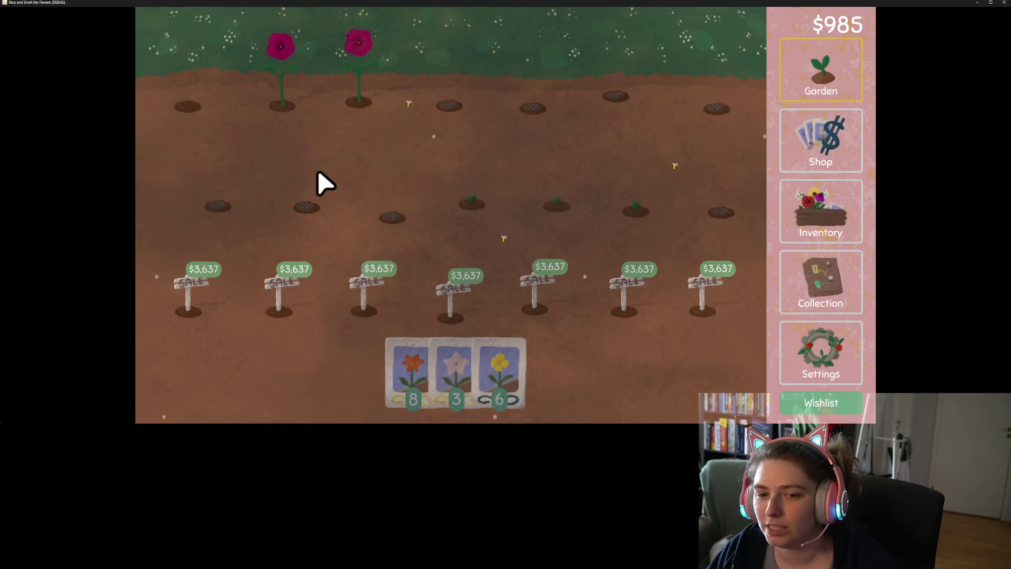
# Plant orange seeds in top-row holes while harvesting red flowers, then view inventory and shop
pyautogui.click(421, 389)
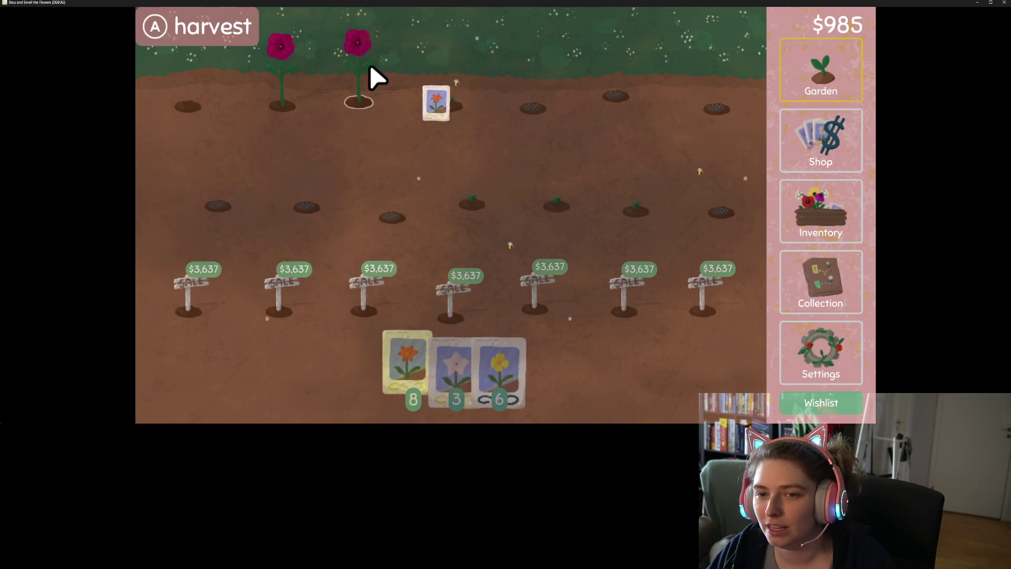
pyautogui.click(369, 79)
pyautogui.click(369, 79)
pyautogui.click(293, 79)
pyautogui.click(293, 79)
pyautogui.click(203, 79)
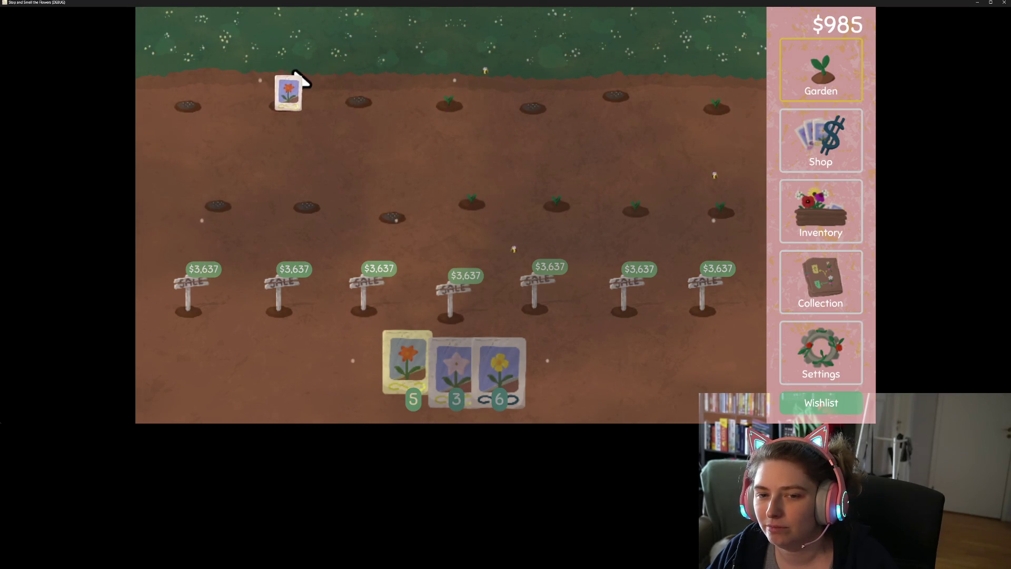
pyautogui.click(837, 228)
pyautogui.click(834, 153)
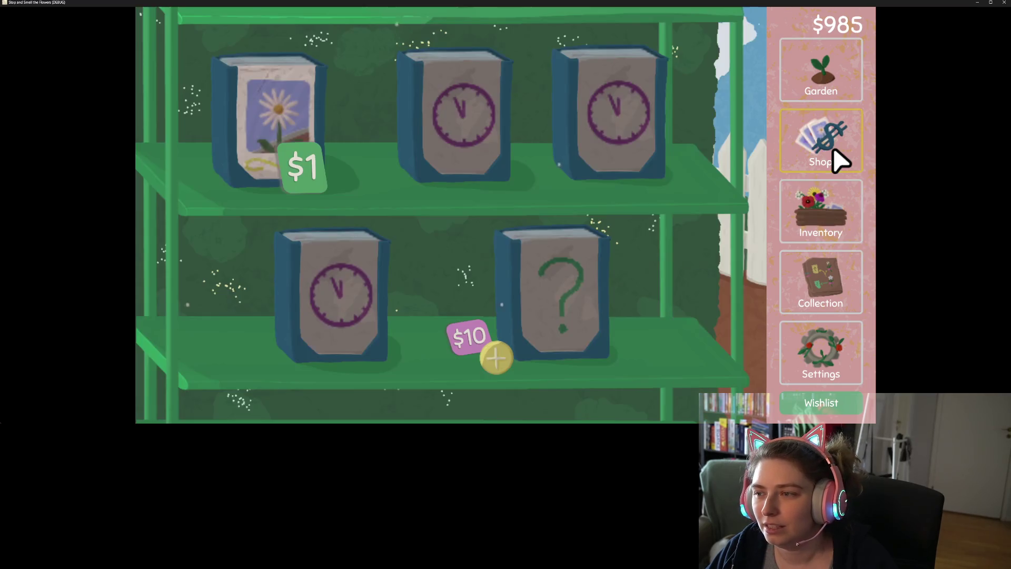
pyautogui.click(833, 226)
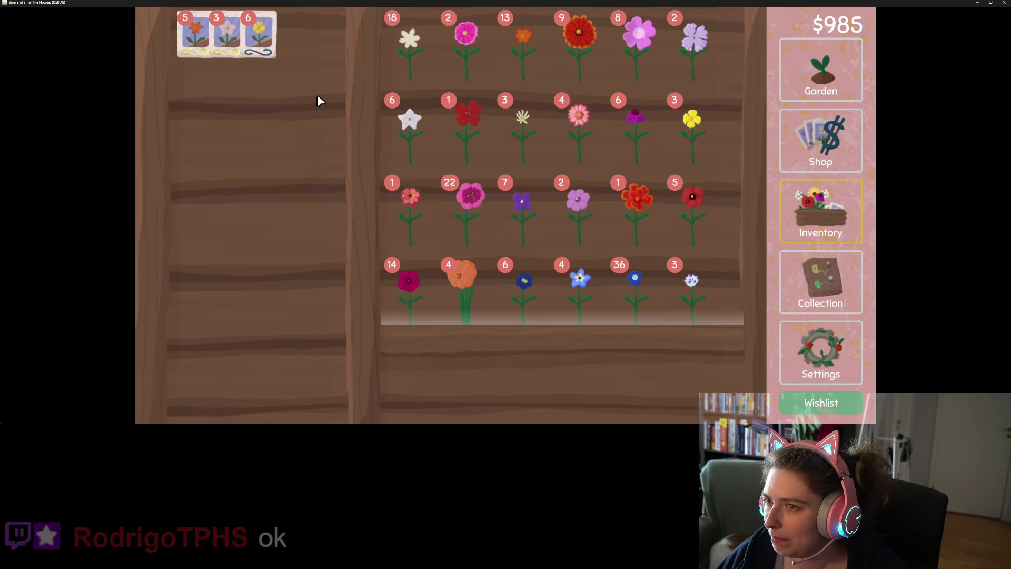
# Close the game window and choose Just Quit to discard unsaved progress
pyautogui.click(1003, 2)
pyautogui.click(518, 258)
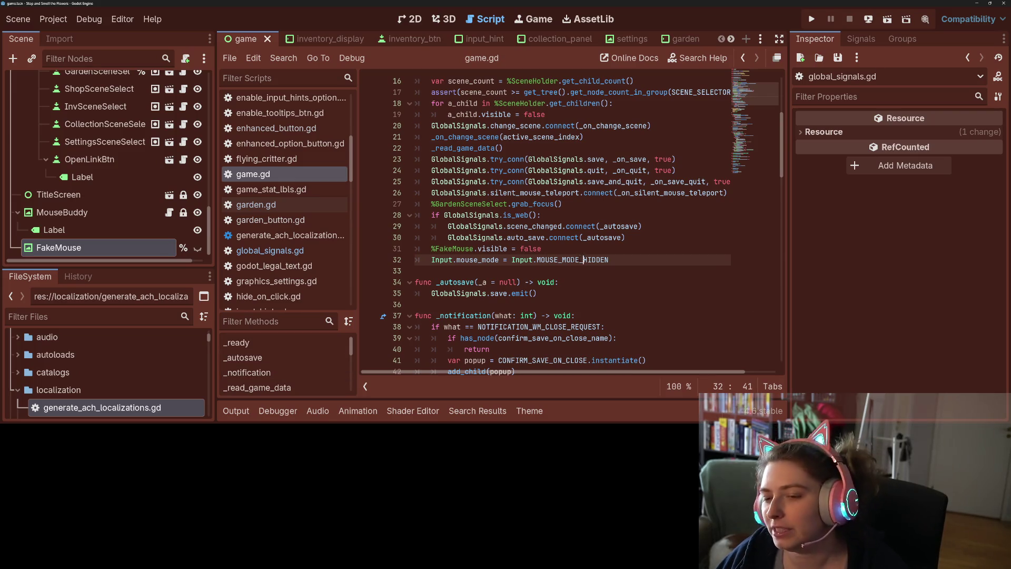
# In enhanced_button.gd, rename _teleport_fake_mouse on line 101 to teleport_fake_mouse and save
pyautogui.scroll(2, 284, 263)
pyautogui.click(295, 156)
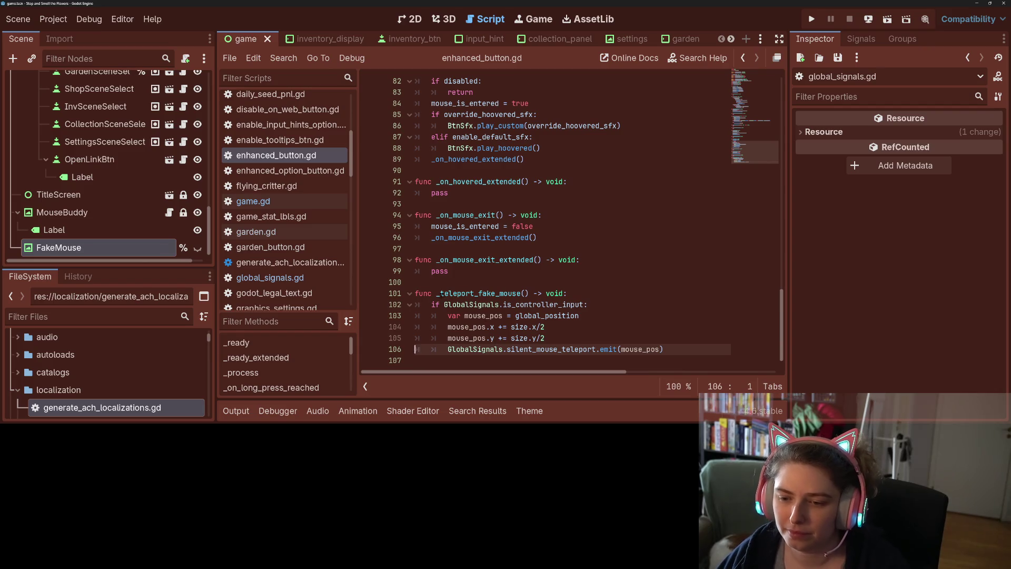
pyautogui.click(439, 294)
pyautogui.press('BackSpace')
pyautogui.click(486, 338)
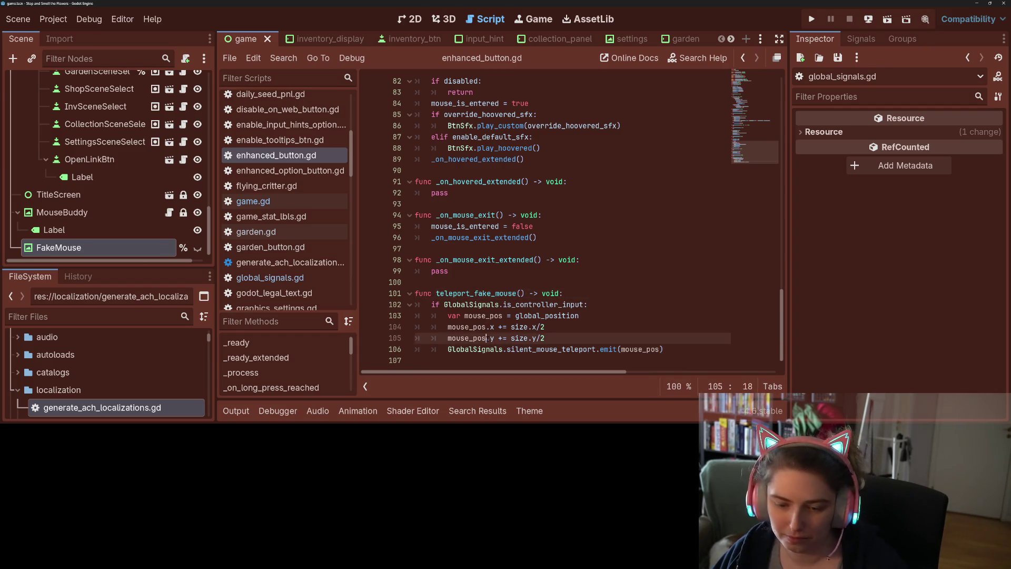
pyautogui.hotkey('ctrl', 's')
# Delete the teleport_fake_mouse() call on line 81 of _on_hovered and save again
pyautogui.scroll(8, 459, 315)
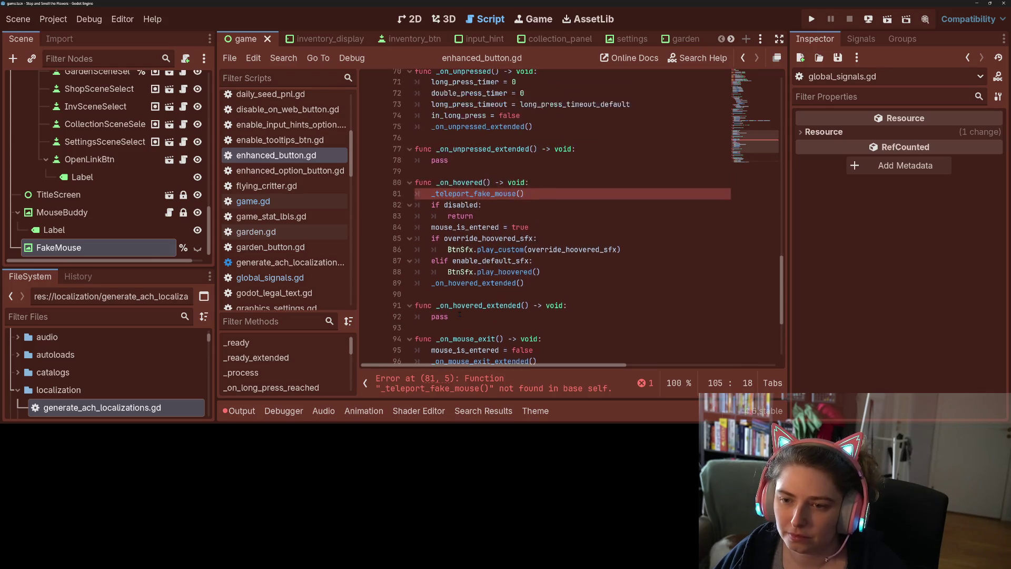
pyautogui.click(436, 328)
pyautogui.press('BackSpace')
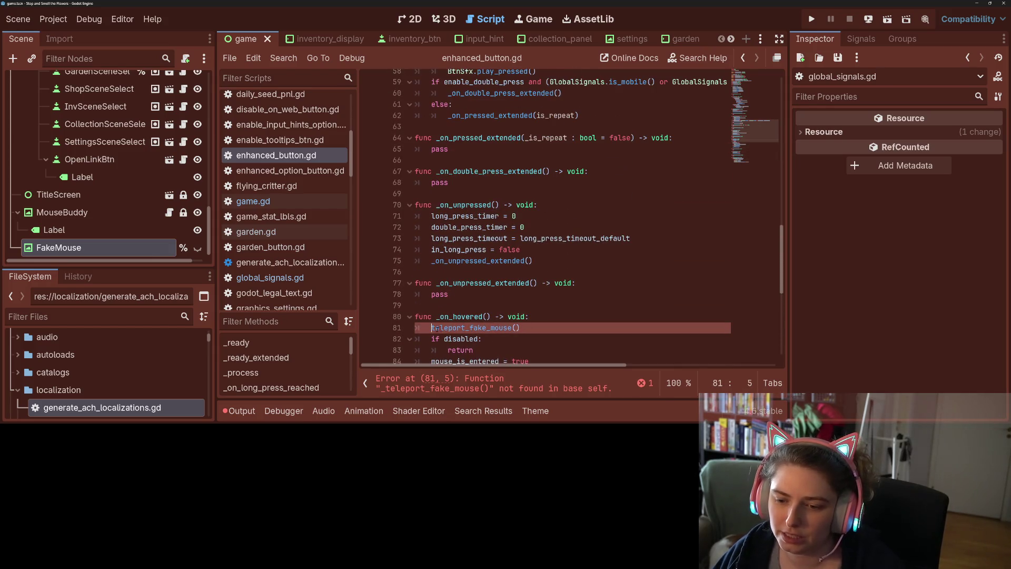
pyautogui.moveTo(519, 338); pyautogui.dragTo(432, 338)
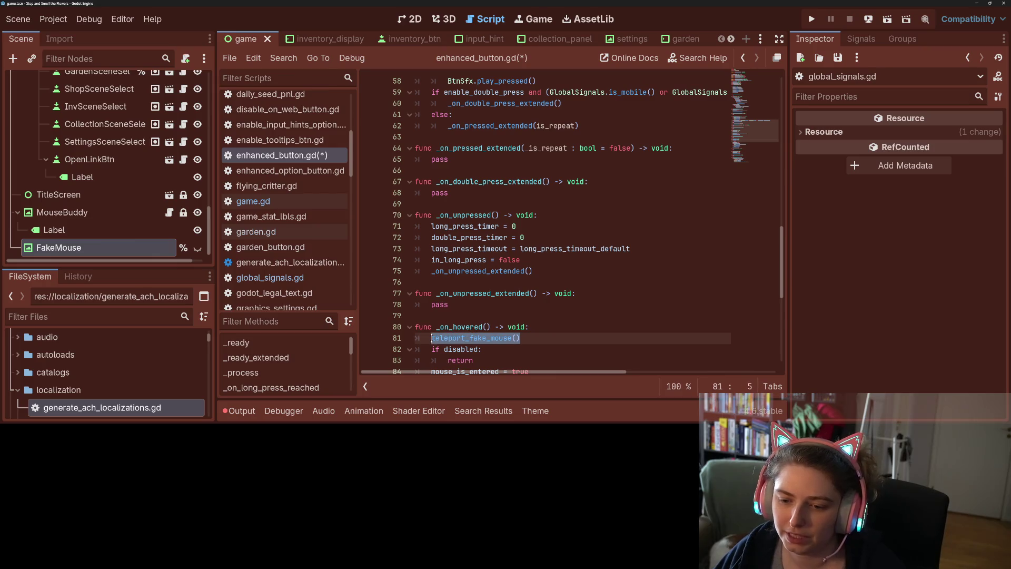
pyautogui.press('BackSpace')
pyautogui.press('BackSpace')
pyautogui.press('BackSpace')
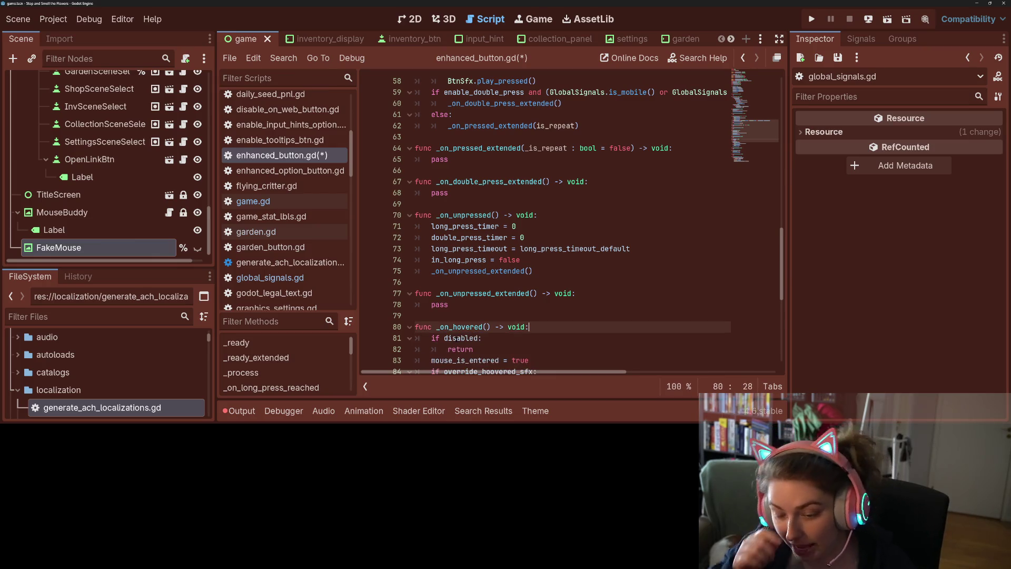
pyautogui.hotkey('ctrl', 's')
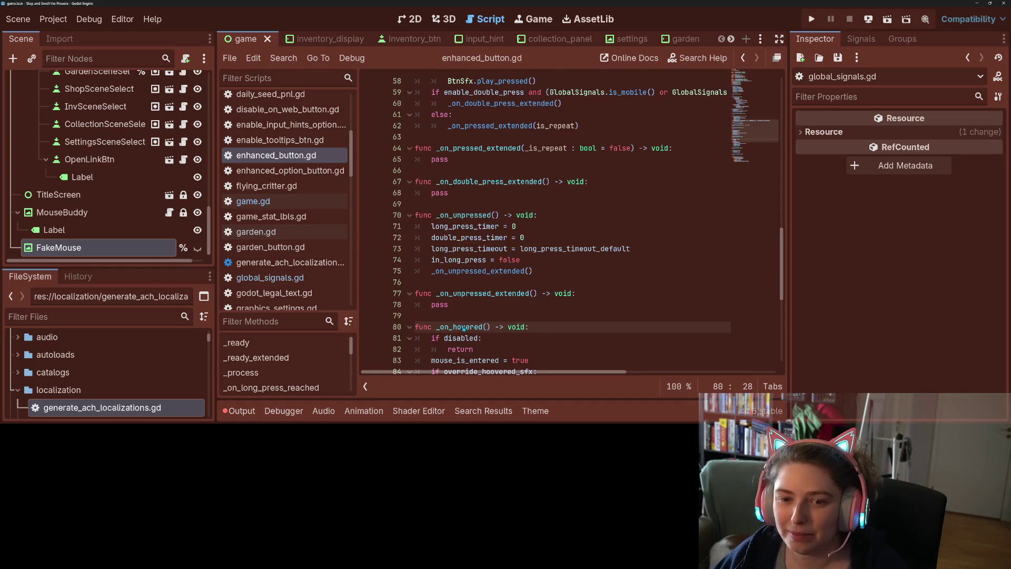
pyautogui.scroll(-3, 462, 325)
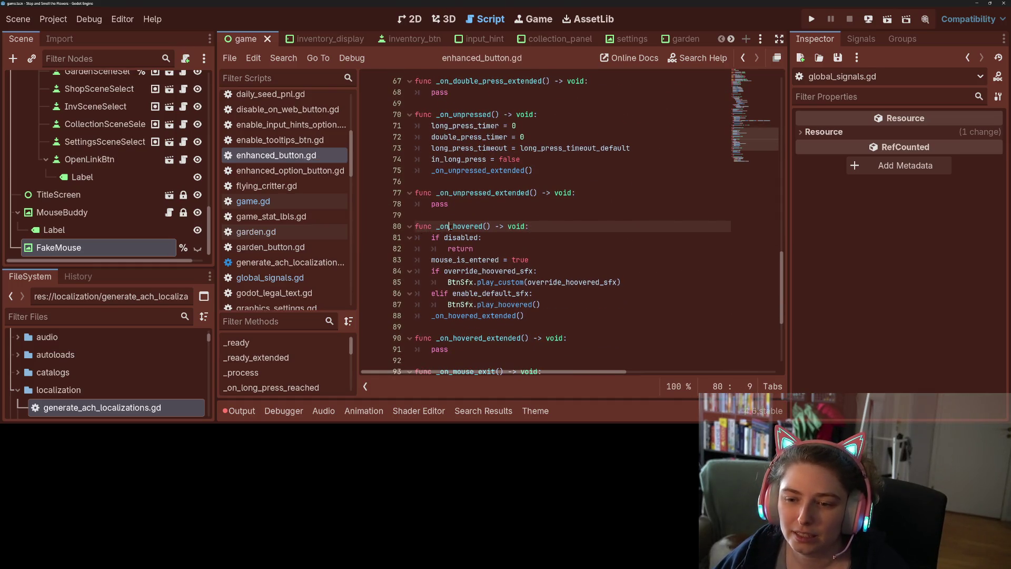
# Search all project files for _on_hovered_extended and check its shop_button.gd and enhanced_button.gd matches
pyautogui.doubleClick(449, 225)
pyautogui.doubleClick(473, 338)
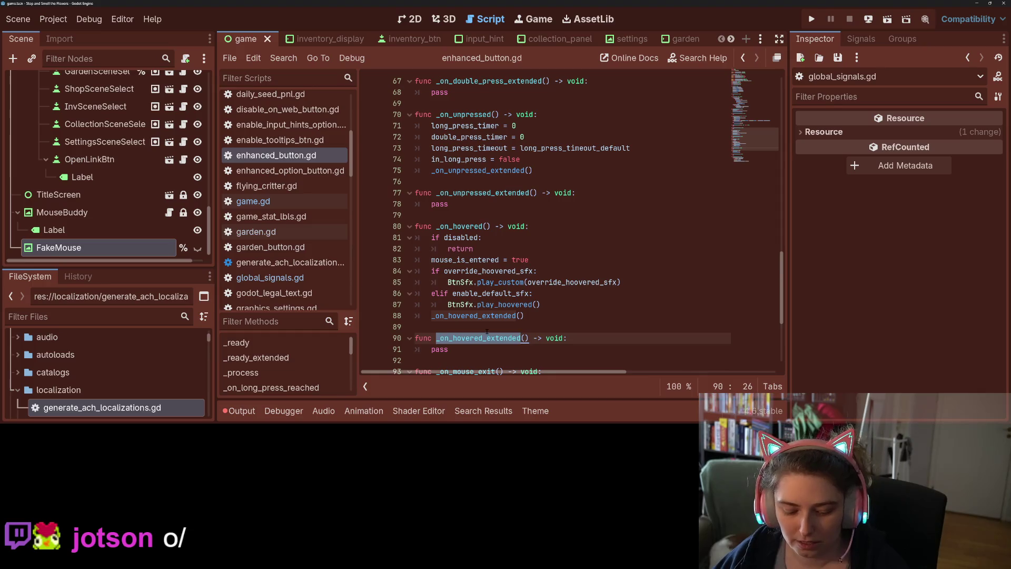
pyautogui.hotkey('ctrl', 'shift', 'f')
pyautogui.press('Return')
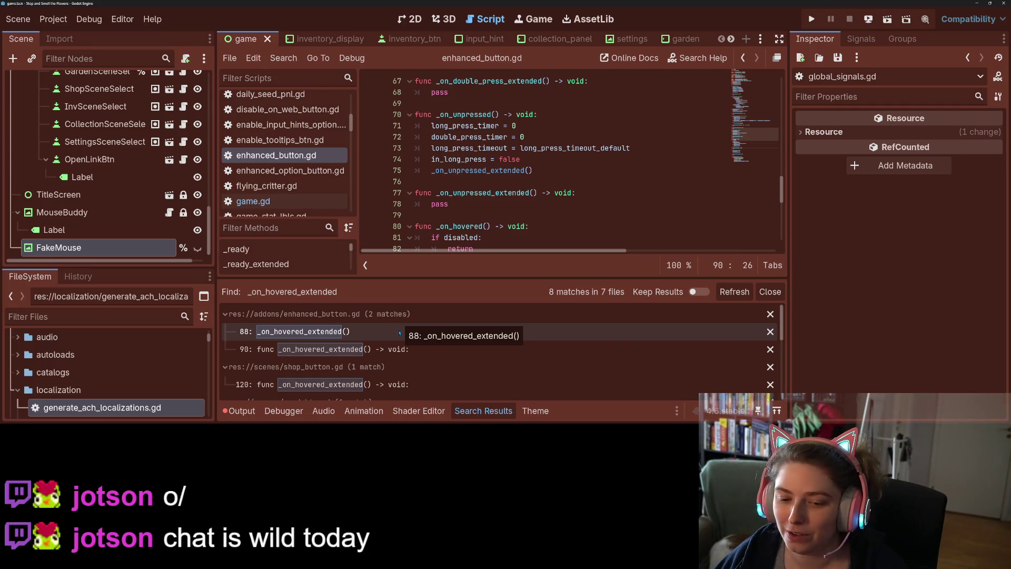
pyautogui.scroll(-1, 396, 364)
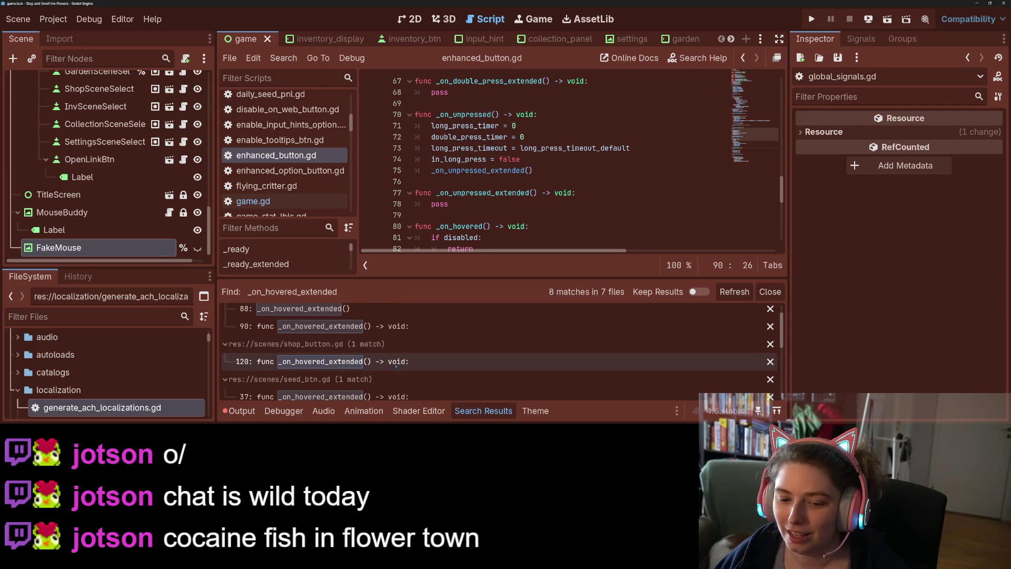
pyautogui.click(395, 368)
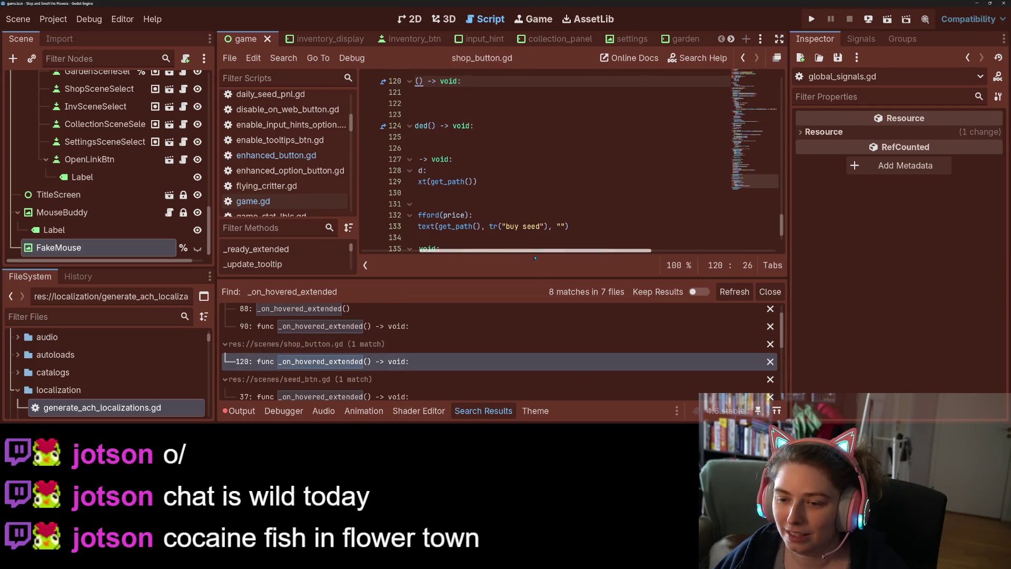
pyautogui.moveTo(543, 252); pyautogui.dragTo(338, 226)
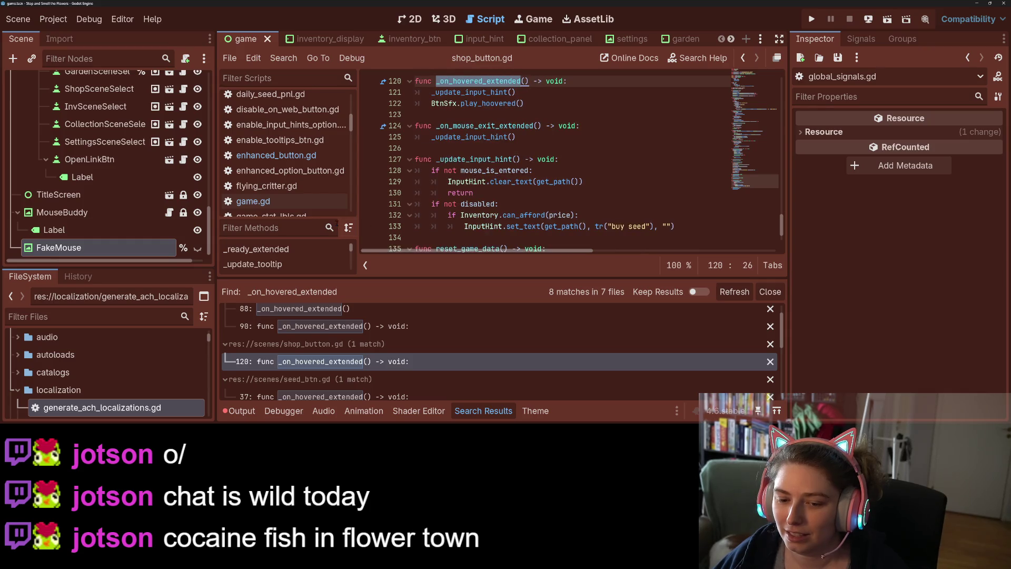
pyautogui.click(343, 328)
# Review _on_hovered's disabled-return block and the _teleport_fake_mouse definition below it
pyautogui.scroll(1, 343, 342)
pyautogui.scroll(1, 343, 341)
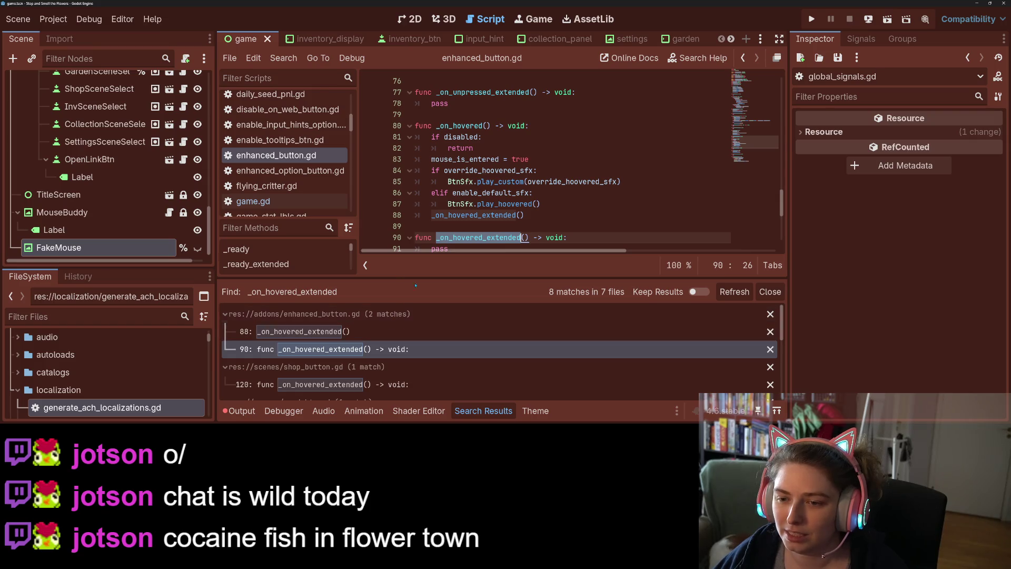
pyautogui.click(483, 137)
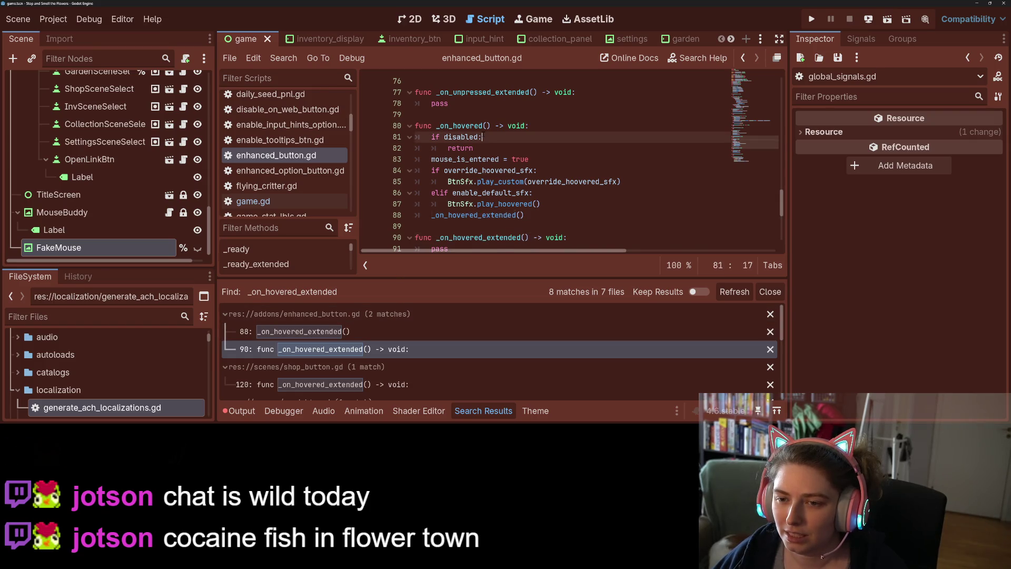
pyautogui.click(478, 138)
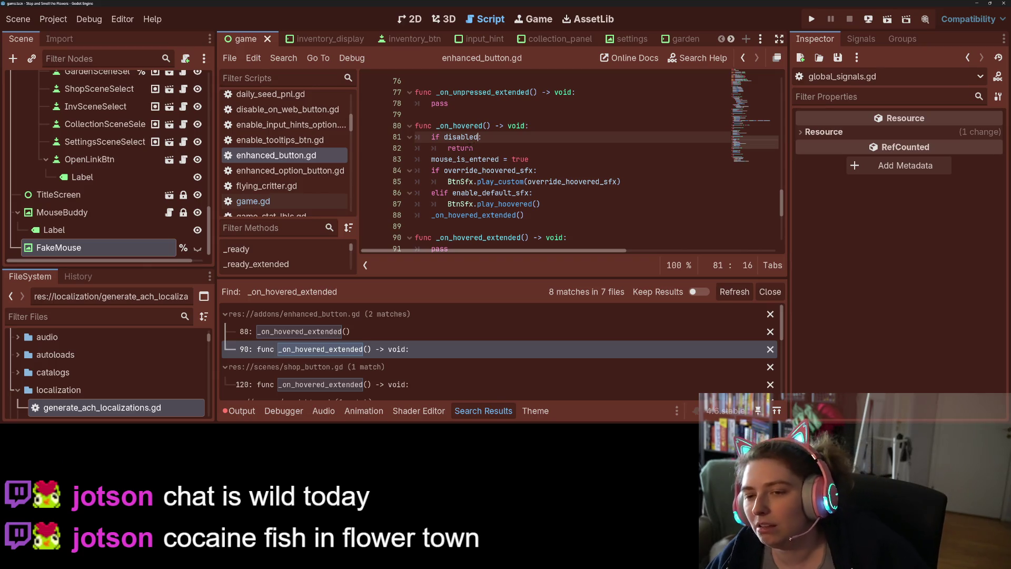
pyautogui.click(464, 148)
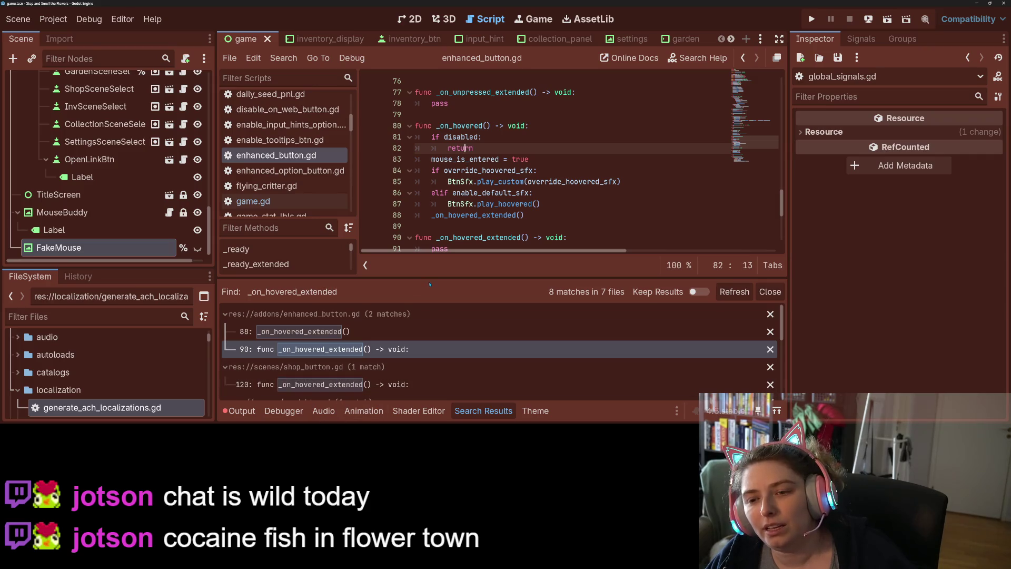
pyautogui.click(476, 170)
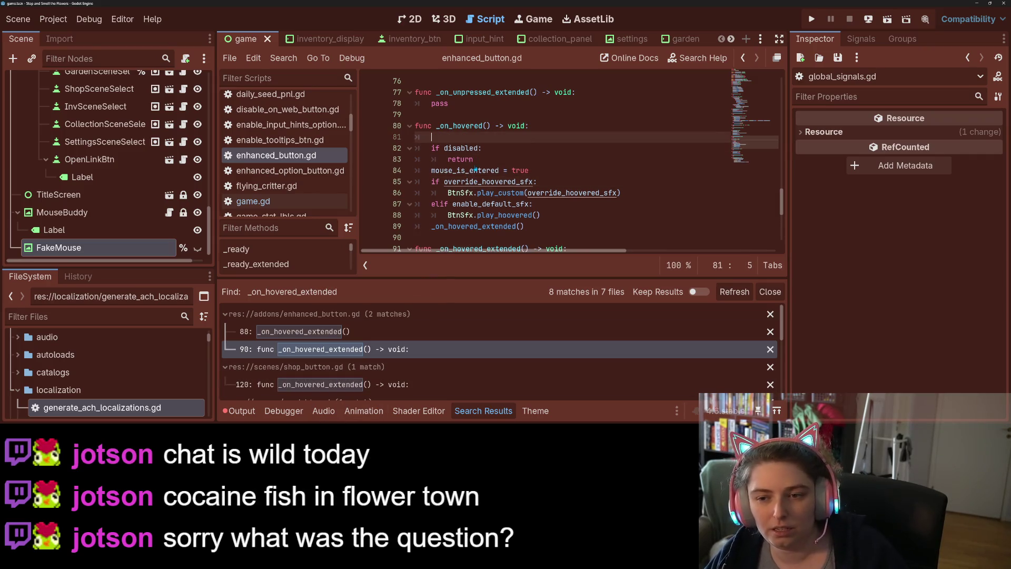
pyautogui.press('pagedown')
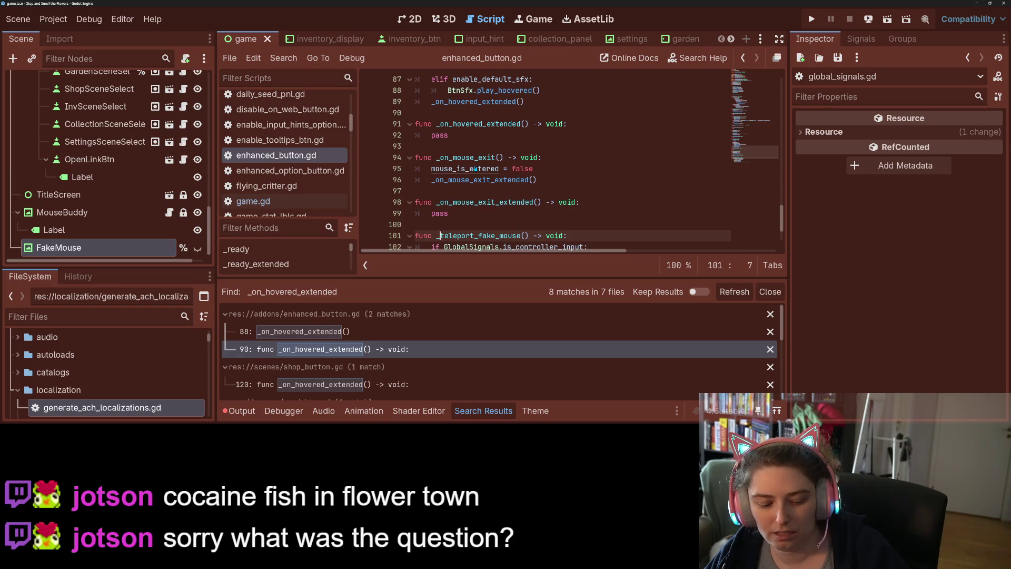
# Save enhanced_button.gd and hide the Search Results panel
pyautogui.hotkey('ctrl', 's')
pyautogui.hotkey('ctrl', 'j')
pyautogui.scroll(20, 545, 221)
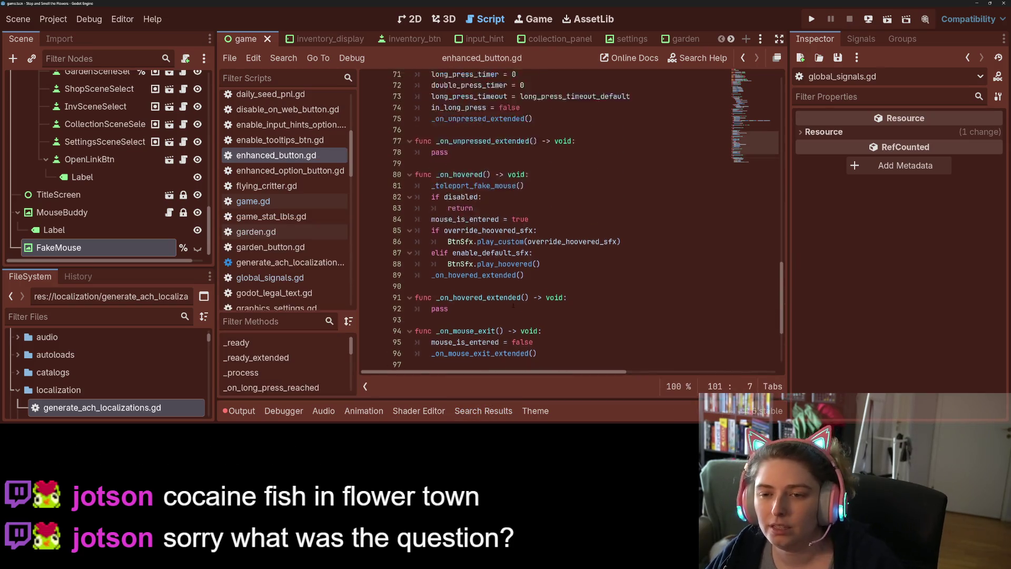
pyautogui.click(483, 182)
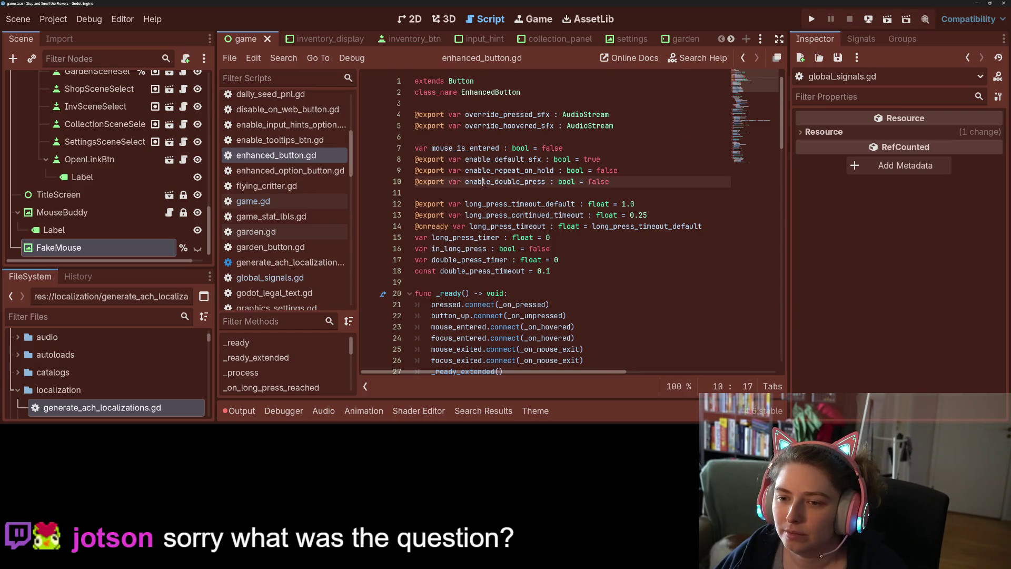
pyautogui.click(630, 196)
pyautogui.click(600, 269)
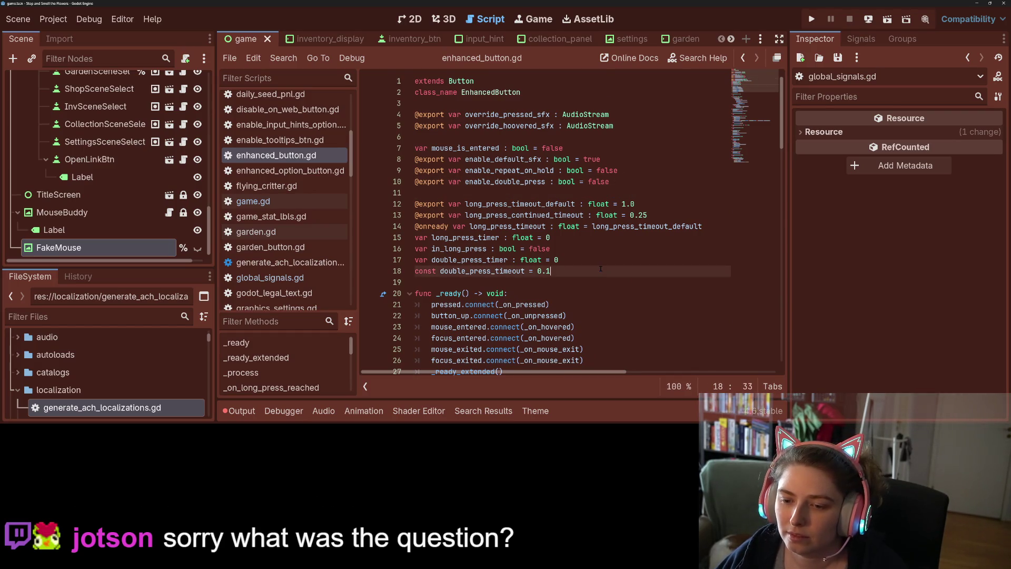
pyautogui.press('Up')
pyautogui.press('Up')
pyautogui.press('Up')
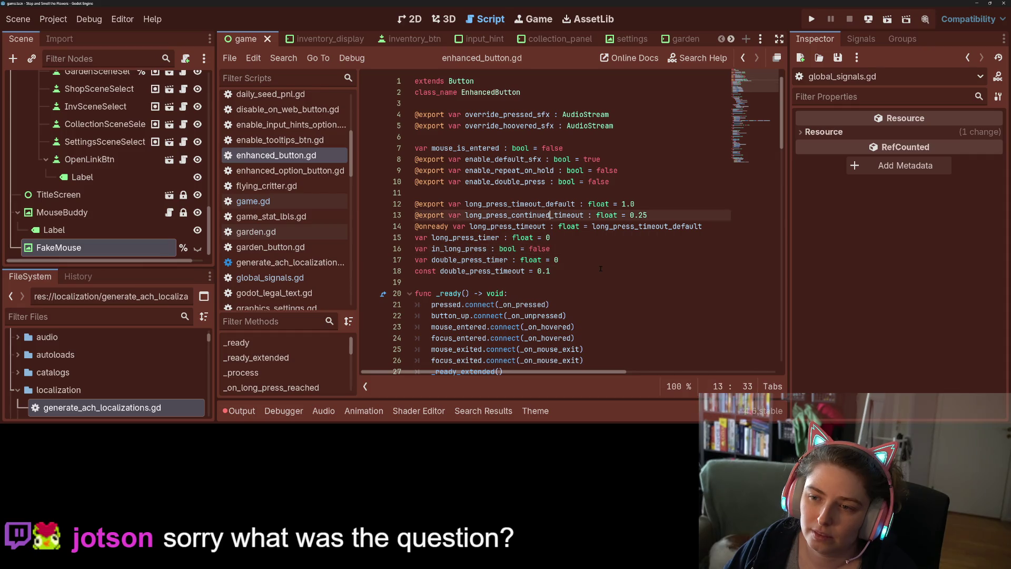
pyautogui.press('Down')
pyautogui.press('Down')
pyautogui.press('Down')
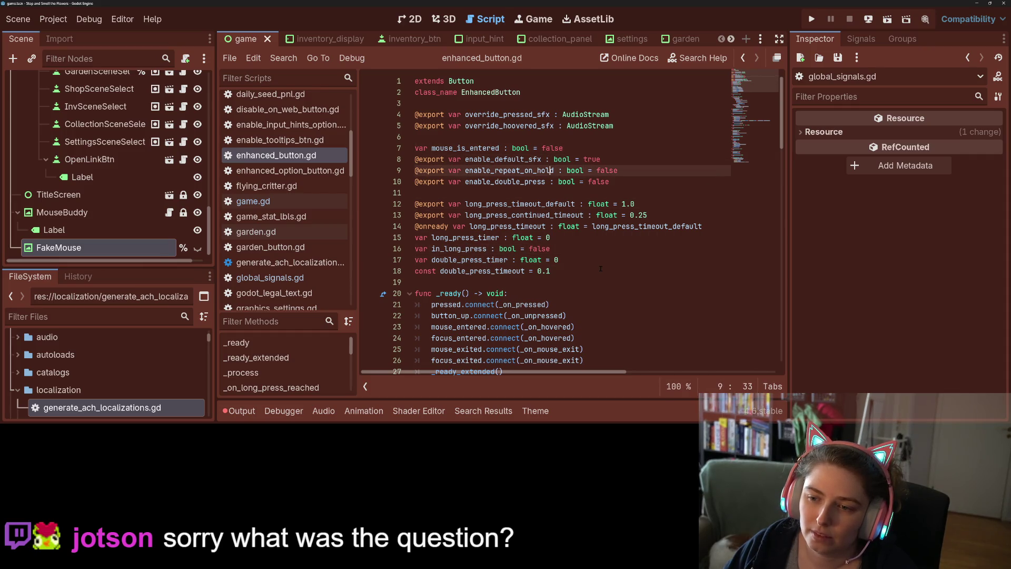
pyautogui.press('Return')
pyautogui.press('Return')
pyautogui.press('Up')
pyautogui.write('@export ')
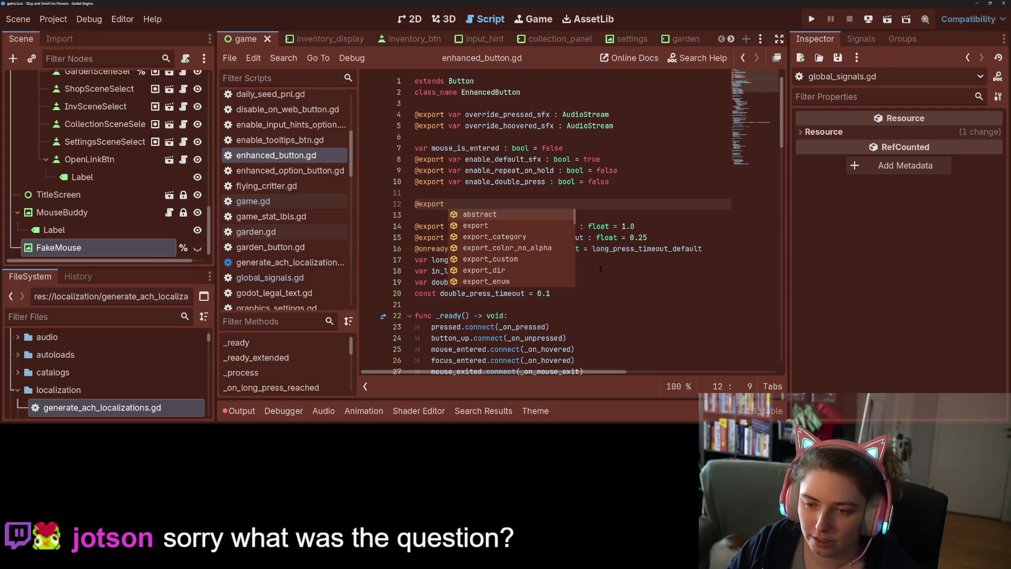
pyautogui.write('var enab')
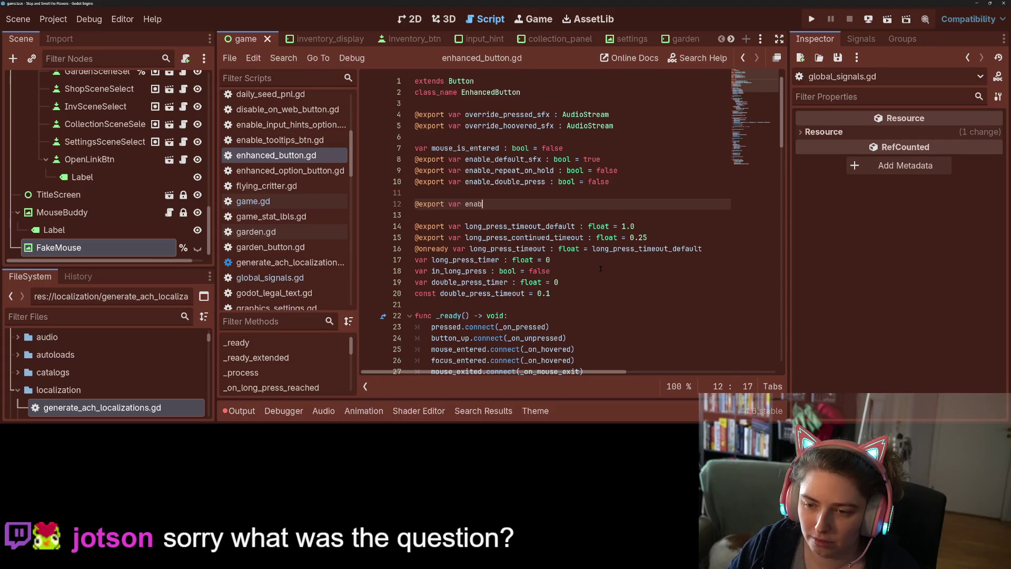
pyautogui.write('le_')
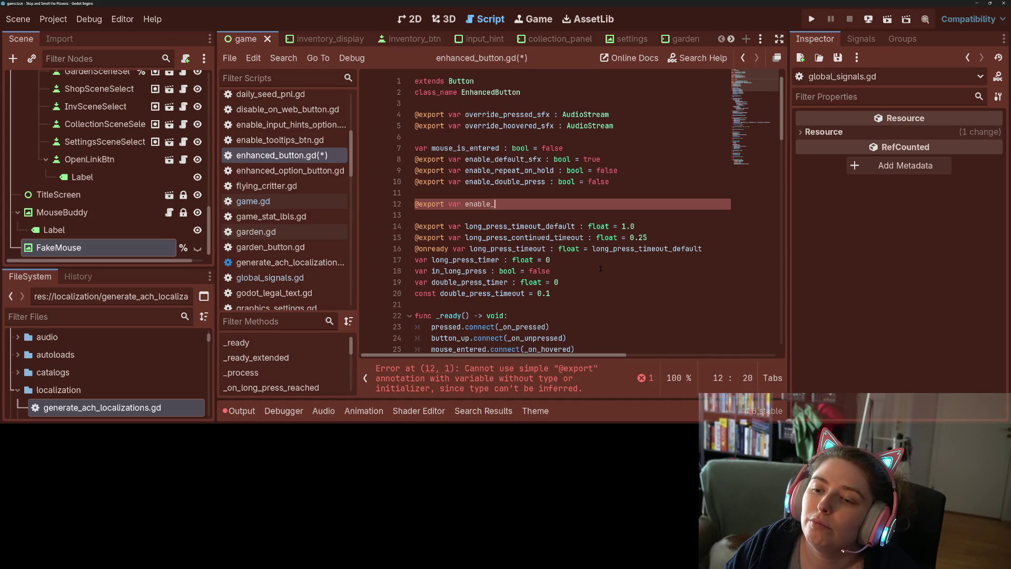
pyautogui.write('controller_cursor')
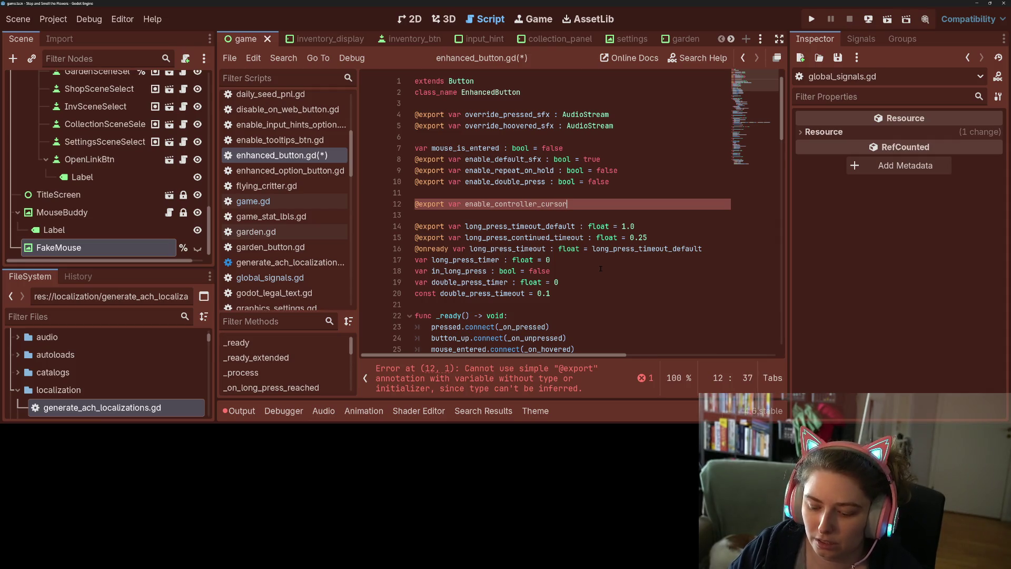
pyautogui.write('_on_disabled ')
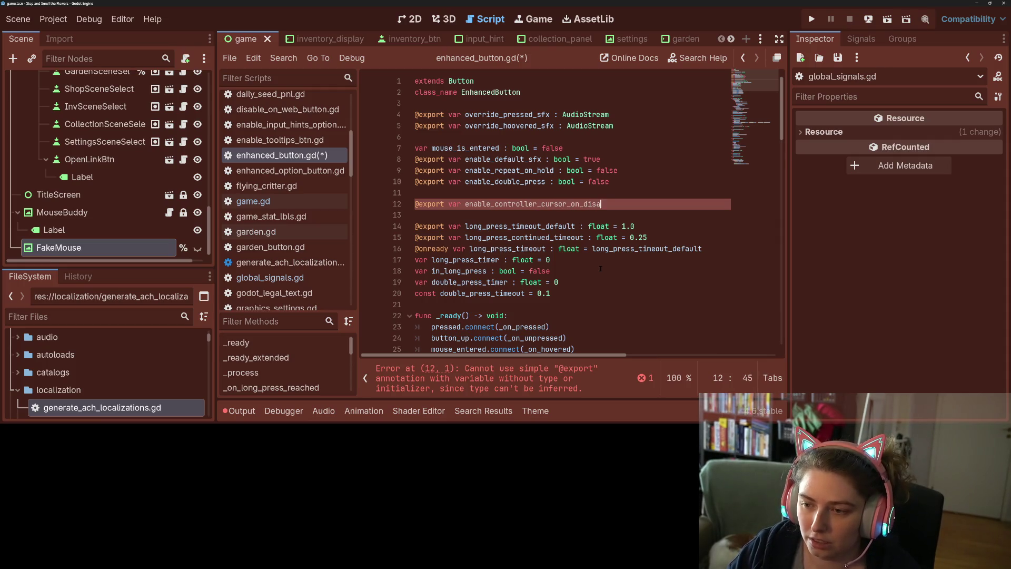
pyautogui.write(': bool = true')
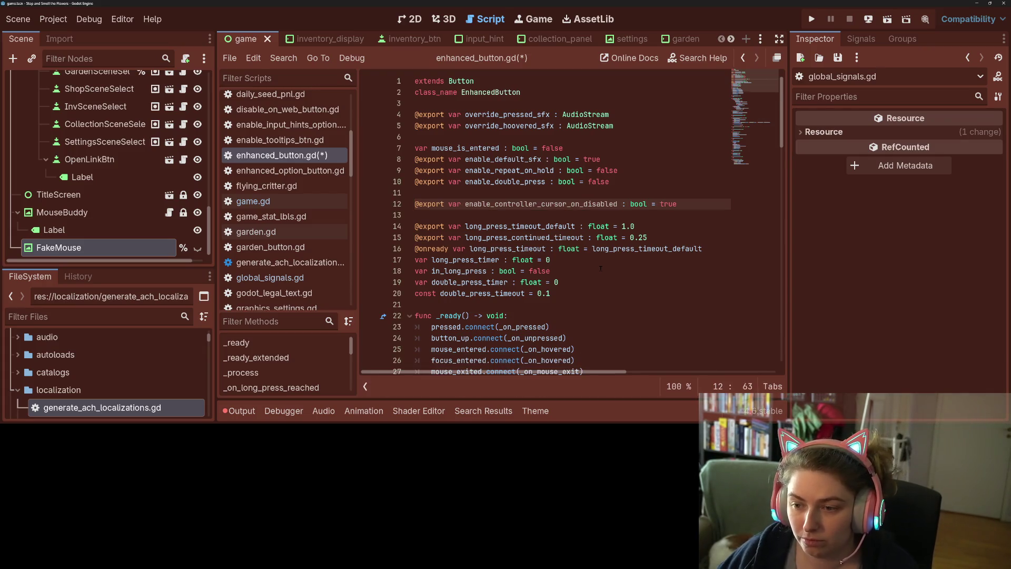
pyautogui.doubleClick(514, 202)
# Inside 'if disabled:', add 'if enable_controller_cursor_on_disabled:' calling _teleport_fake_mouse()
pyautogui.scroll(-18, 526, 253)
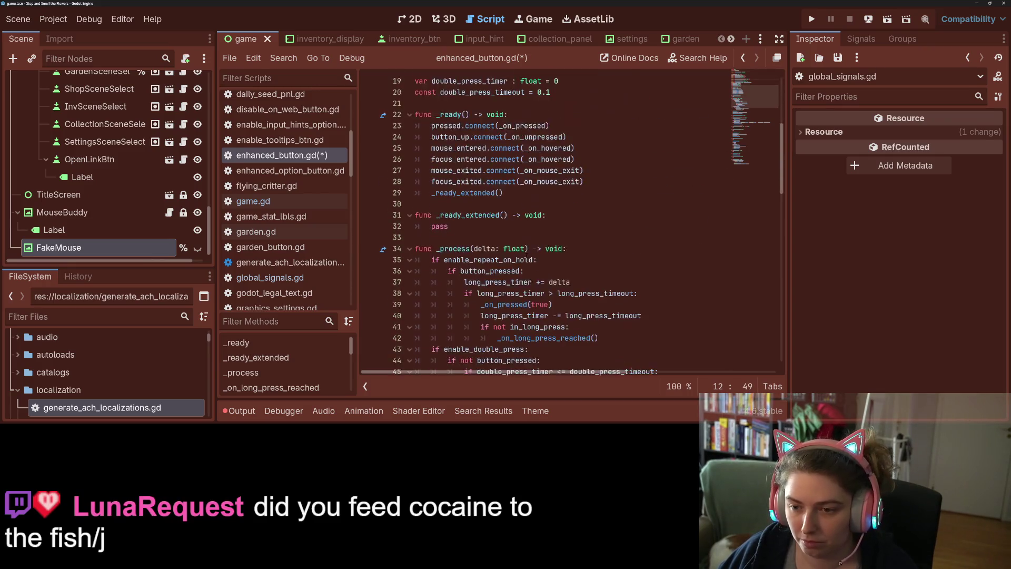
pyautogui.scroll(-2, 527, 253)
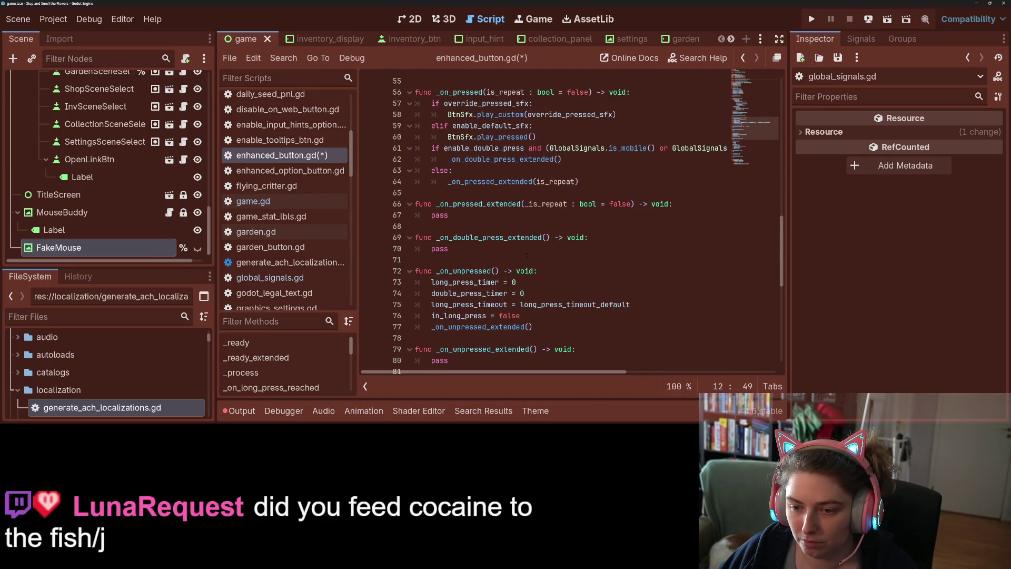
pyautogui.scroll(4, 526, 253)
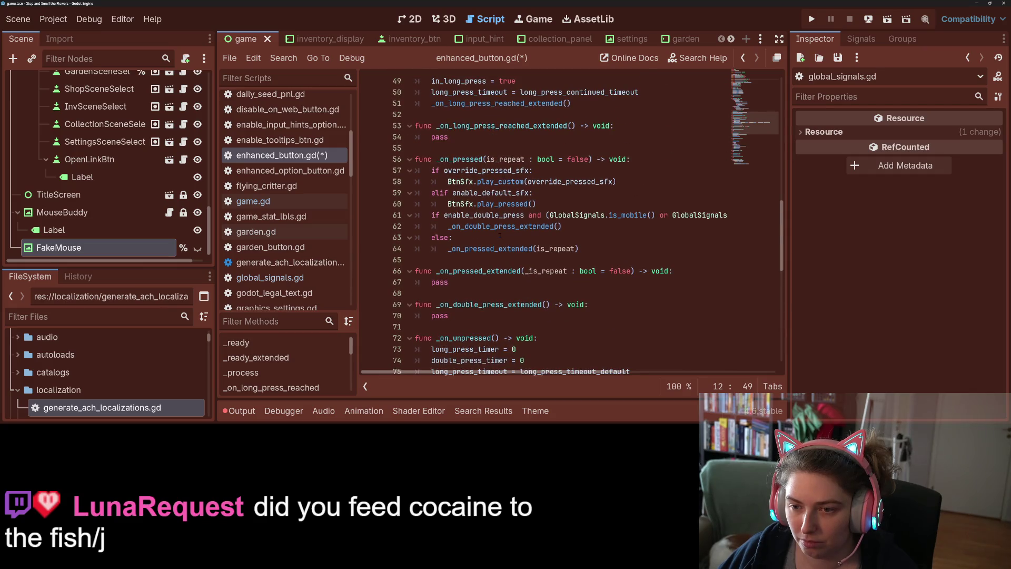
pyautogui.scroll(-8, 500, 236)
pyautogui.click(541, 189)
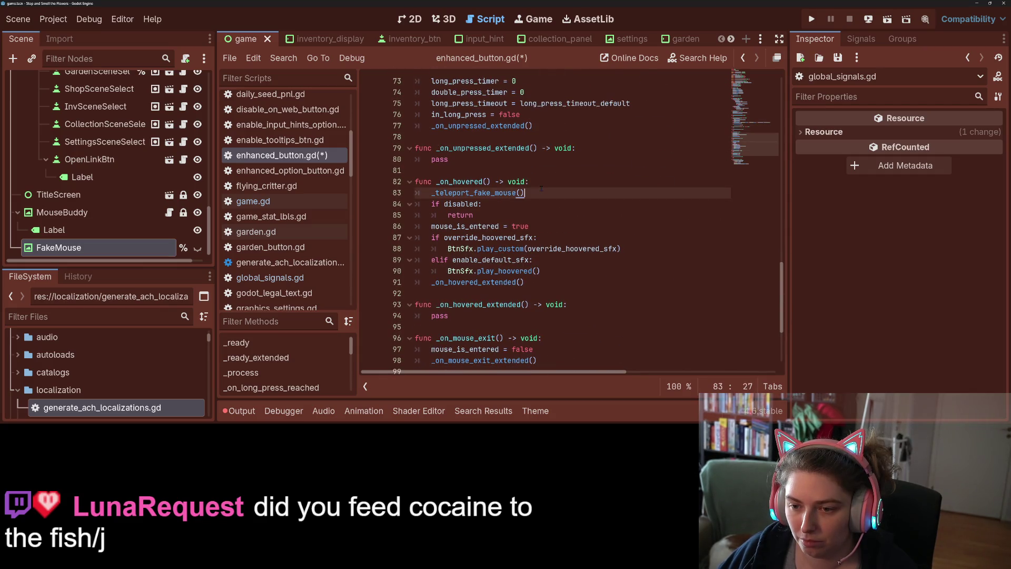
pyautogui.click(514, 206)
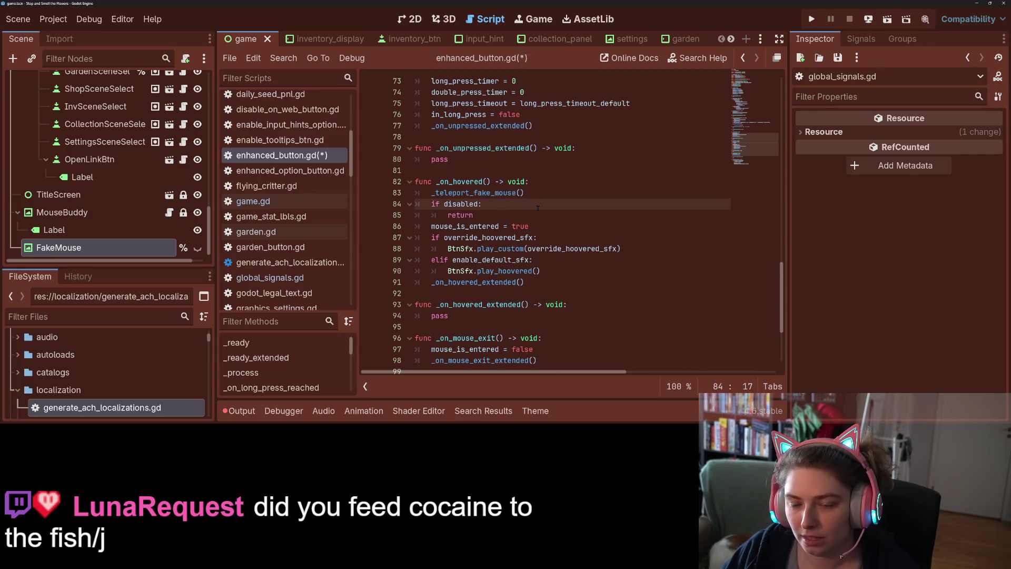
pyautogui.press('Return')
pyautogui.write('if')
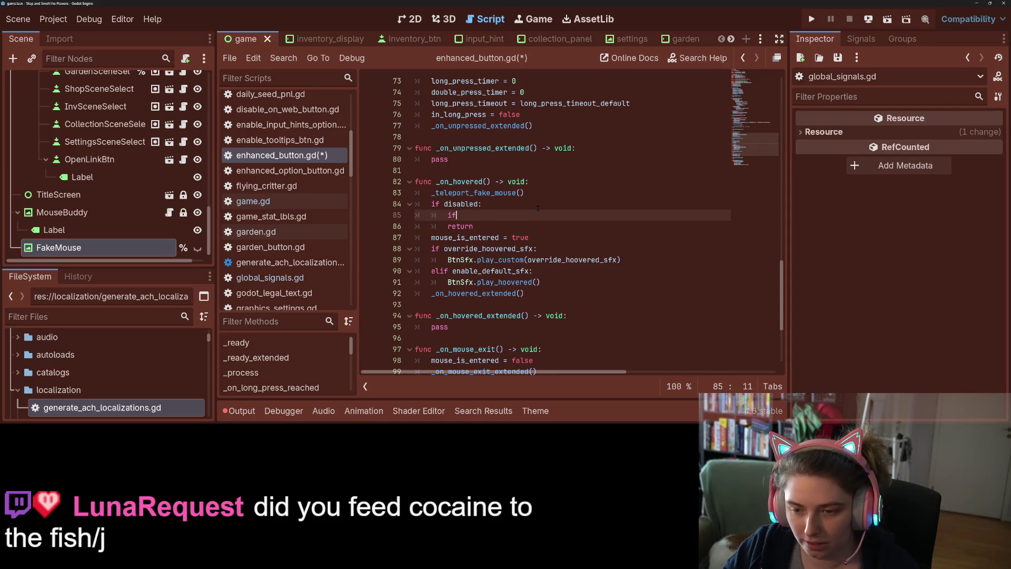
pyautogui.write(' enable_controller_cursor_on_disabled:')
pyautogui.press('Return')
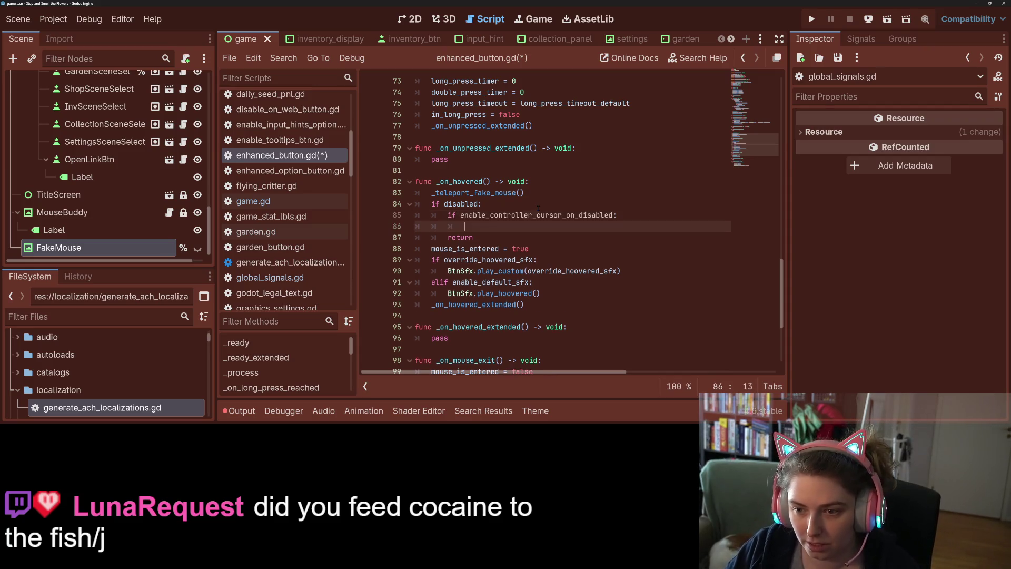
pyautogui.write('_teleport_fake_mouse()')
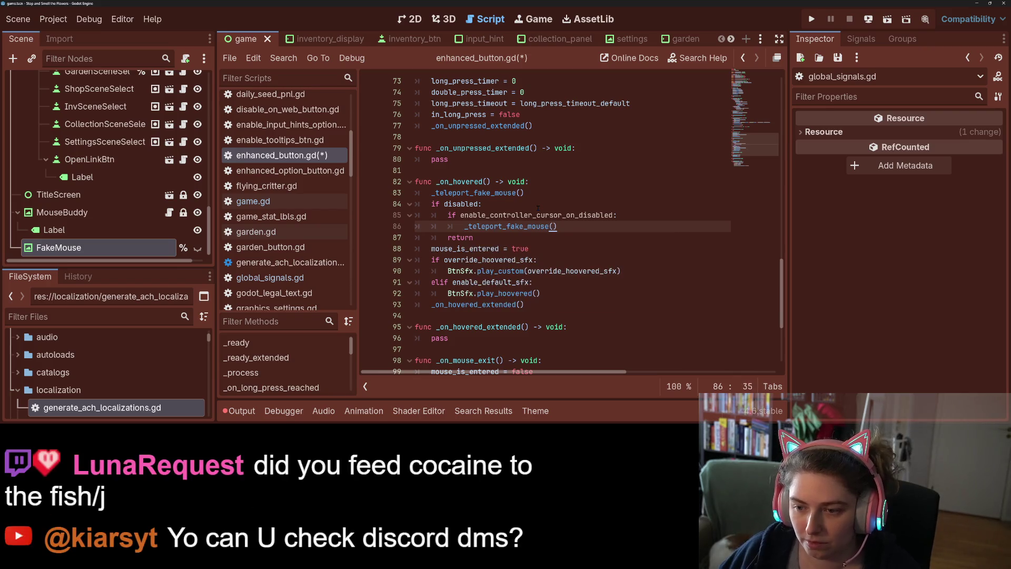
# Move the original _teleport_fake_mouse() call below the disabled check, above mouse_is_entered
pyautogui.moveTo(431, 192); pyautogui.dragTo(533, 192)
pyautogui.hotkey('ctrl', 'c')
pyautogui.press('BackSpace')
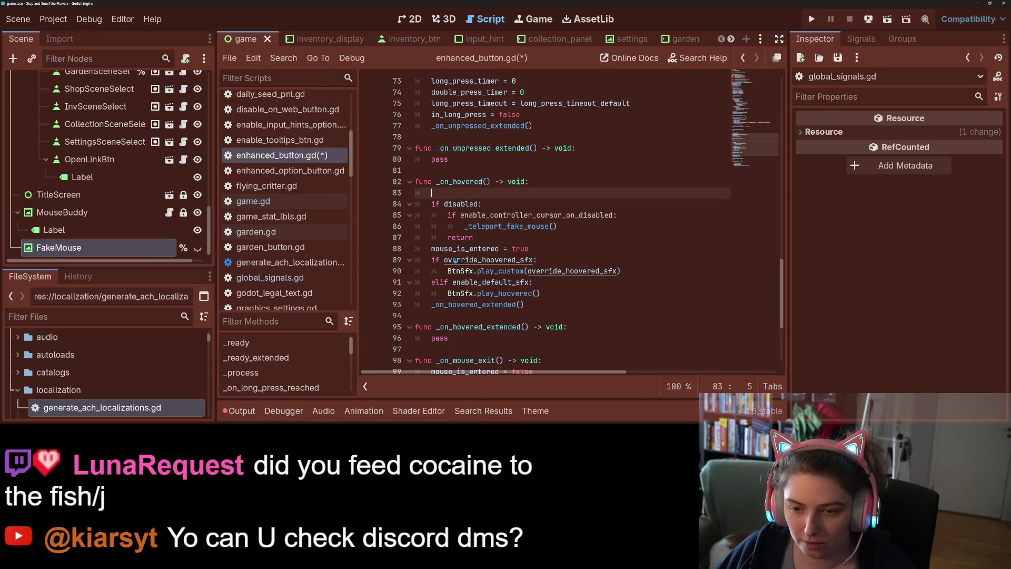
pyautogui.click(433, 248)
pyautogui.press('Return')
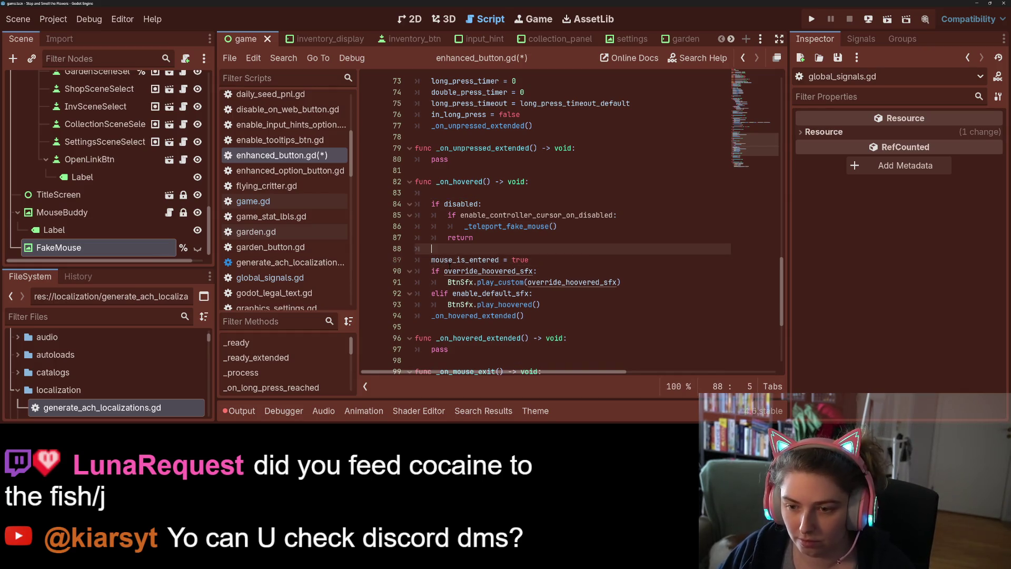
pyautogui.press('Up')
pyautogui.hotkey('ctrl', 'v')
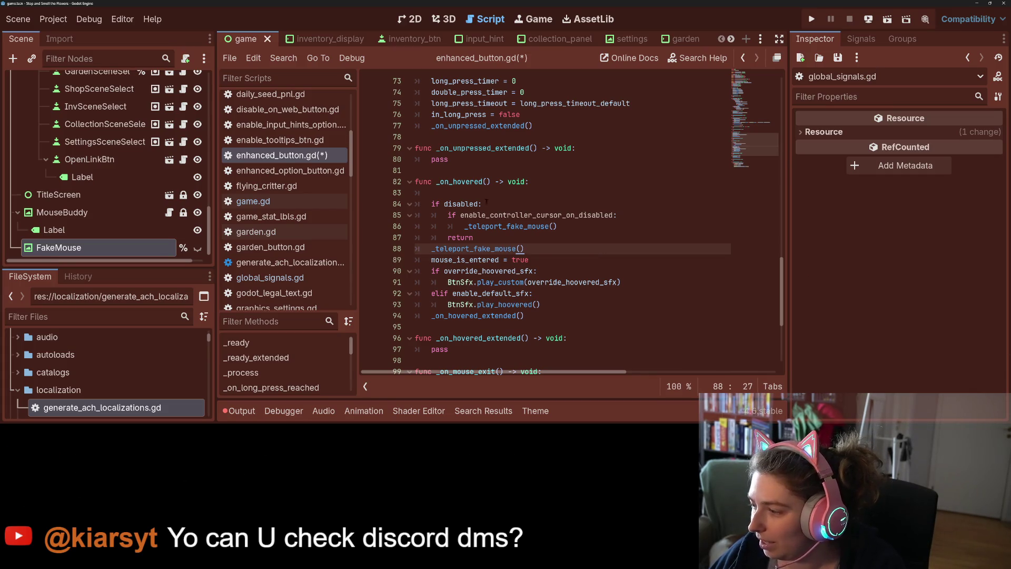
# Remove the leftover empty line and save the script
pyautogui.click(459, 192)
pyautogui.press('BackSpace')
pyautogui.press('BackSpace')
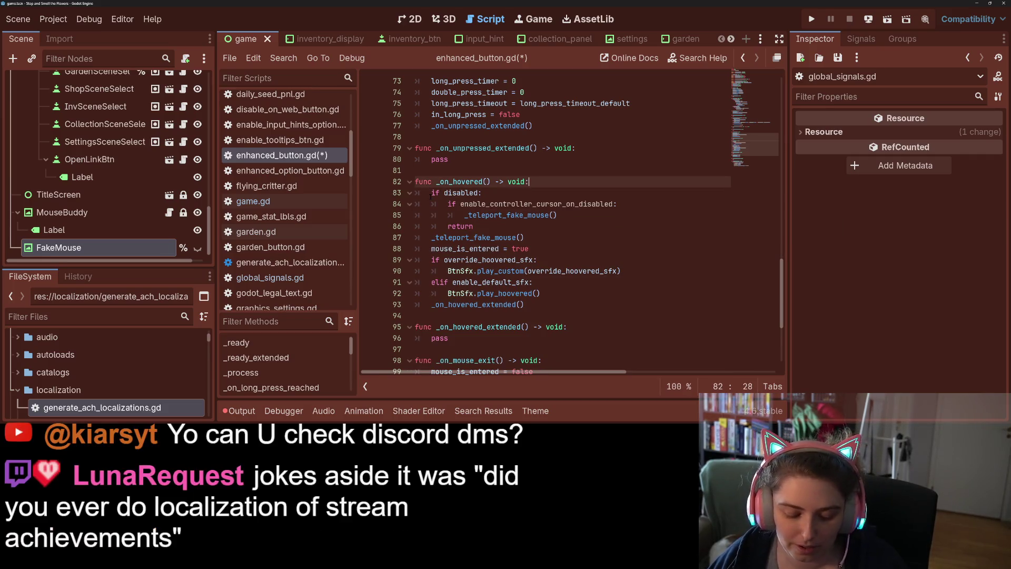
pyautogui.hotkey('ctrl', 's')
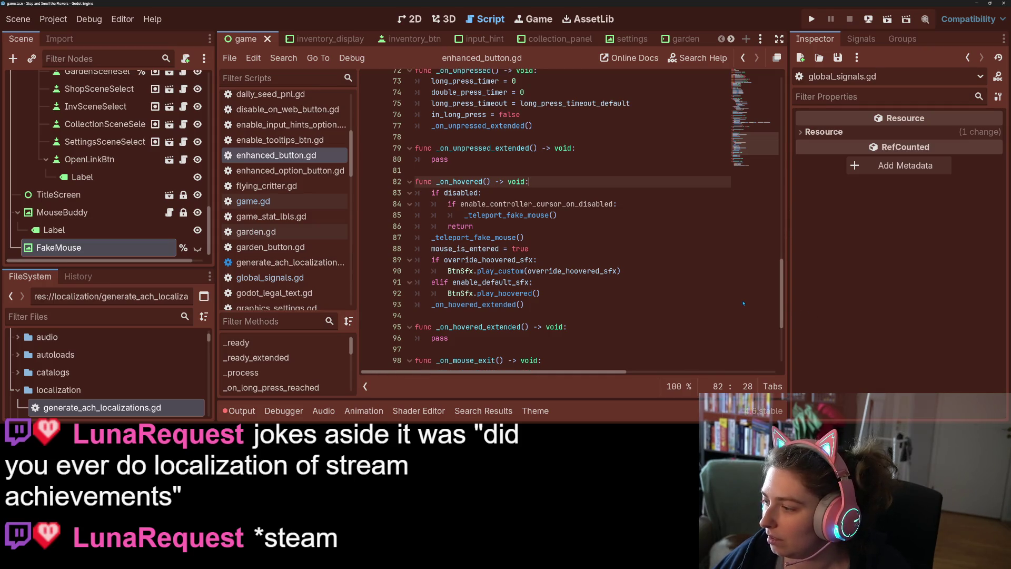
pyautogui.scroll(1, 627, 303)
pyautogui.click(627, 303)
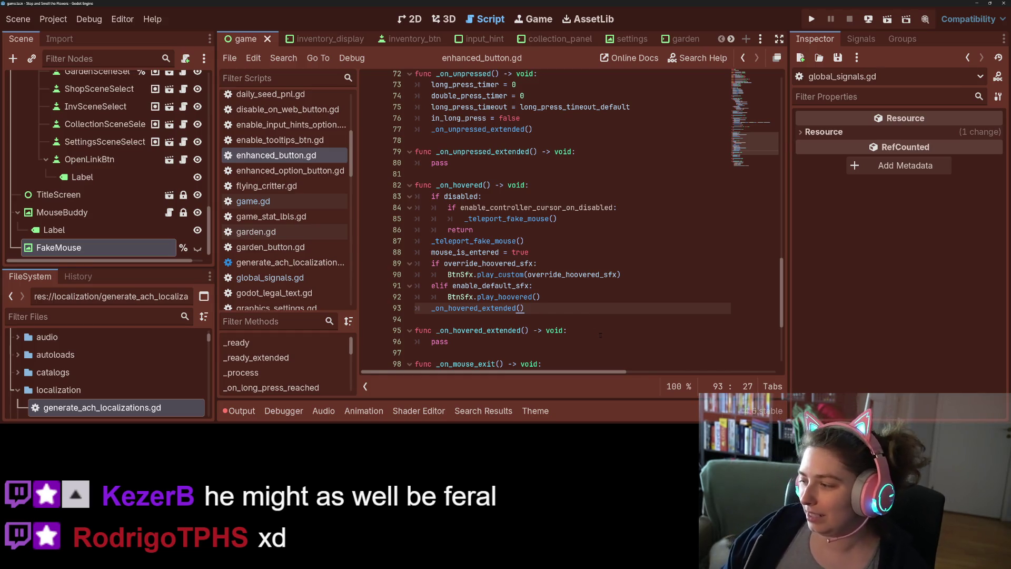
pyautogui.click(595, 330)
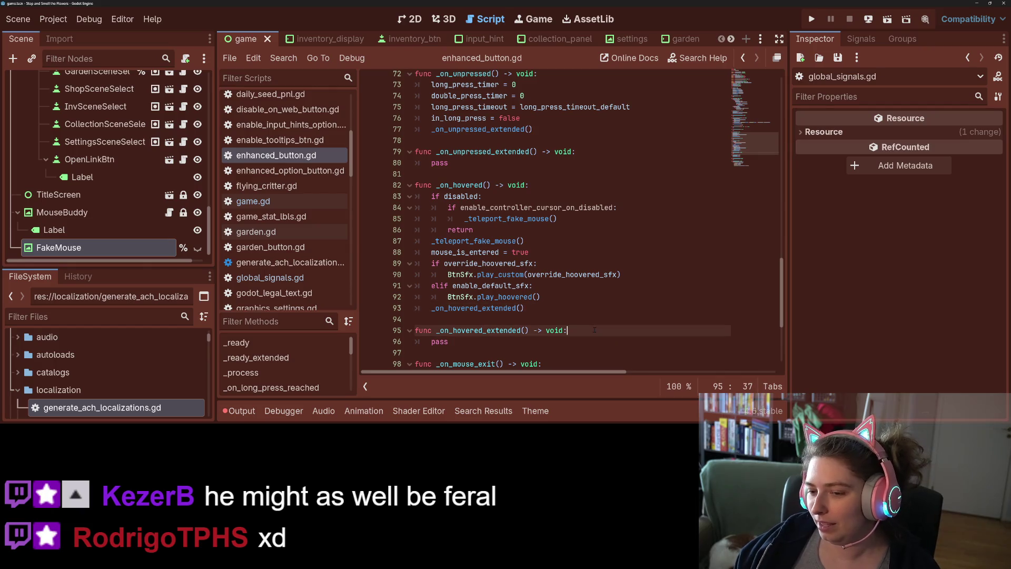
# Review the enable_controller_cursor_on_disabled check, teleport call and return on lines 84–86
pyautogui.press('Up')
pyautogui.press('Up')
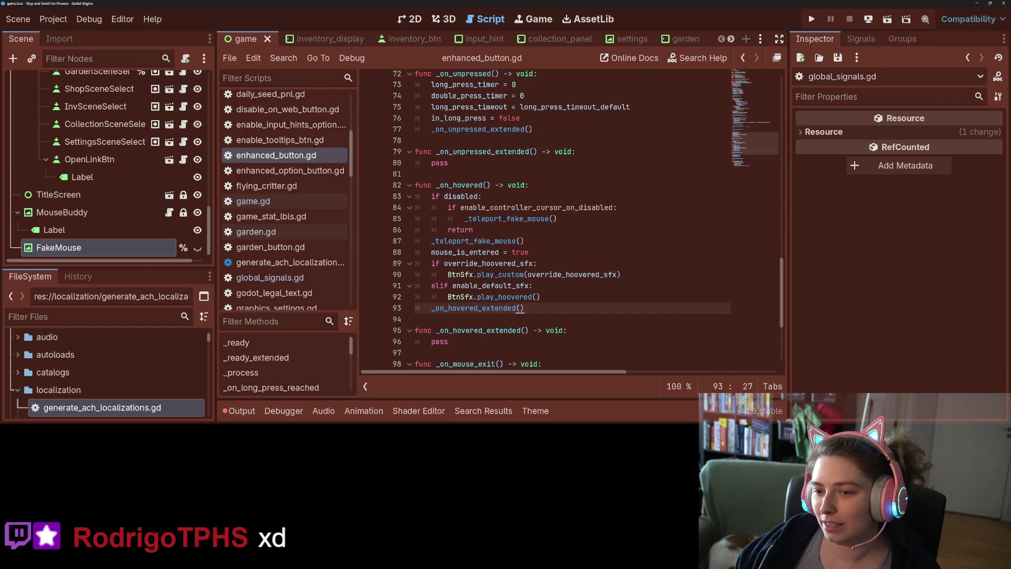
pyautogui.click(492, 208)
pyautogui.click(493, 229)
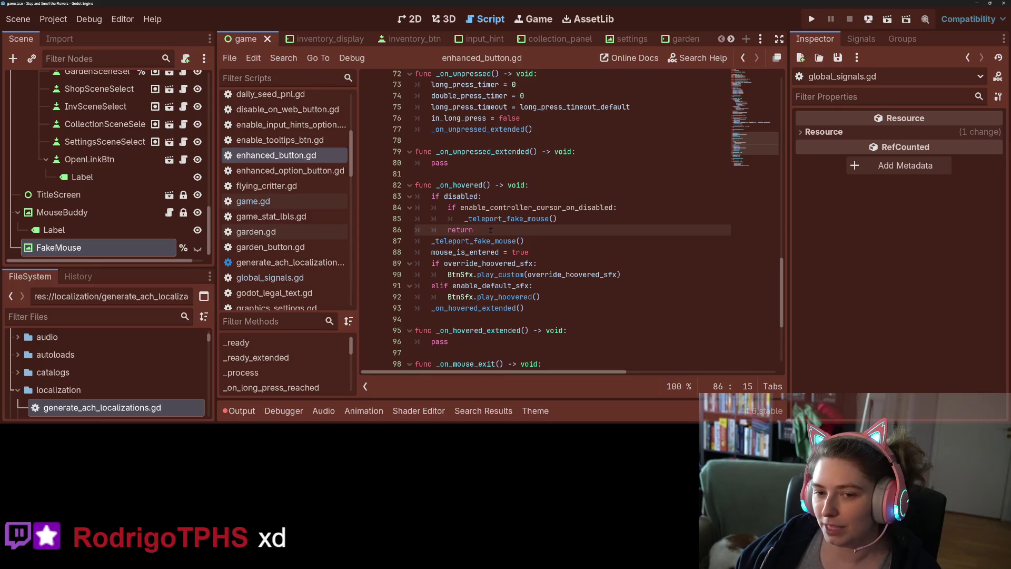
pyautogui.click(579, 208)
pyautogui.click(552, 218)
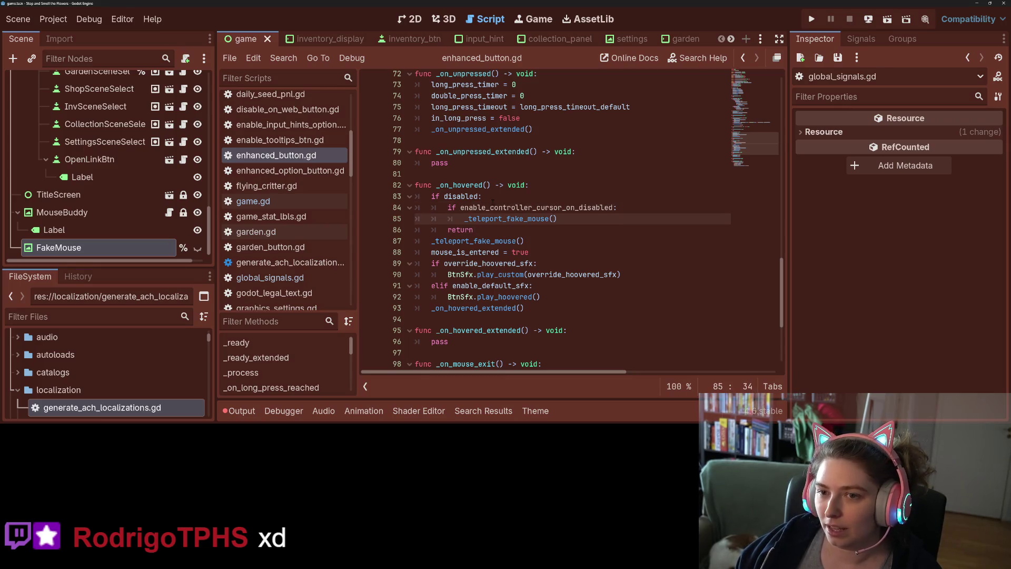
pyautogui.doubleClick(508, 218)
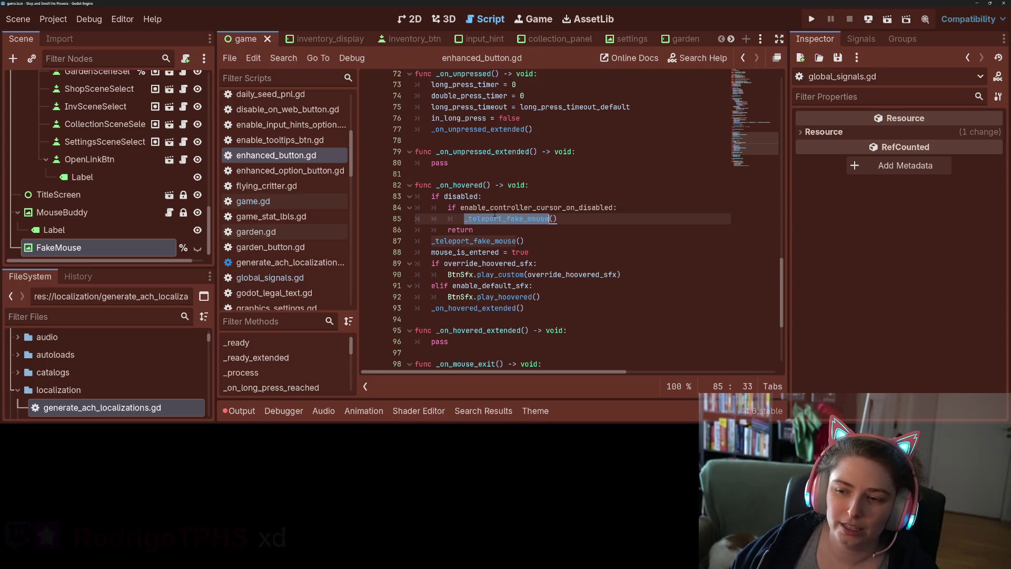
pyautogui.doubleClick(504, 207)
pyautogui.scroll(10, 142, 209)
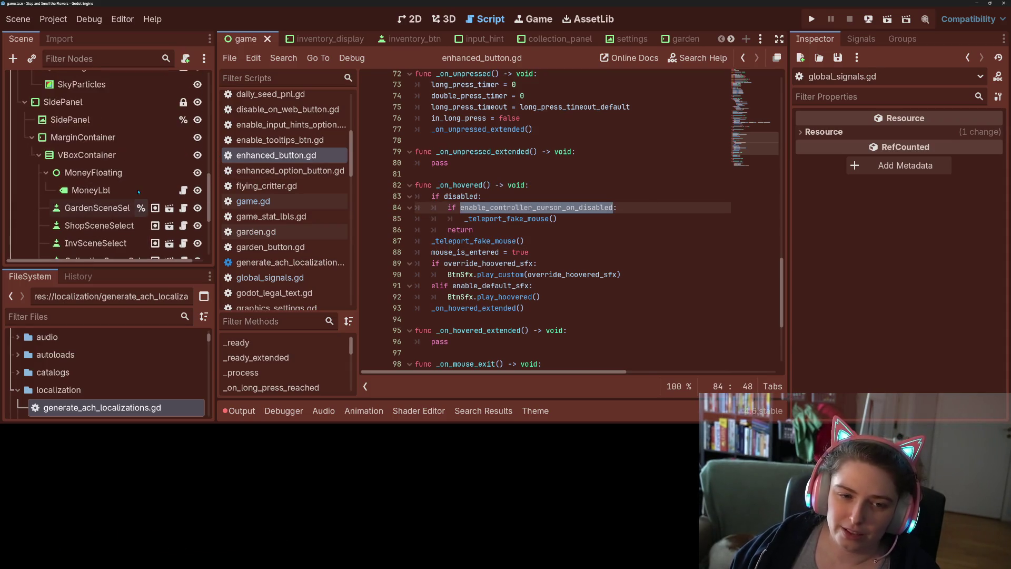
pyautogui.scroll(10, 142, 210)
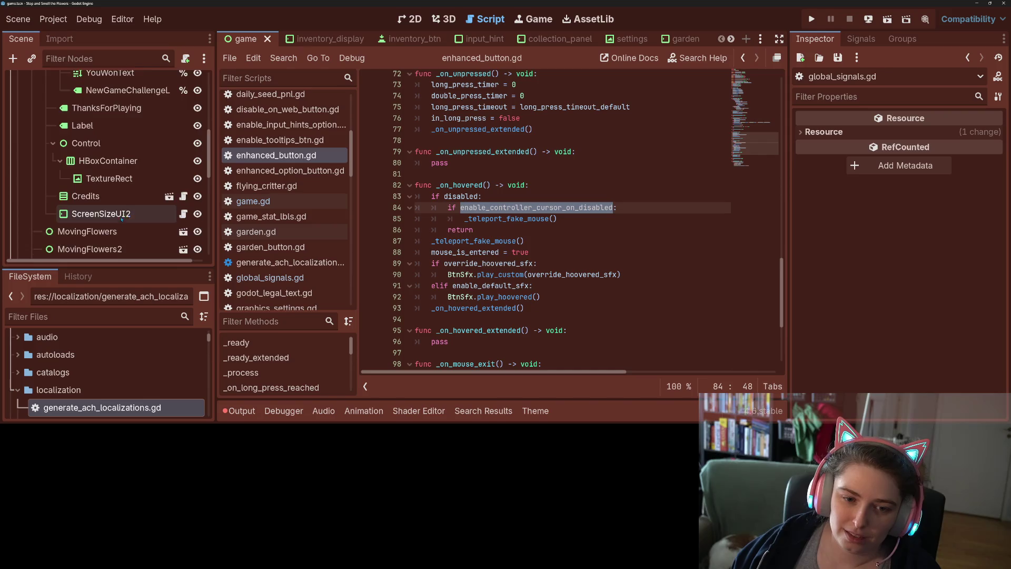
pyautogui.scroll(5, 122, 220)
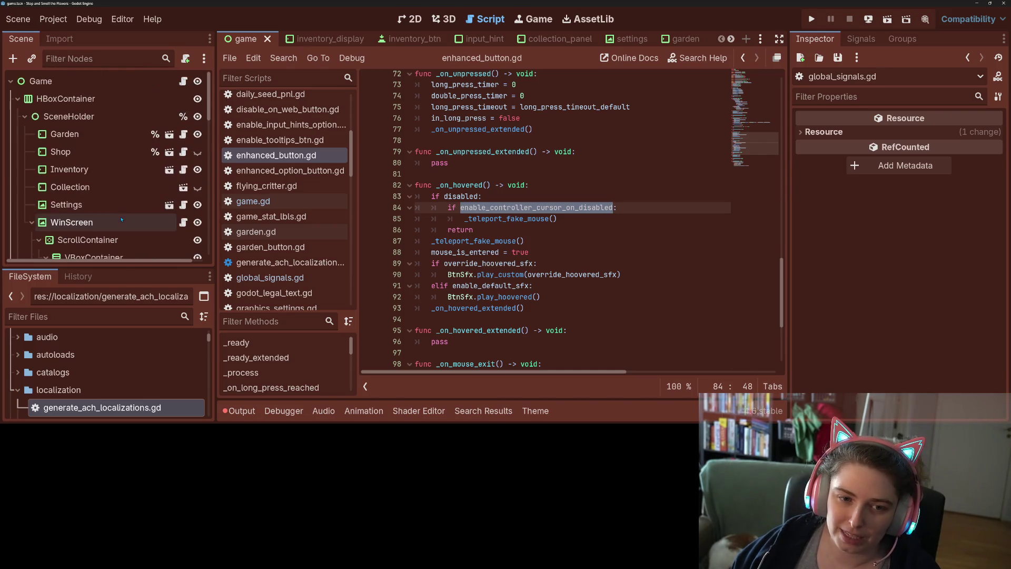
# Switch to the shop scene and browse the MarginContainer's shop buttons in the Scene tree
pyautogui.click(169, 151)
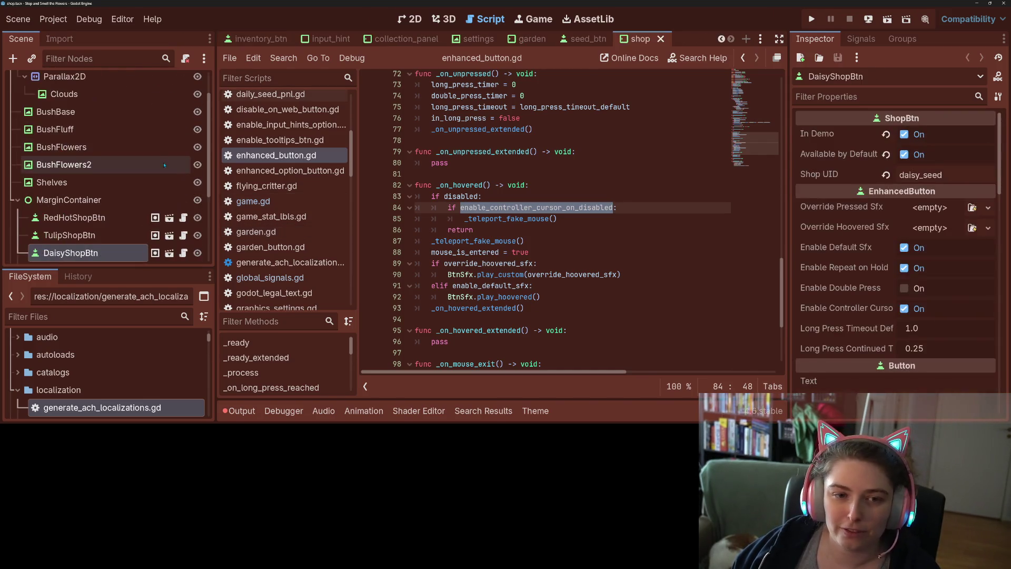
pyautogui.scroll(-5, 100, 245)
pyautogui.scroll(-2, 100, 245)
pyautogui.scroll(3, 100, 226)
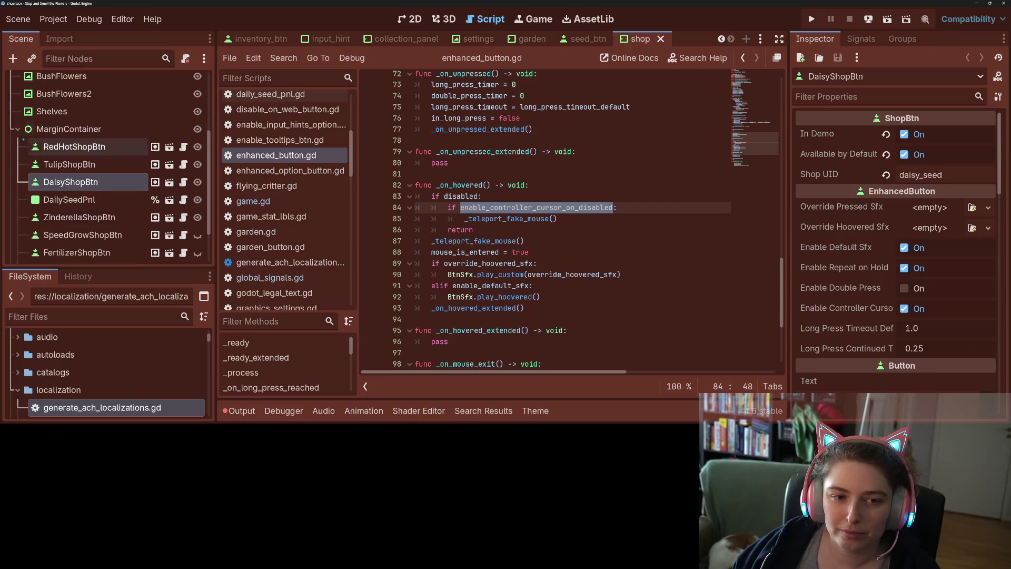
pyautogui.click(17, 129)
pyautogui.click(17, 235)
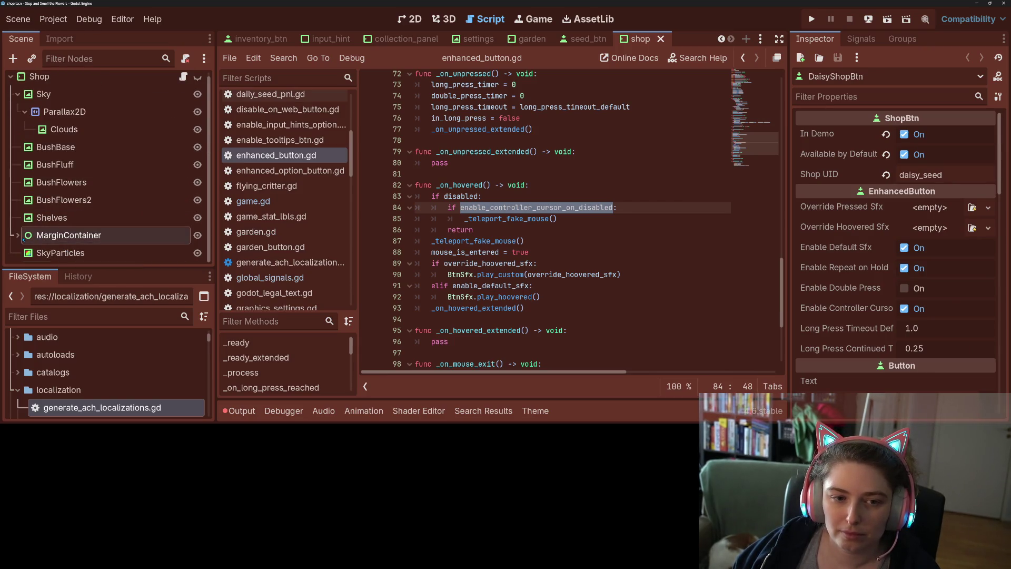
pyautogui.scroll(-3, 100, 174)
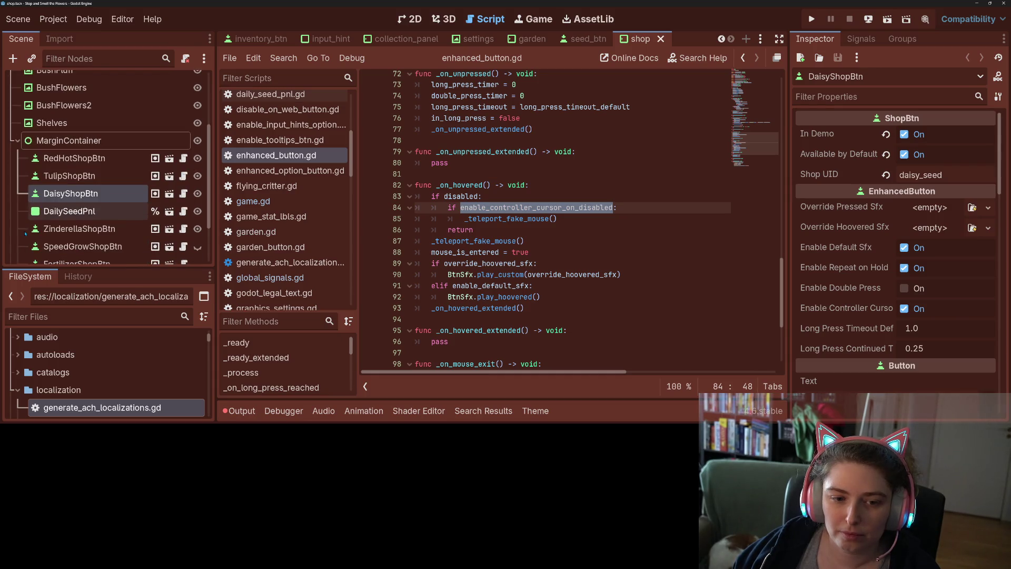
pyautogui.scroll(3, 100, 174)
pyautogui.moveTo(277, 37)
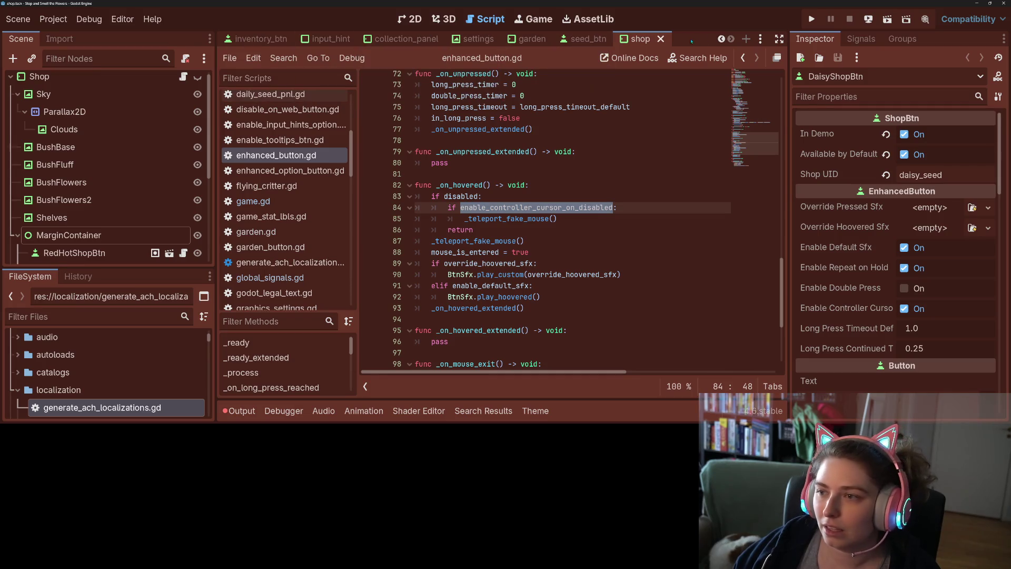
pyautogui.scroll(2, 658, 39)
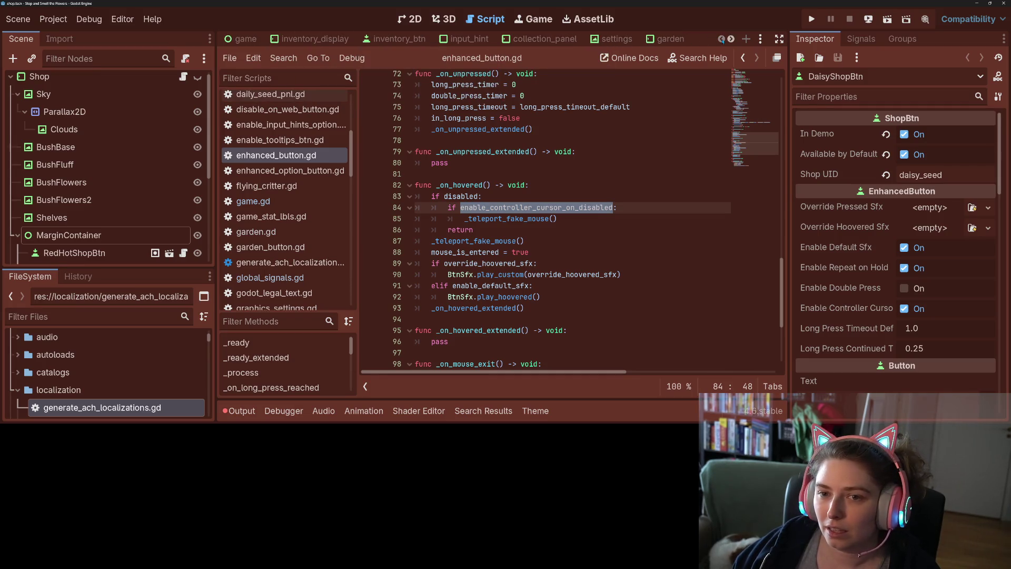
# In inventory_display, turn off Enable Controller Cursor on MakeSeedButton and save the scene
pyautogui.click(316, 39)
pyautogui.scroll(-3, 122, 173)
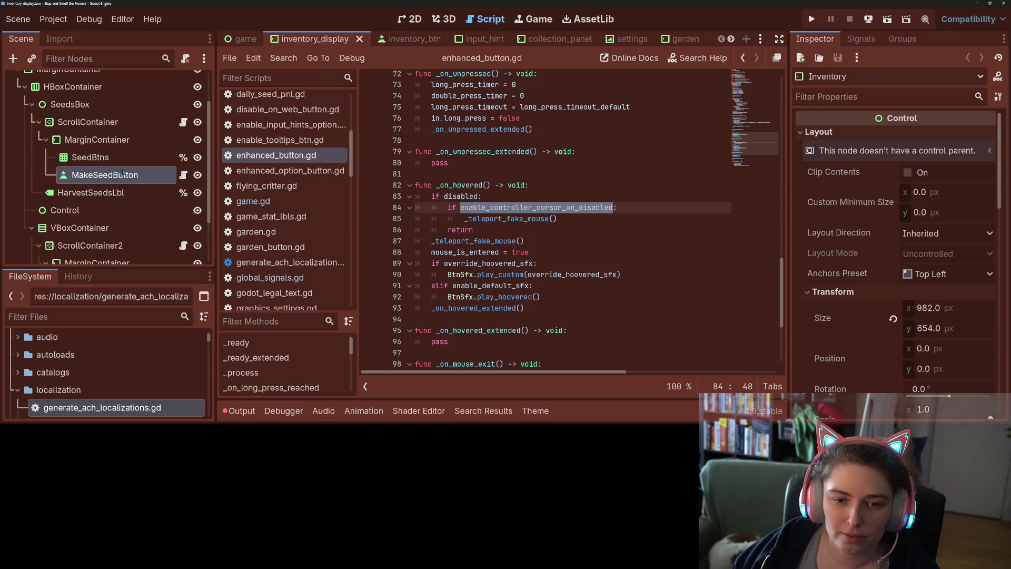
pyautogui.click(123, 175)
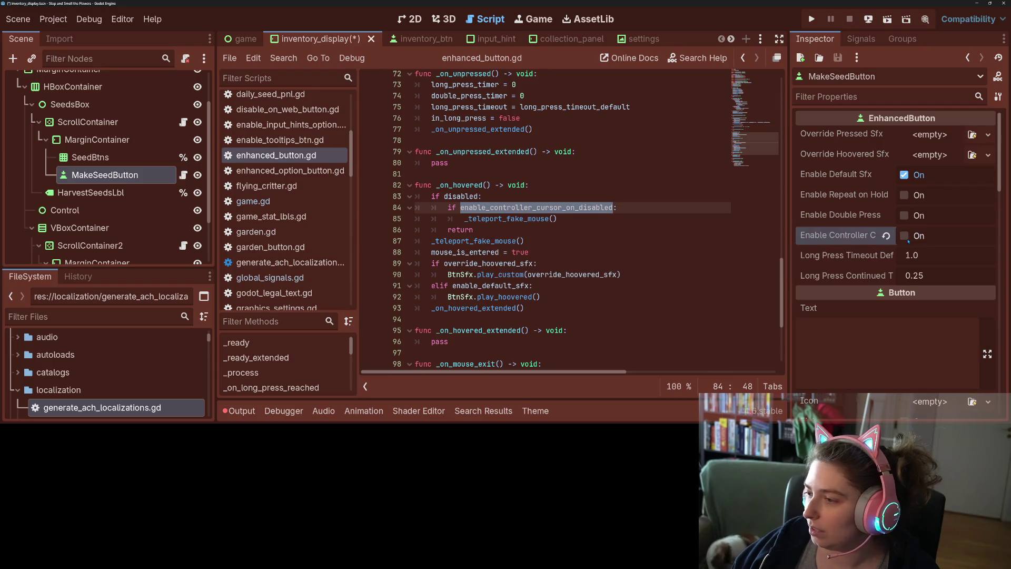
pyautogui.click(904, 235)
pyautogui.hotkey('ctrl', 's')
# Turn off Enable Controller Cursor on the SellFlower button too
pyautogui.scroll(-1, 112, 230)
pyautogui.scroll(-1, 112, 230)
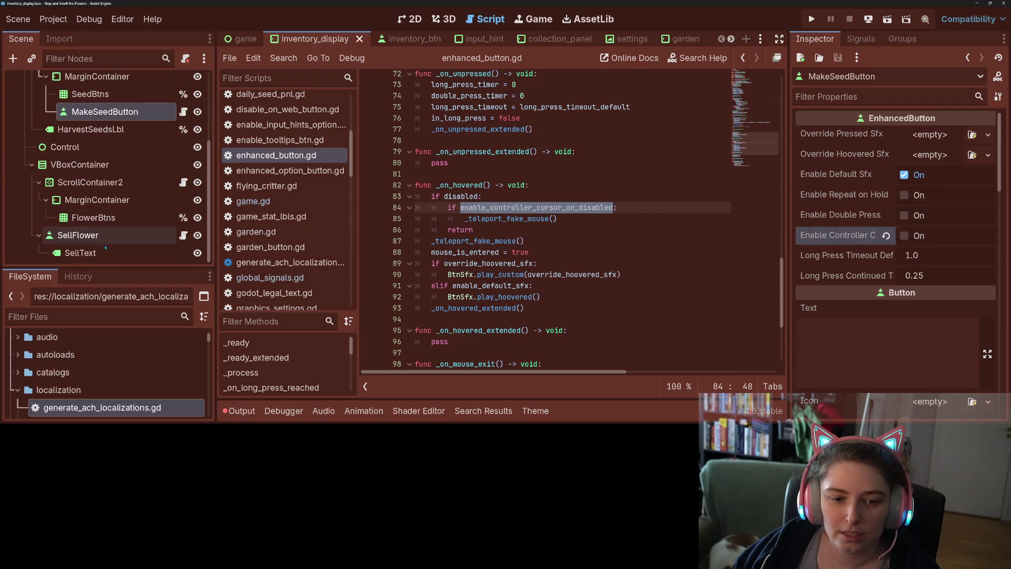
pyautogui.click(78, 235)
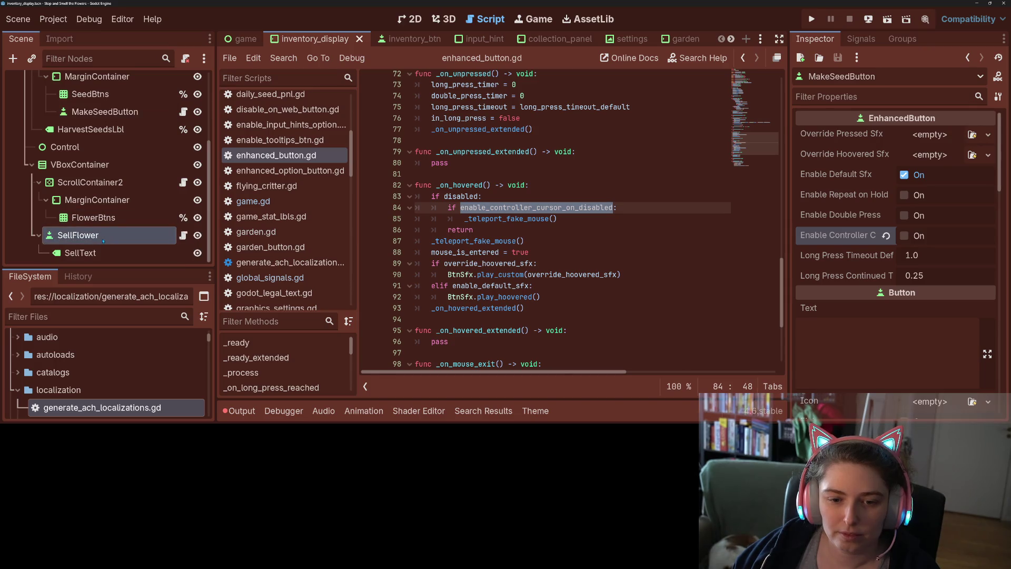
pyautogui.click(905, 236)
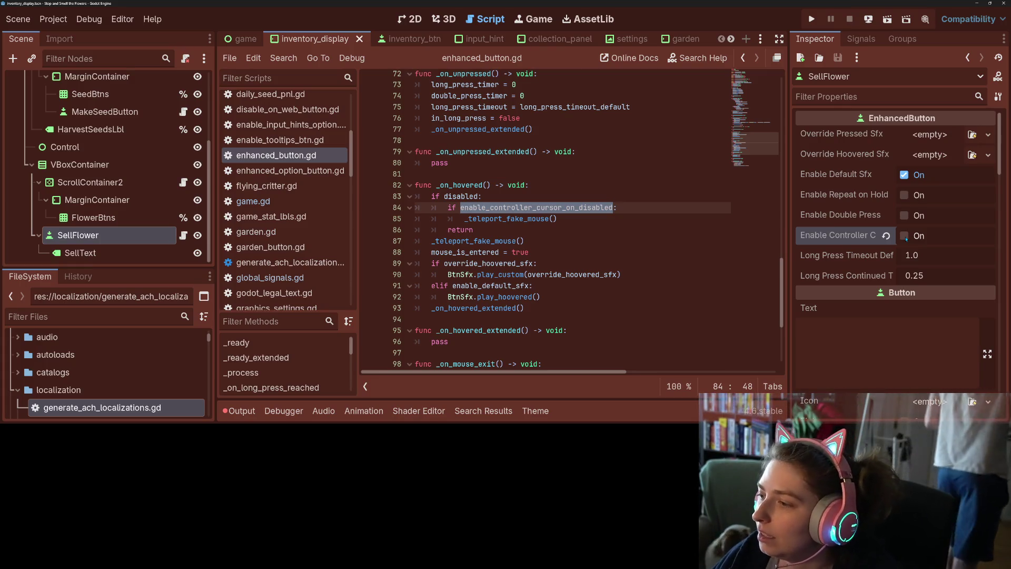
# Inspect SellFlower's Focus properties and its focus mode choices, currently All
pyautogui.scroll(-10, 848, 254)
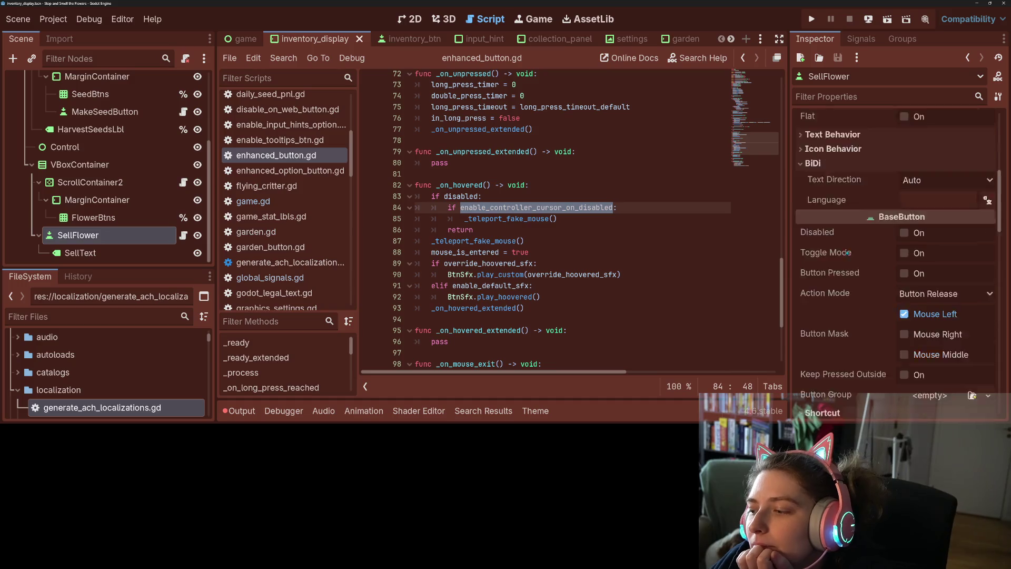
pyautogui.scroll(-2, 848, 253)
pyautogui.moveTo(831, 193)
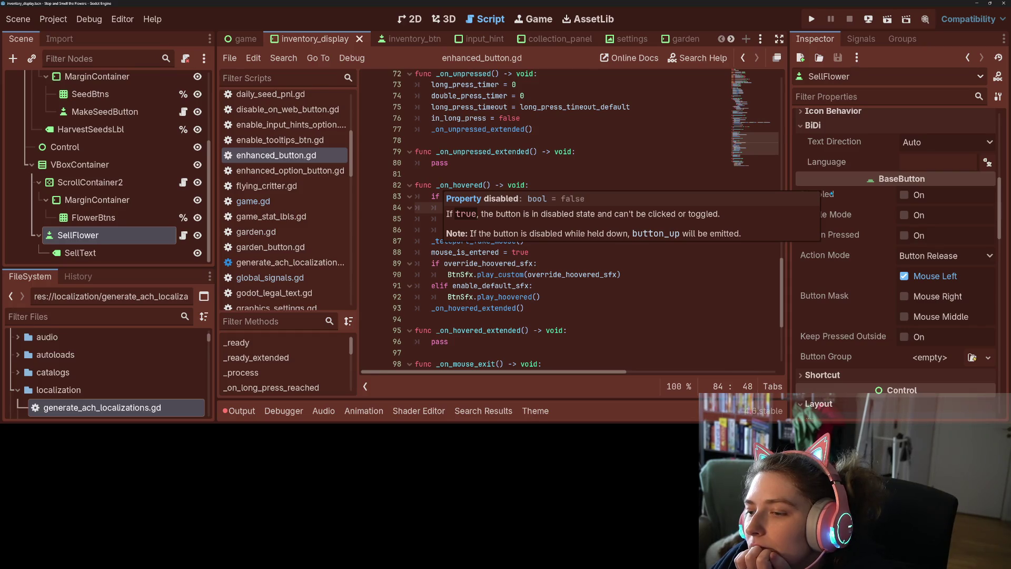
pyautogui.scroll(-8, 832, 254)
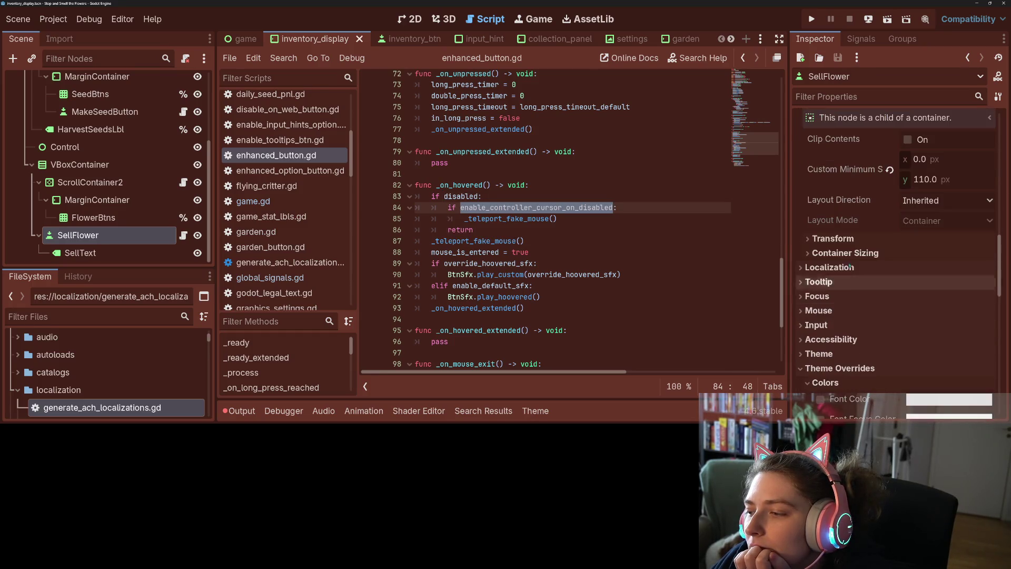
pyautogui.scroll(-2, 837, 258)
pyautogui.scroll(1, 837, 258)
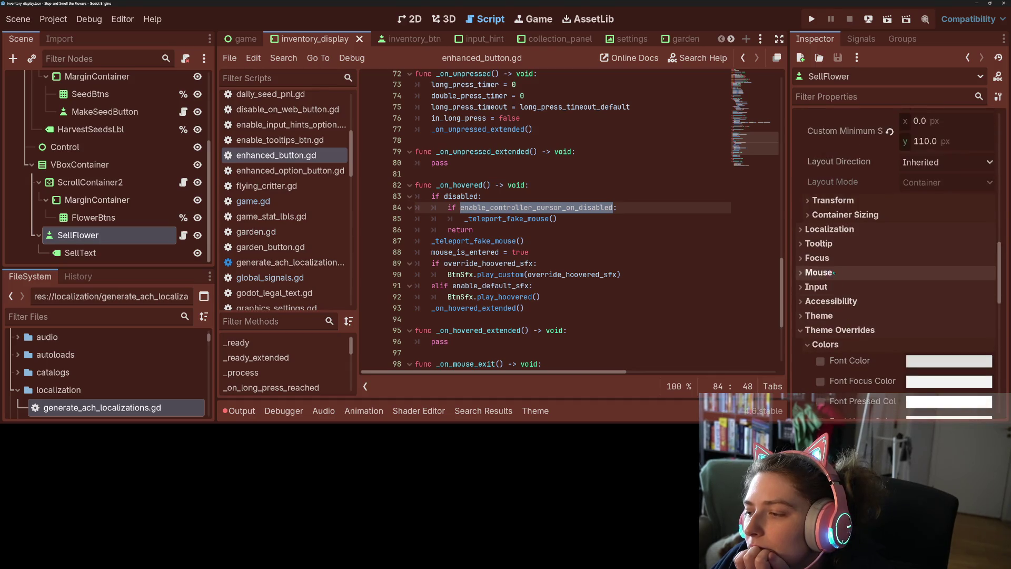
pyautogui.click(834, 258)
pyautogui.scroll(-3, 838, 263)
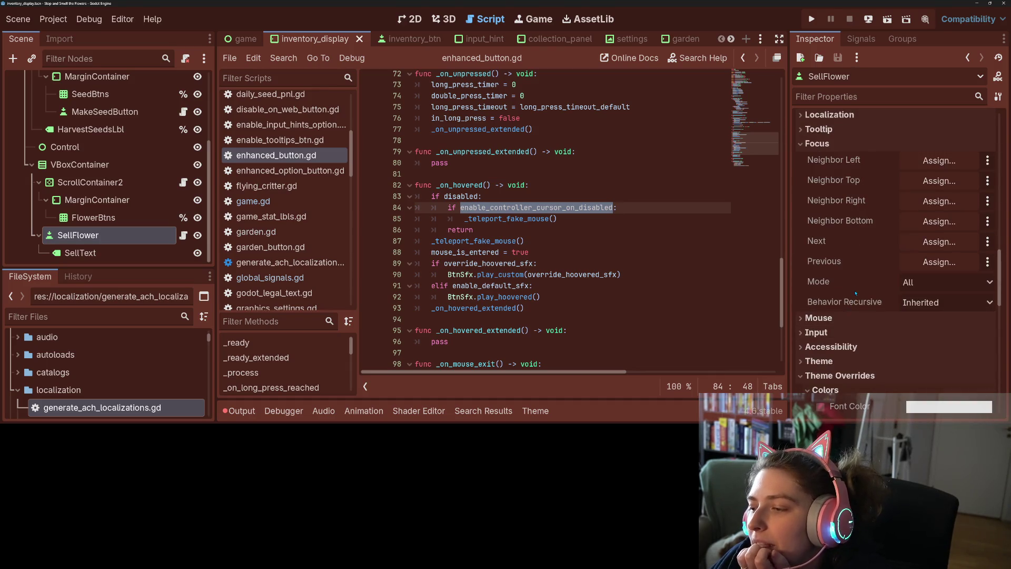
pyautogui.moveTo(856, 287)
pyautogui.click(911, 283)
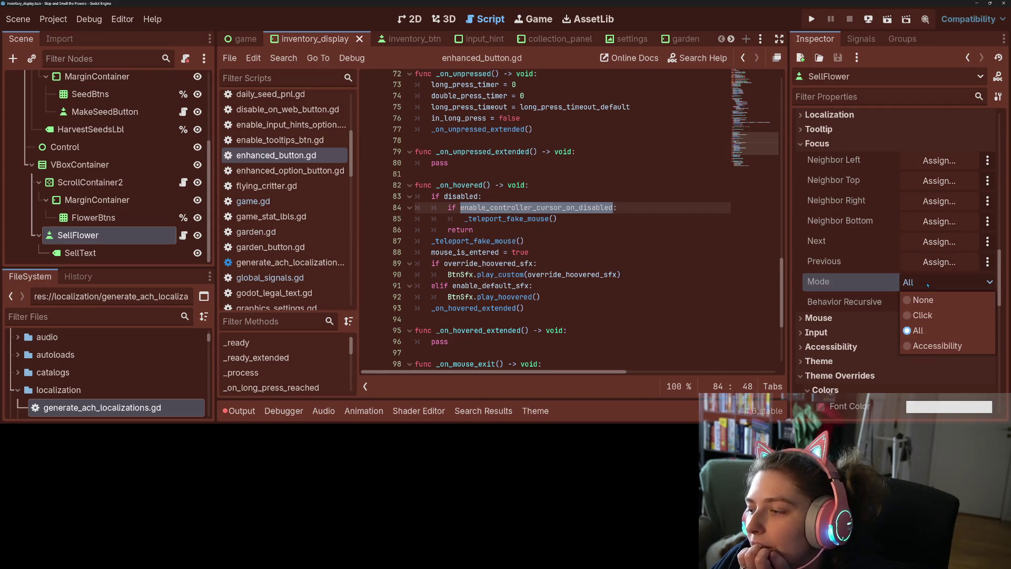
# Keep focus mode All, then move _teleport_fake_mouse() to the first line of _on_hovered
pyautogui.click(928, 285)
pyautogui.click(533, 207)
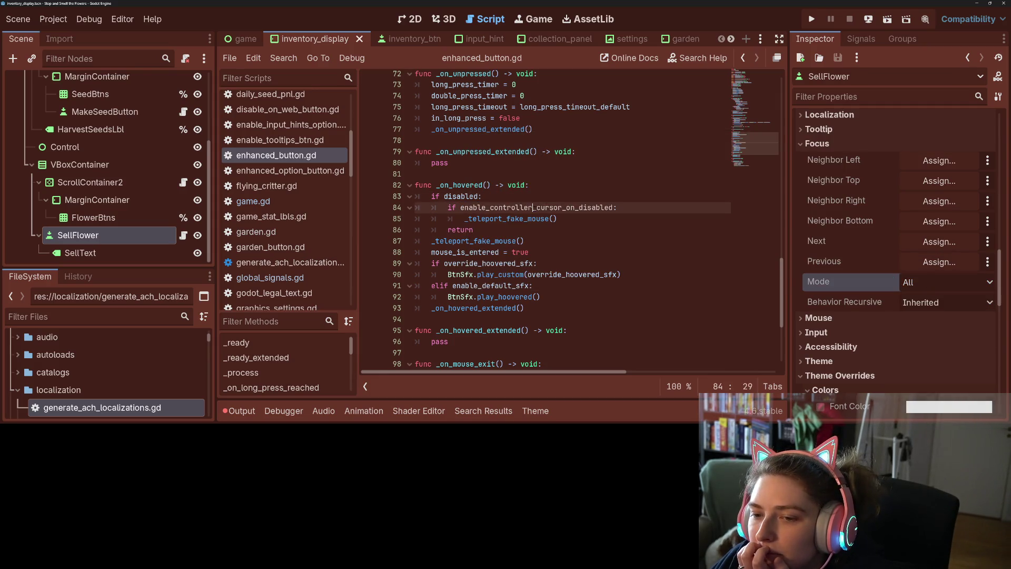
pyautogui.click(547, 218)
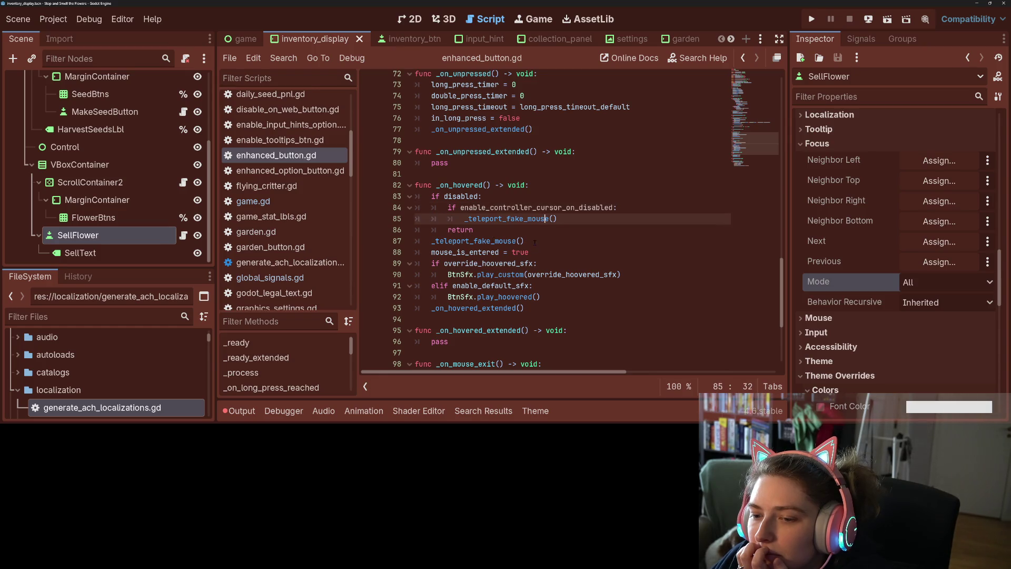
pyautogui.moveTo(489, 227)
pyautogui.mouseDown()
pyautogui.moveTo(415, 218)
pyautogui.moveTo(526, 241)
pyautogui.mouseUp()
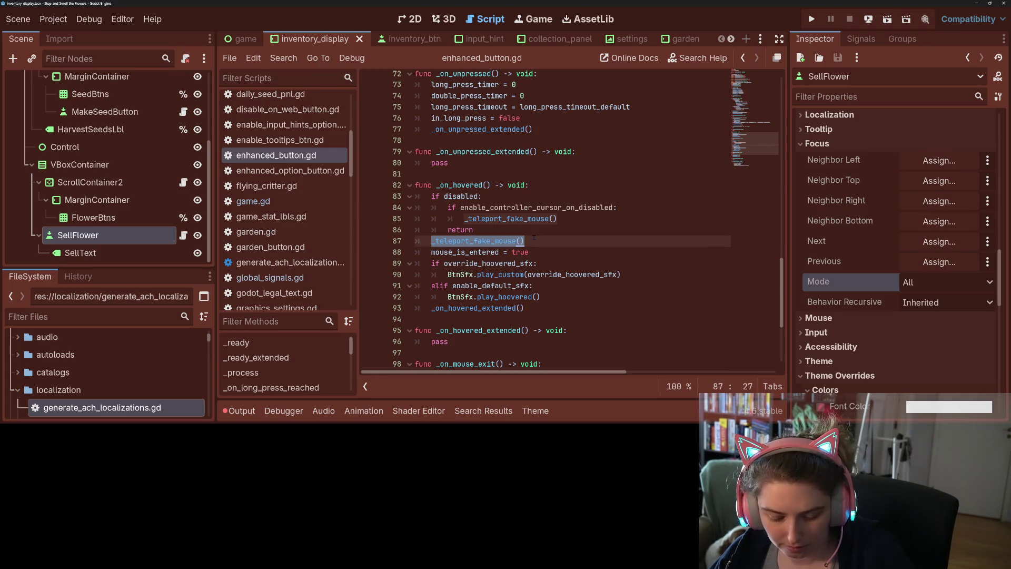
pyautogui.hotkey('ctrl', 'x')
pyautogui.click(545, 185)
pyautogui.press('Return')
pyautogui.hotkey('ctrl', 'v')
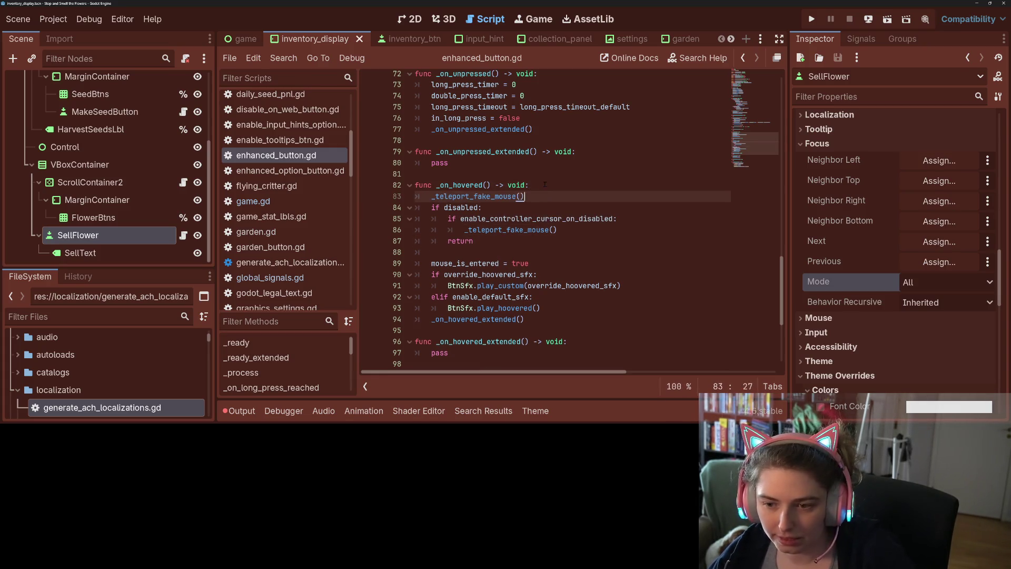
# Delete the blank line and the enable_controller_cursor_on_disabled check, then save the script
pyautogui.press('Down')
pyautogui.press('Down')
pyautogui.press('Down')
pyautogui.press('BackSpace')
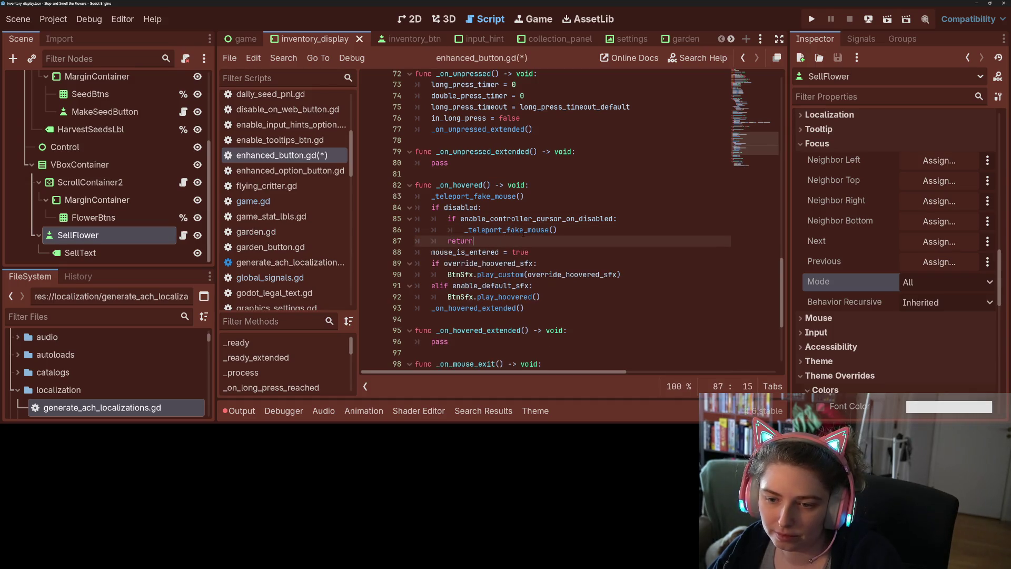
pyautogui.moveTo(571, 231); pyautogui.dragTo(490, 207)
pyautogui.press('BackSpace')
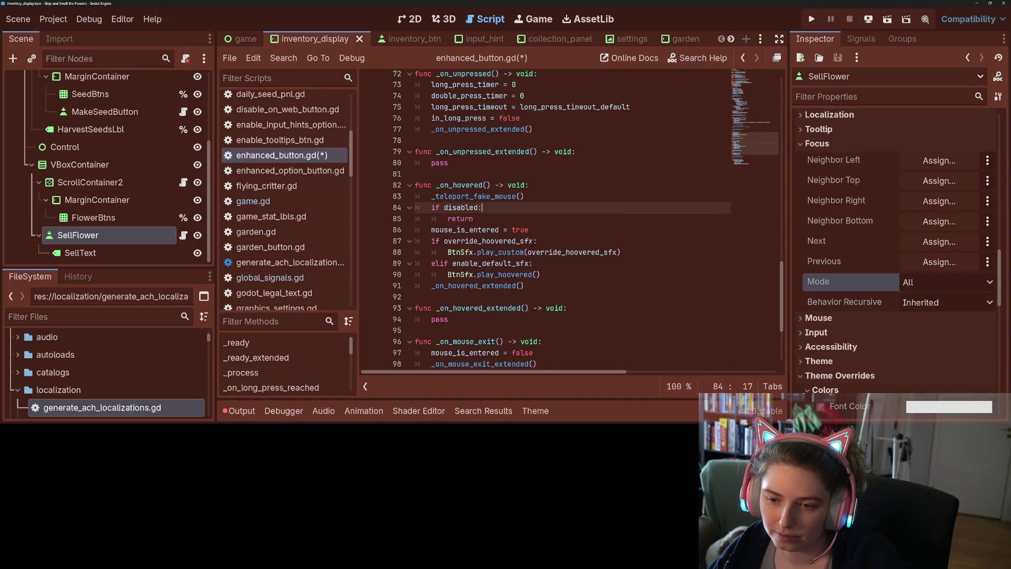
pyautogui.hotkey('ctrl', 's')
pyautogui.scroll(10, 531, 258)
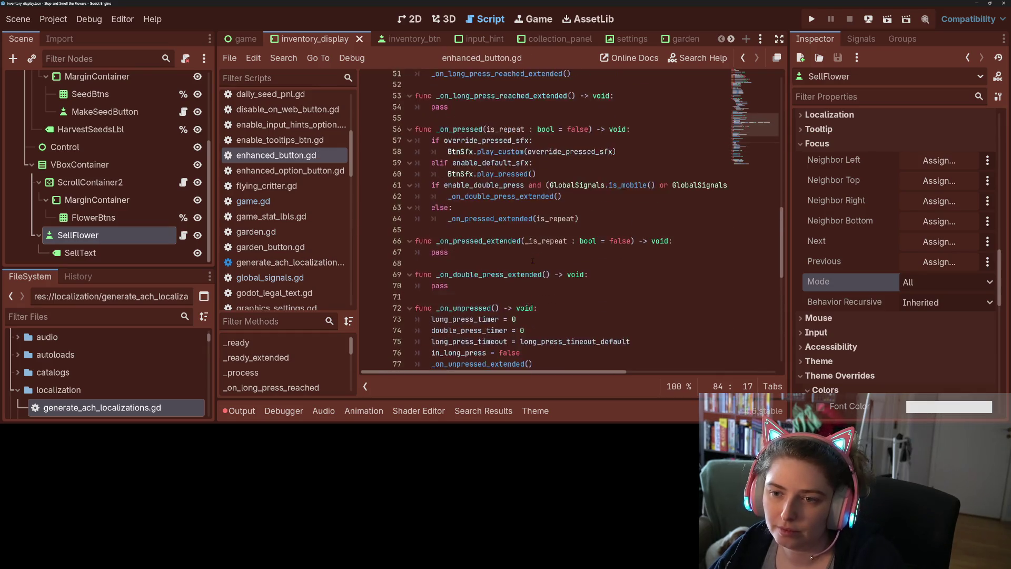
pyautogui.scroll(8, 532, 258)
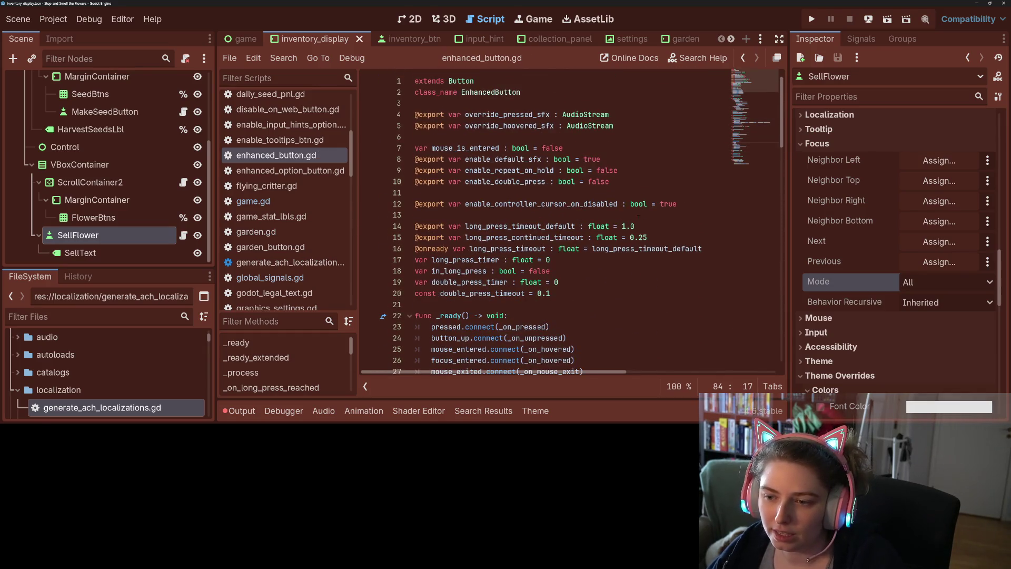
pyautogui.moveTo(679, 204)
pyautogui.mouseDown()
pyautogui.moveTo(422, 204)
pyautogui.moveTo(611, 182)
pyautogui.mouseUp()
pyautogui.press('BackSpace')
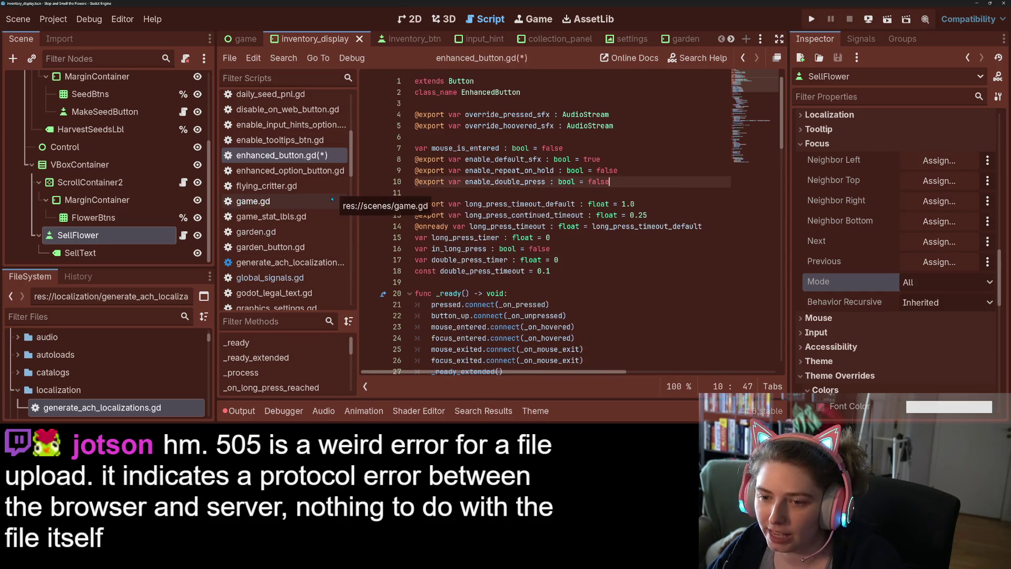
pyautogui.hotkey('ctrl', 's')
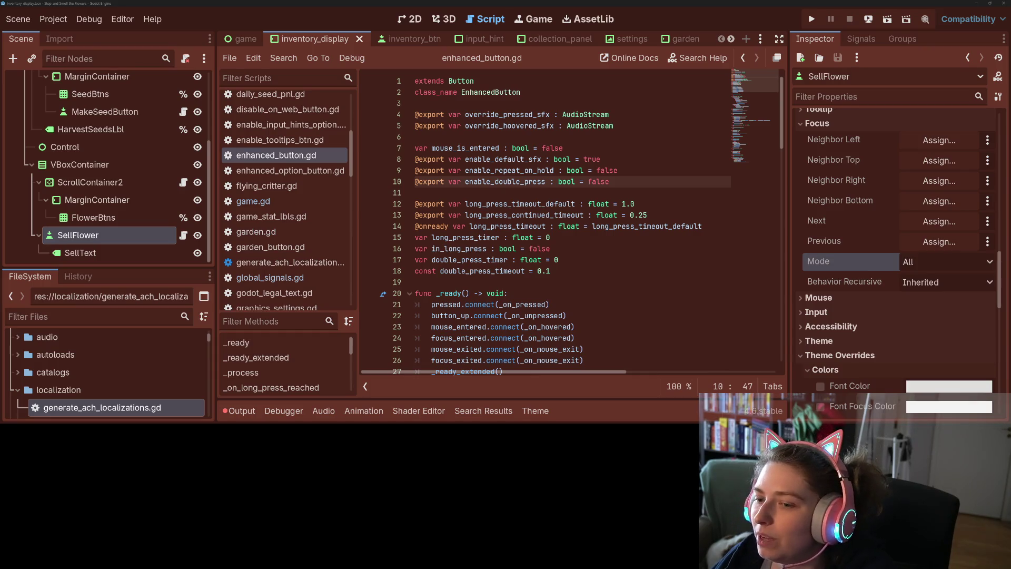
pyautogui.click(610, 286)
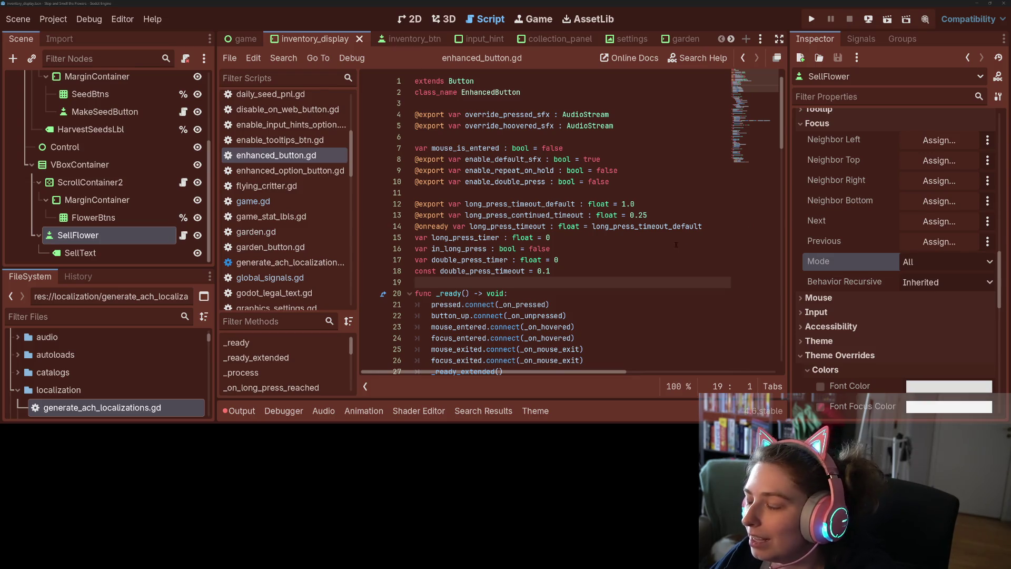
pyautogui.click(635, 259)
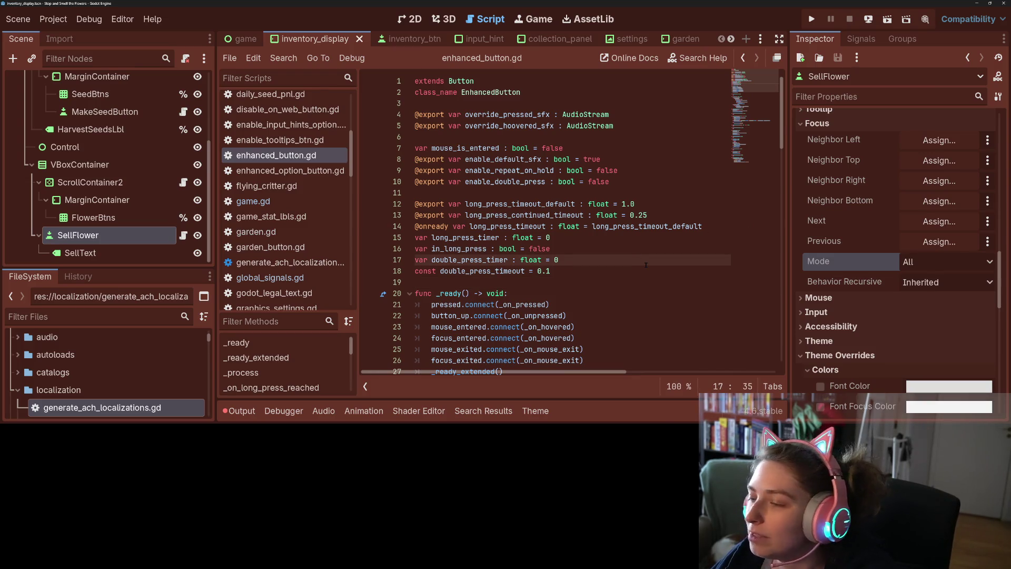
pyautogui.click(590, 305)
pyautogui.scroll(-3, 535, 288)
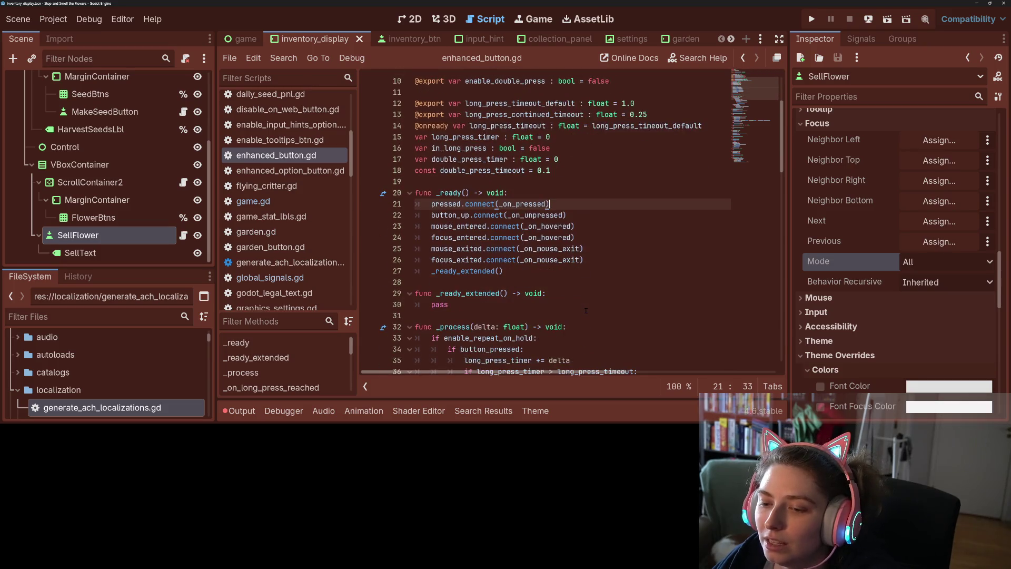
pyautogui.moveTo(470, 274)
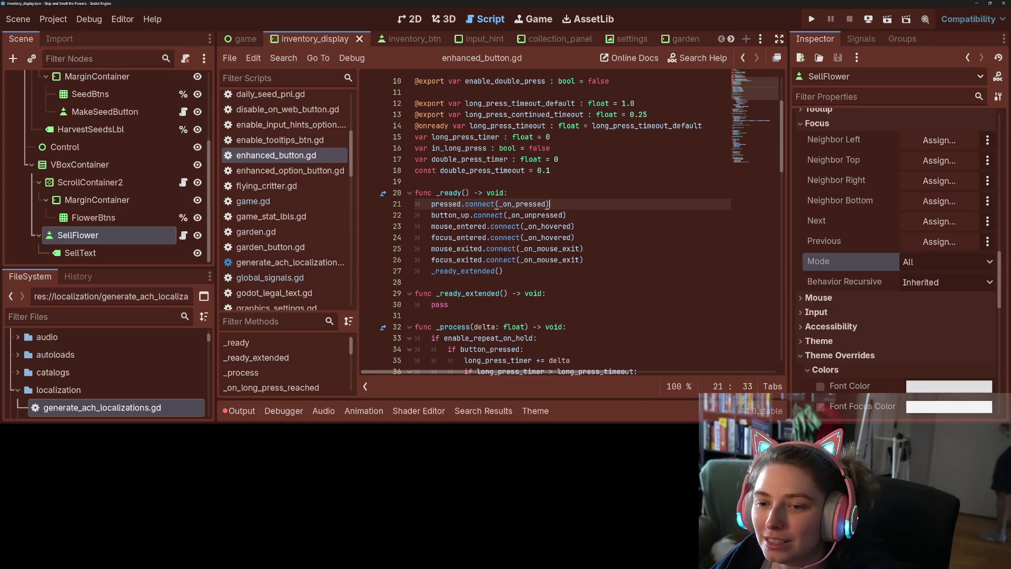
pyautogui.click(605, 262)
pyautogui.press('Up')
pyautogui.press('Up')
pyautogui.press('Up')
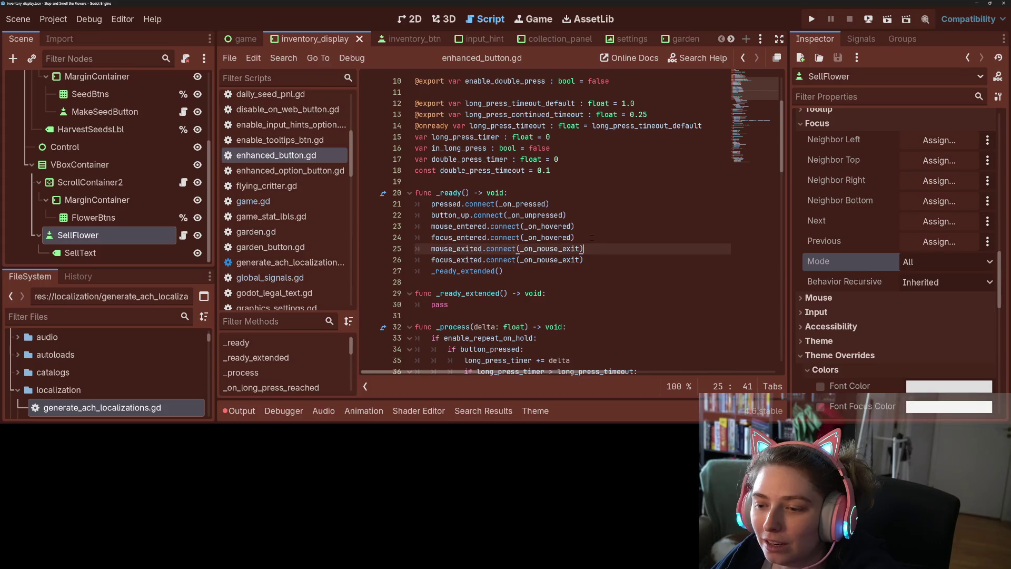
pyautogui.press('Up')
pyautogui.press('Up')
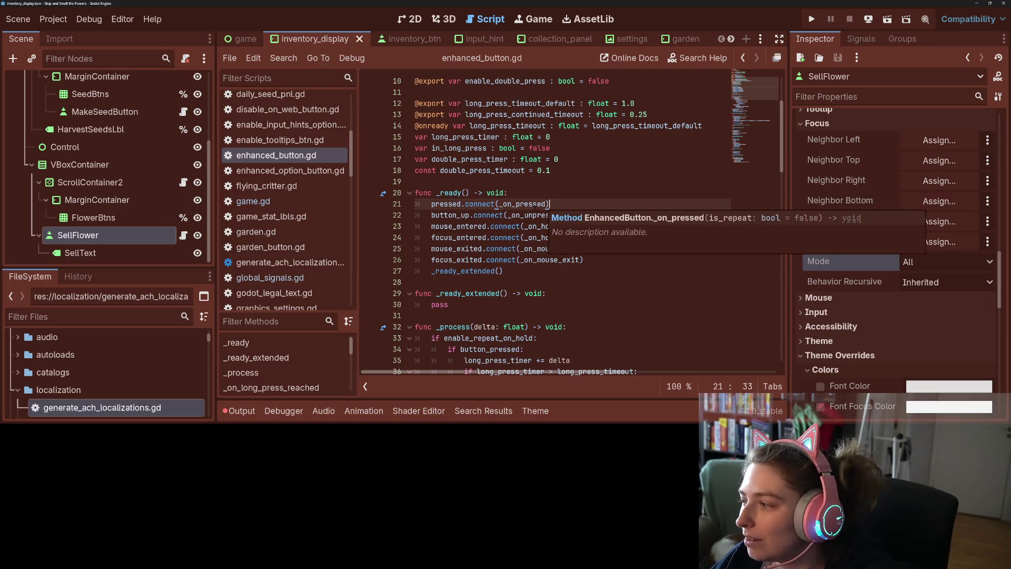
pyautogui.moveTo(533, 207)
pyautogui.click(486, 259)
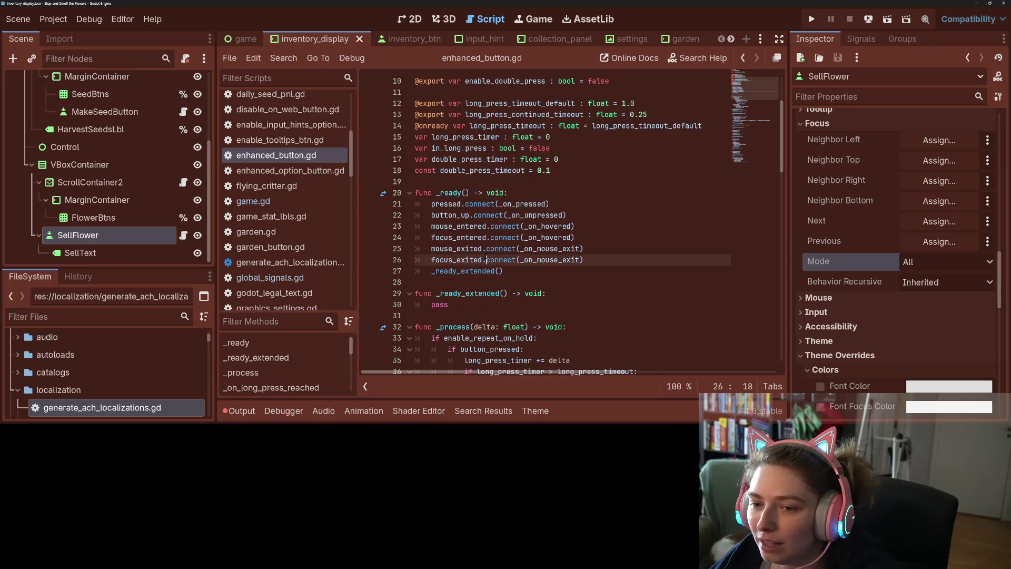
pyautogui.click(593, 258)
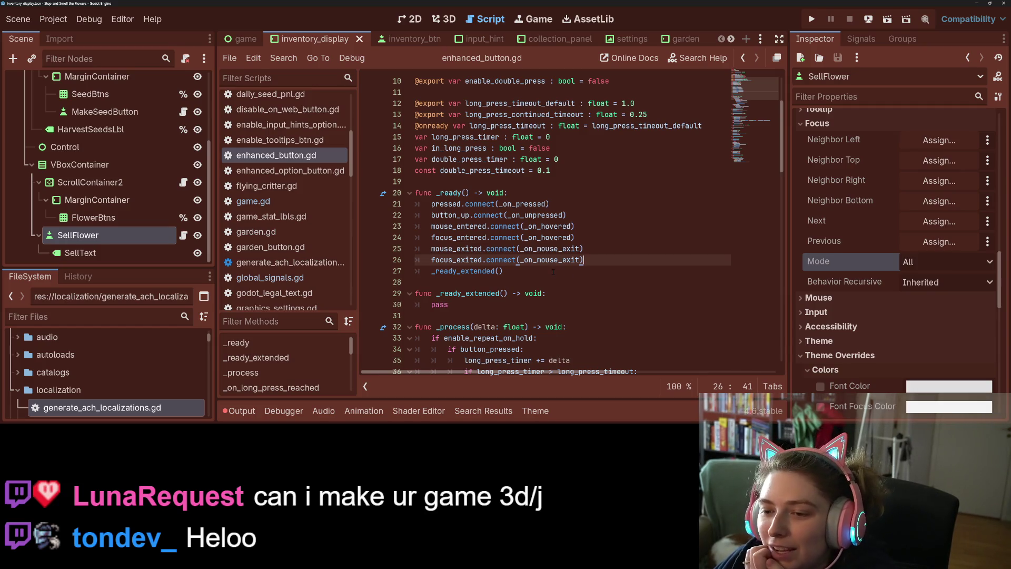
pyautogui.click(553, 282)
pyautogui.click(585, 260)
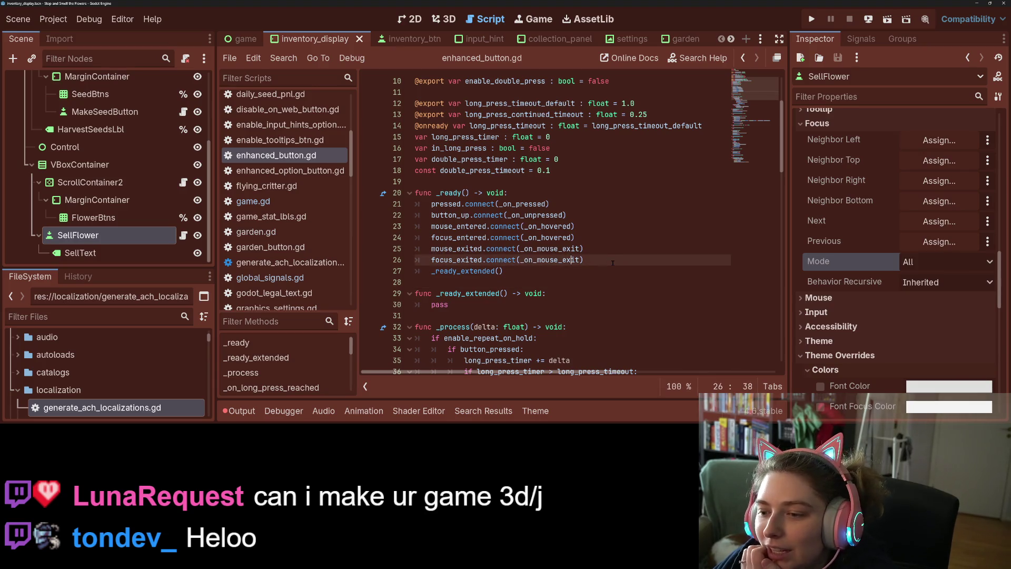
pyautogui.click(616, 237)
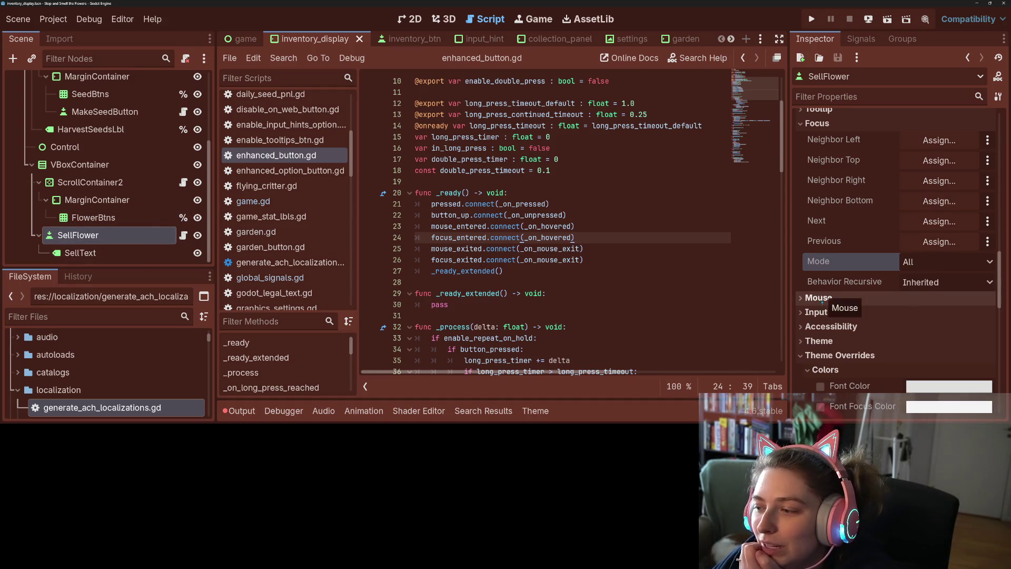
pyautogui.scroll(3, 855, 325)
pyautogui.moveTo(845, 337)
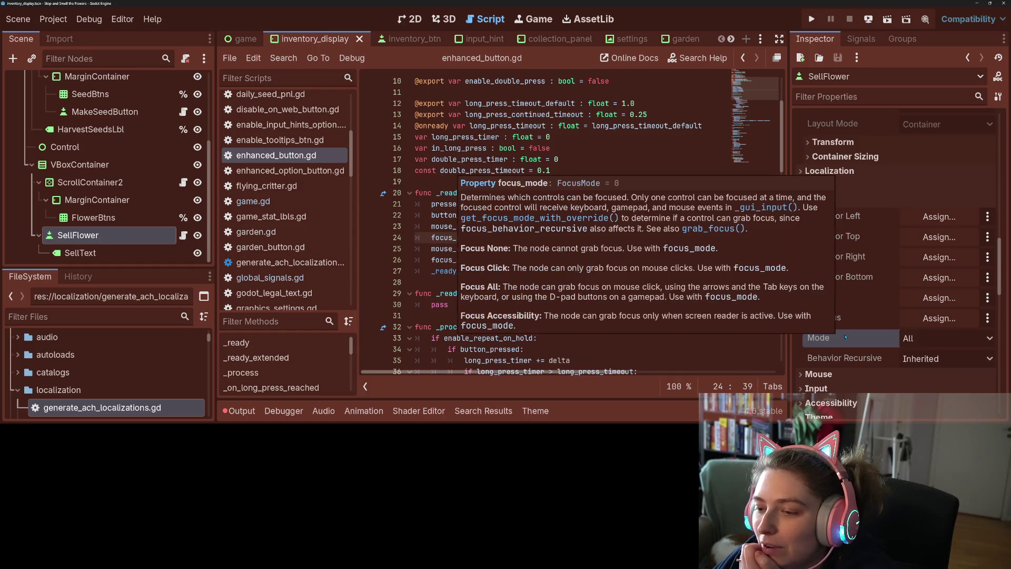
pyautogui.click(946, 344)
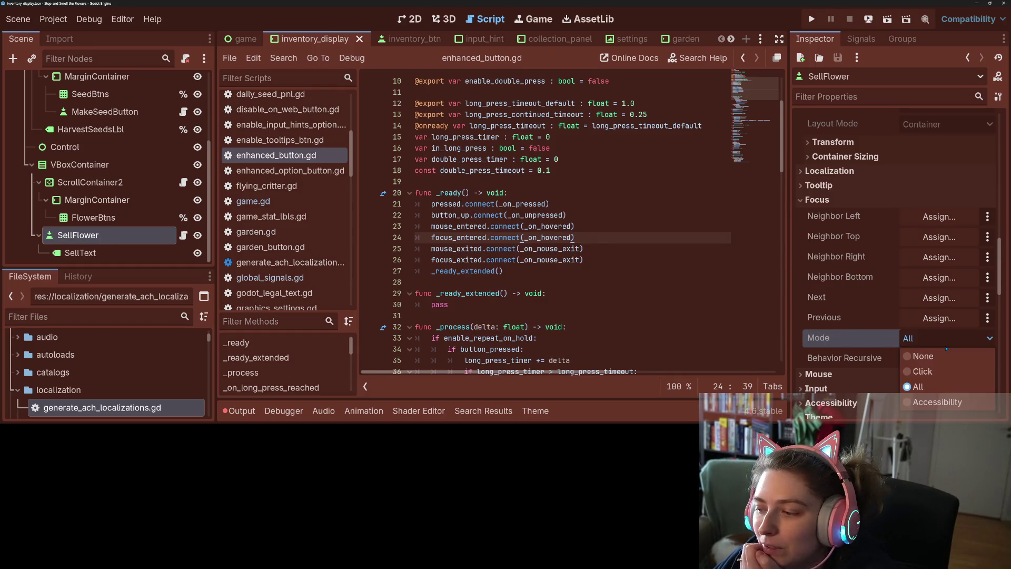
pyautogui.click(938, 342)
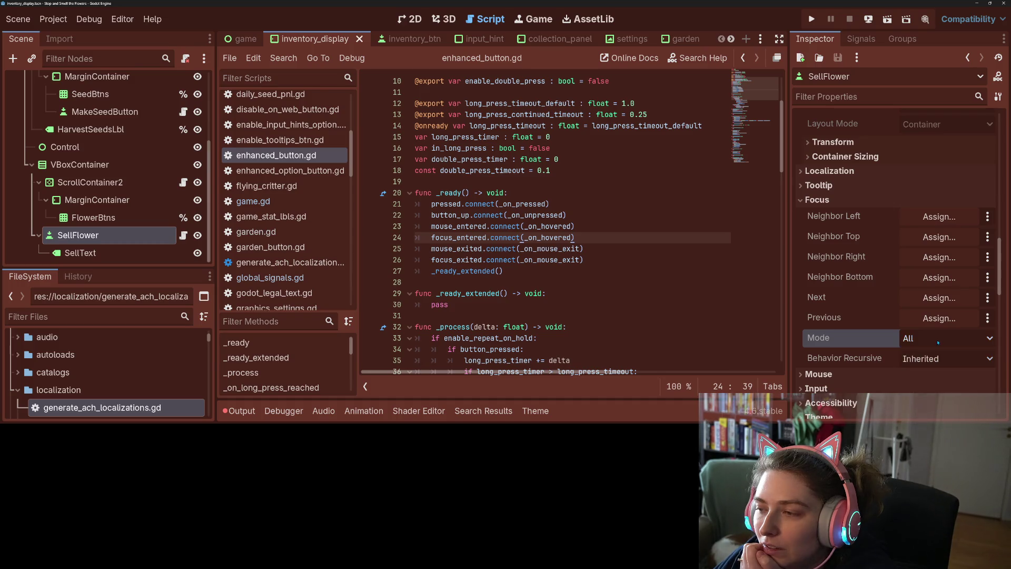
pyautogui.scroll(10, 900, 341)
pyautogui.scroll(3, 872, 335)
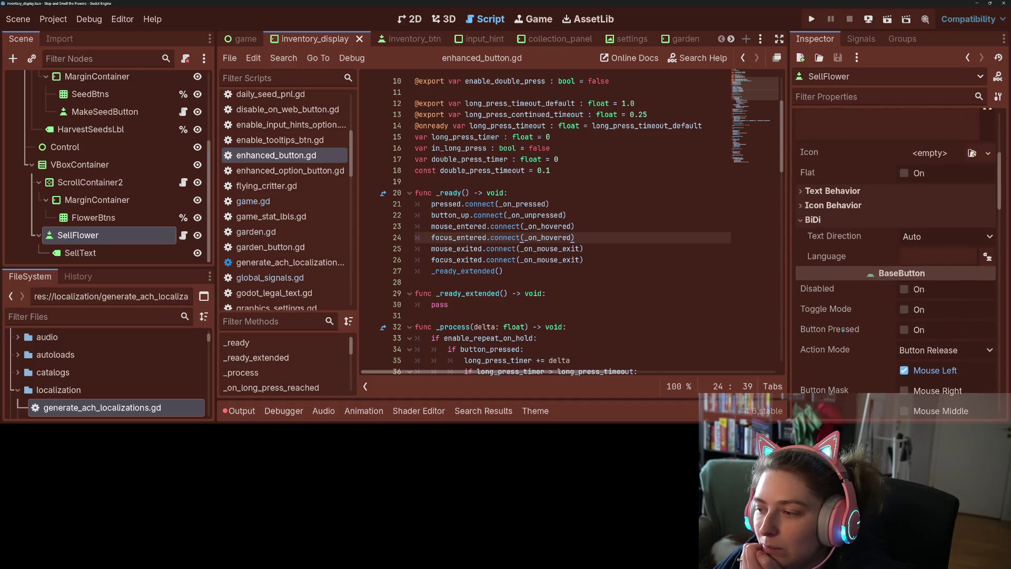
pyautogui.moveTo(852, 293)
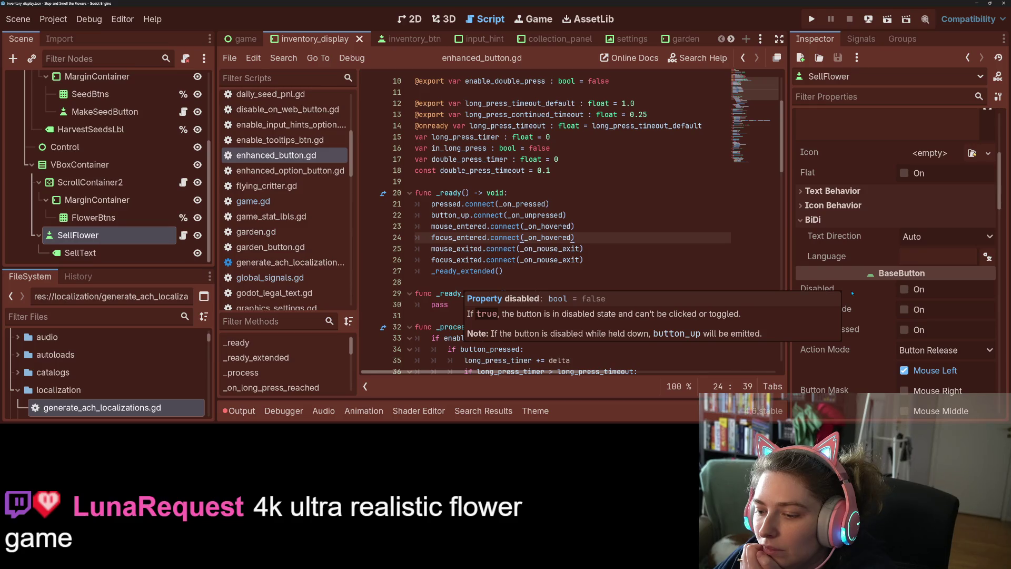
pyautogui.scroll(9, 853, 292)
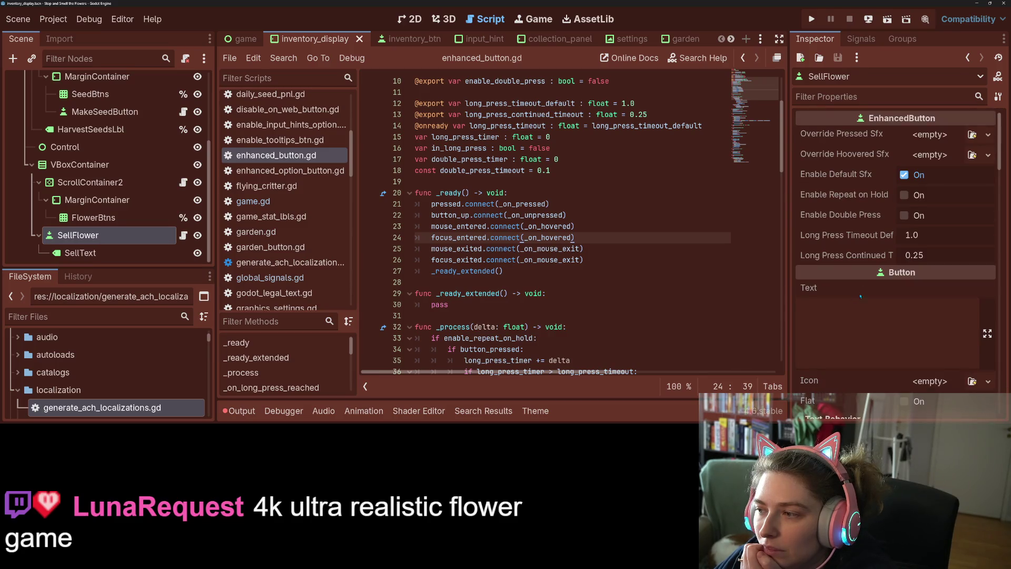
pyautogui.moveTo(877, 225)
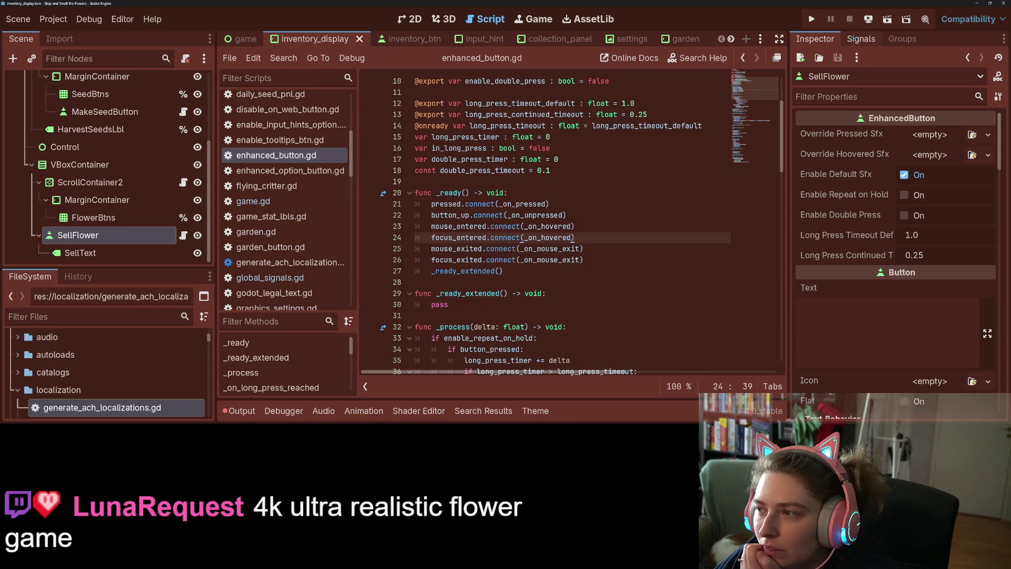
# Browse SellFlower's signals in the Signals dock, from BaseButton's pressed to Control's focus_entered
pyautogui.click(861, 39)
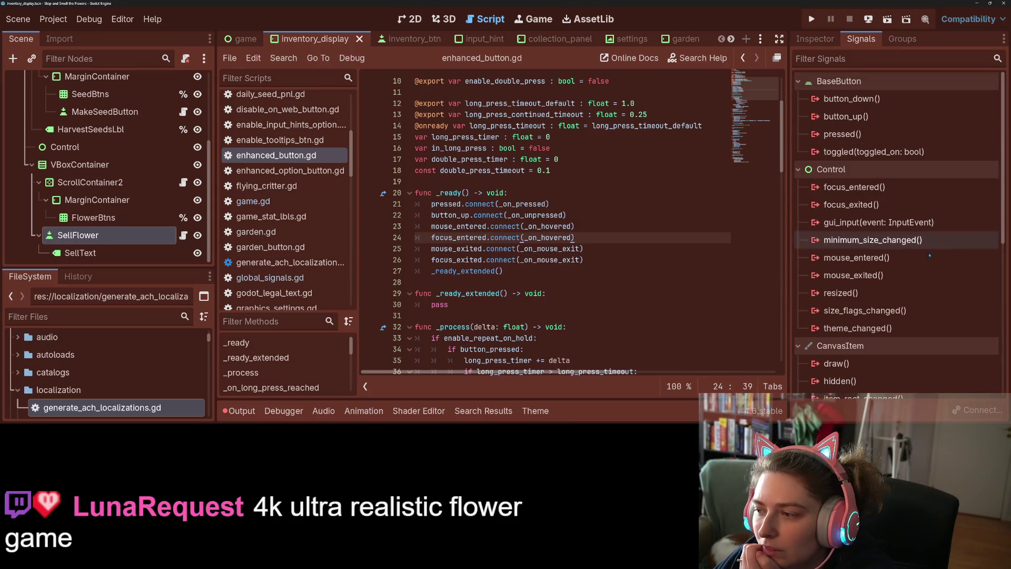
pyautogui.moveTo(895, 293)
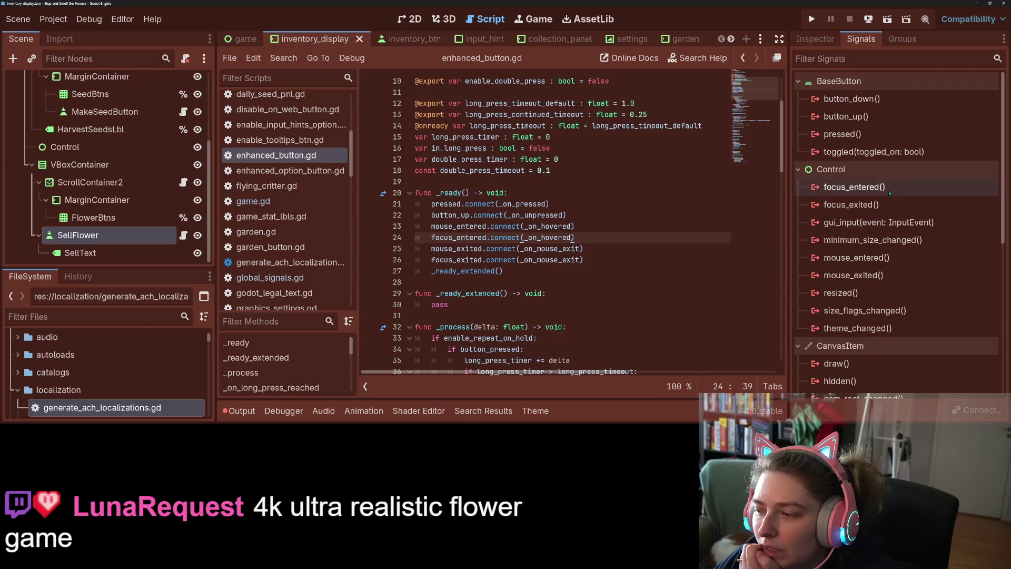
pyautogui.scroll(-4, 880, 300)
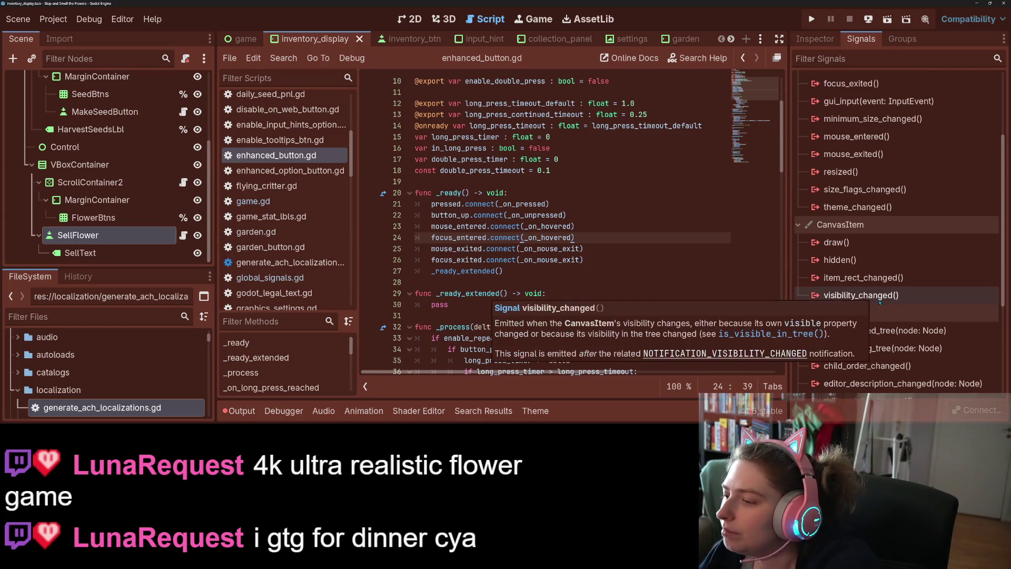
pyautogui.scroll(-1, 879, 301)
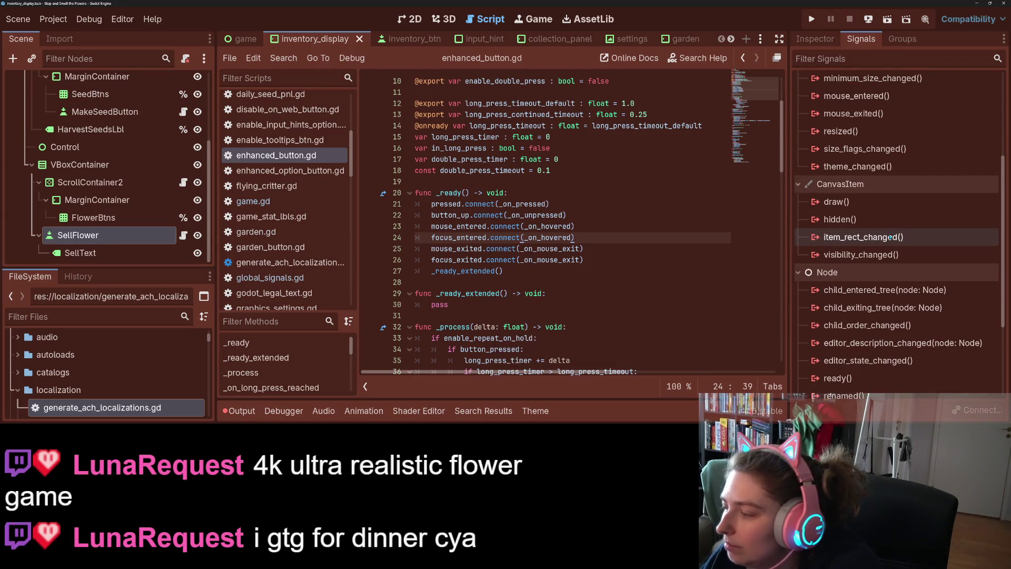
pyautogui.moveTo(866, 233)
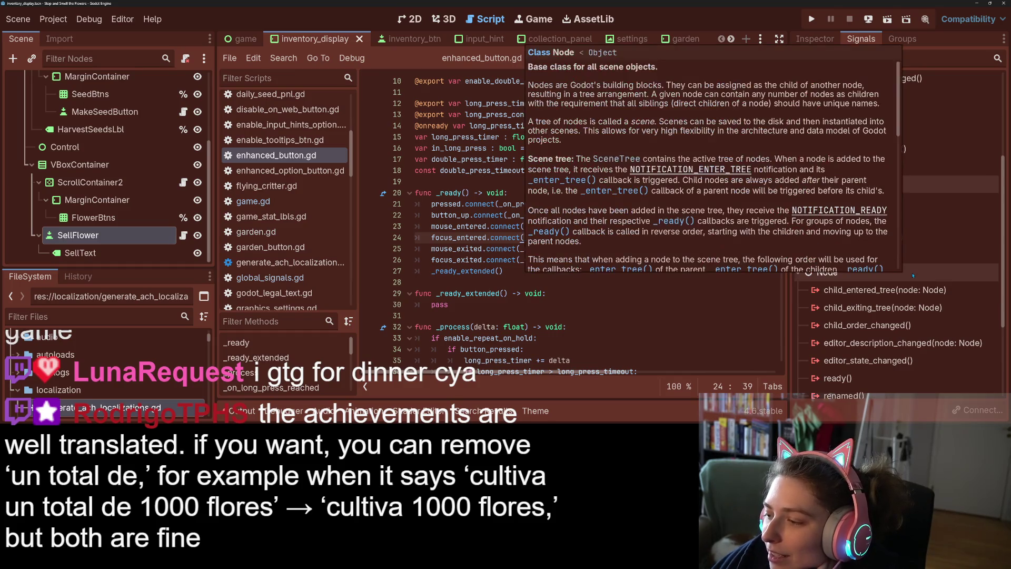
pyautogui.scroll(-3, 904, 327)
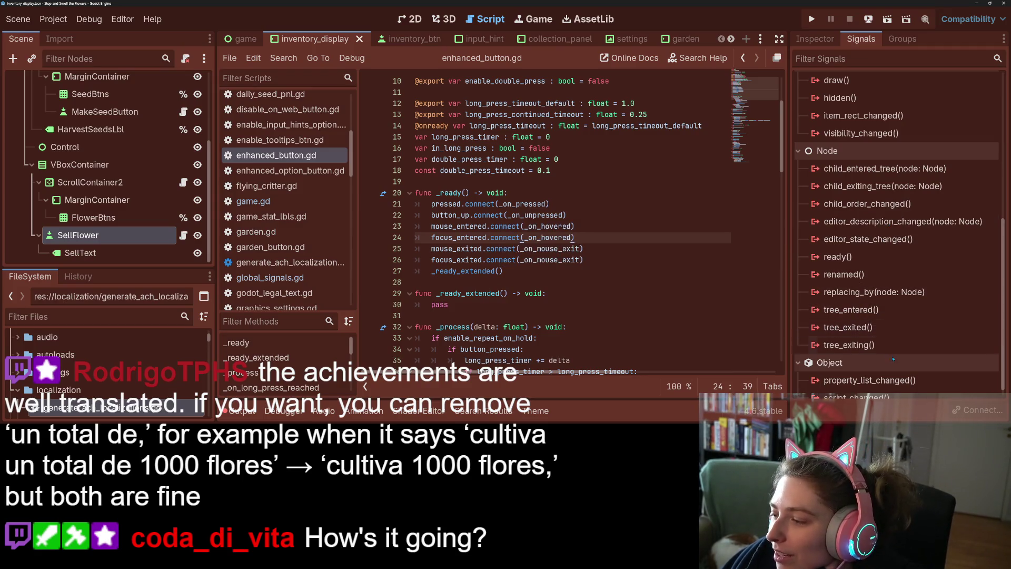
pyautogui.scroll(-1, 874, 357)
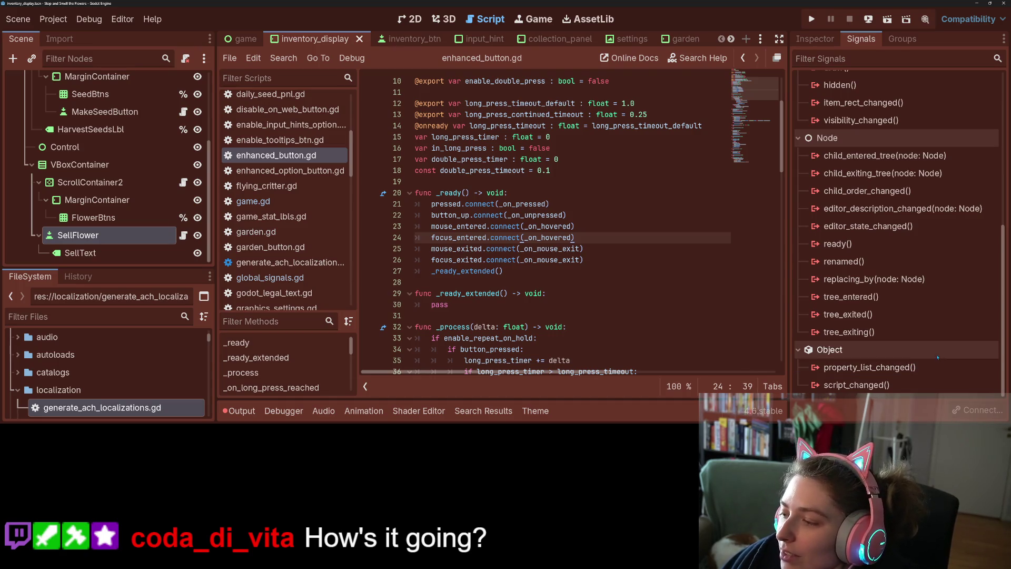
pyautogui.moveTo(919, 349)
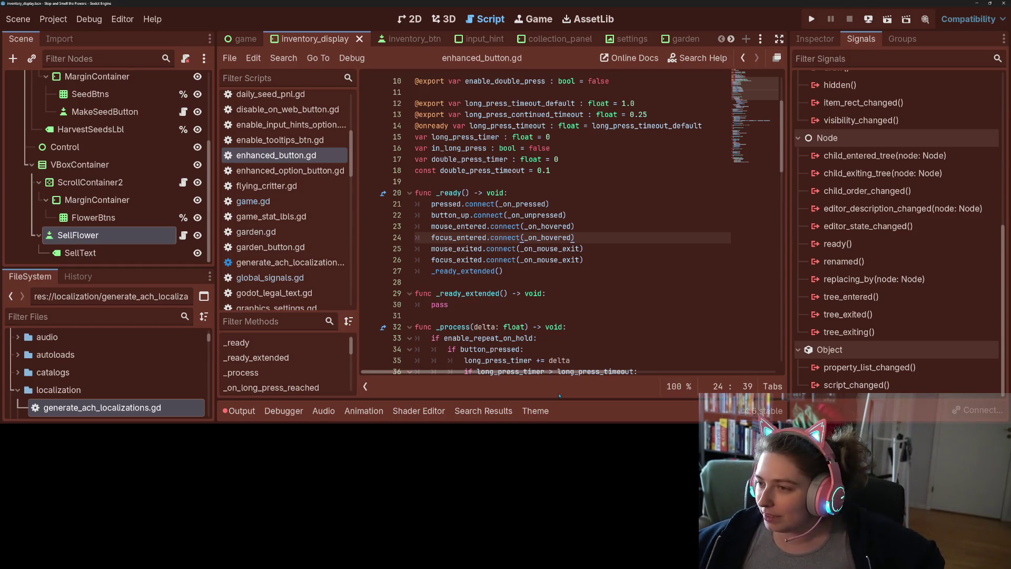
pyautogui.scroll(5, 854, 312)
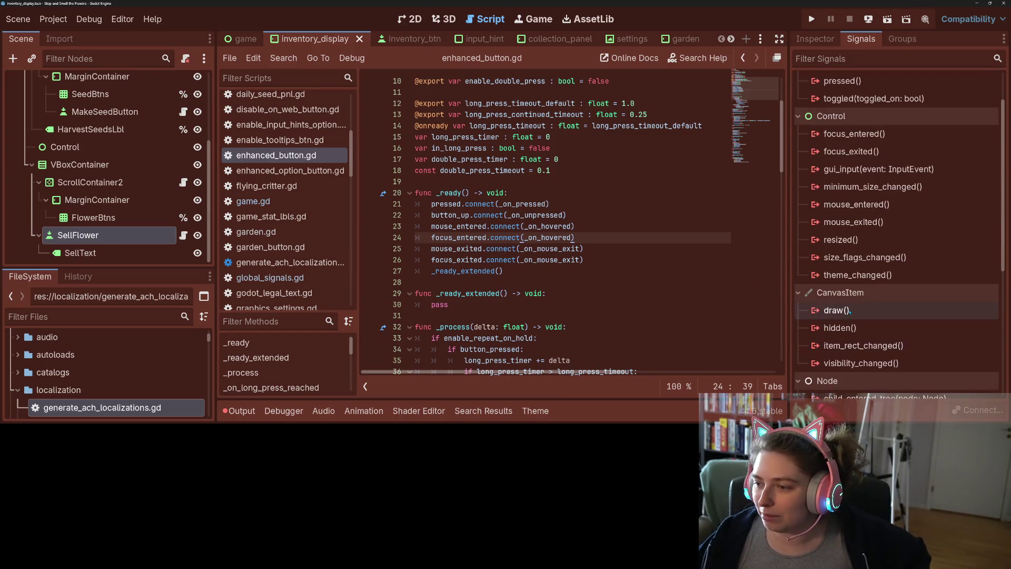
pyautogui.scroll(3, 849, 312)
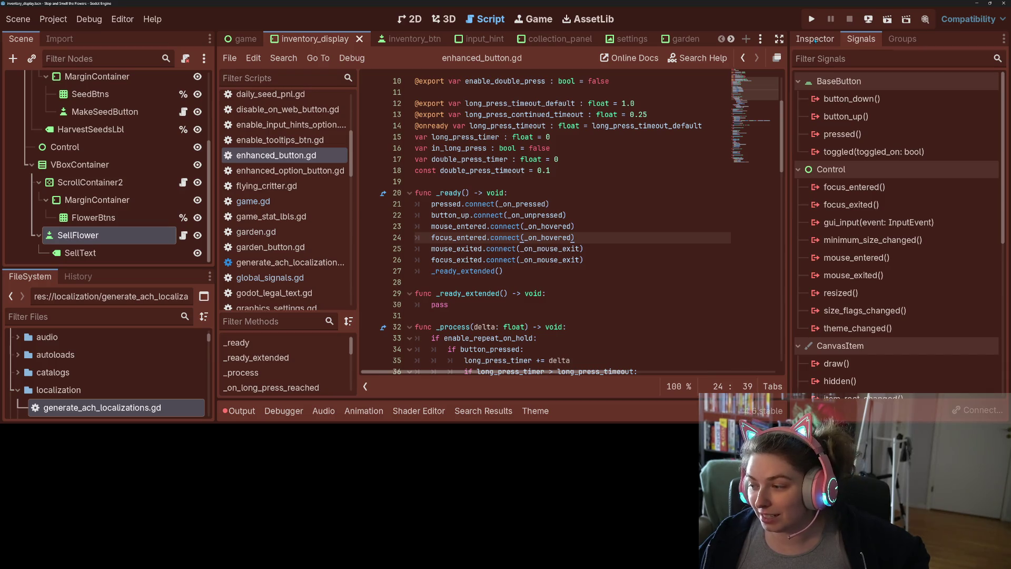
# Show the SellFlower button's properties in the Inspector and scroll through them
pyautogui.click(815, 40)
pyautogui.scroll(-2, 857, 271)
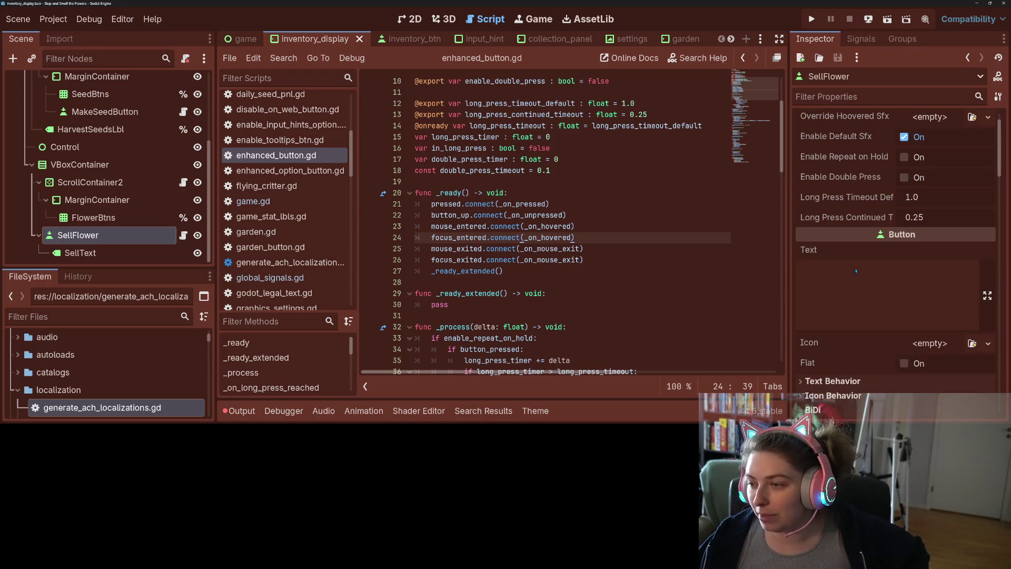
pyautogui.scroll(-5, 854, 269)
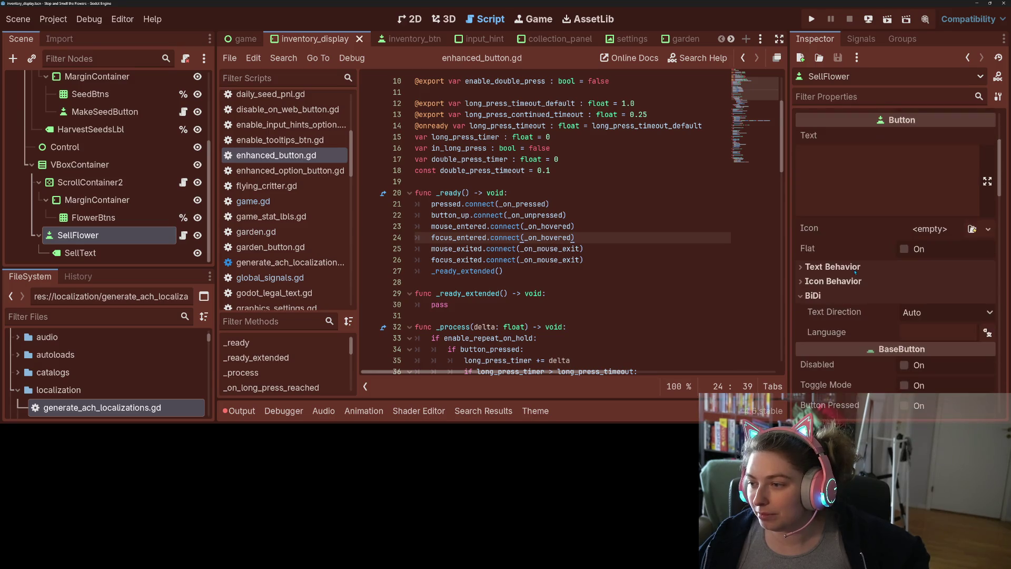
pyautogui.scroll(-2, 856, 272)
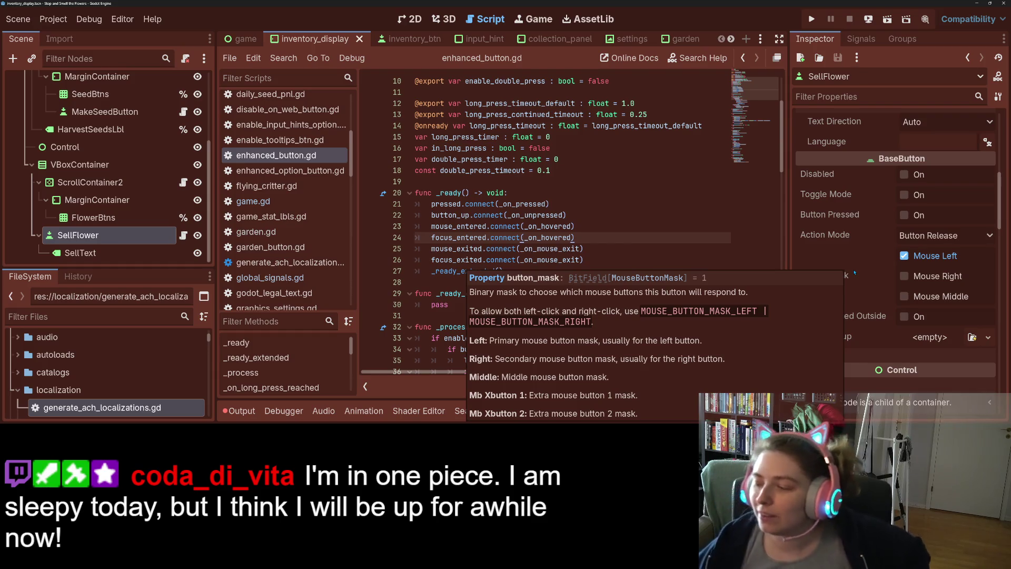
pyautogui.scroll(-3, 837, 237)
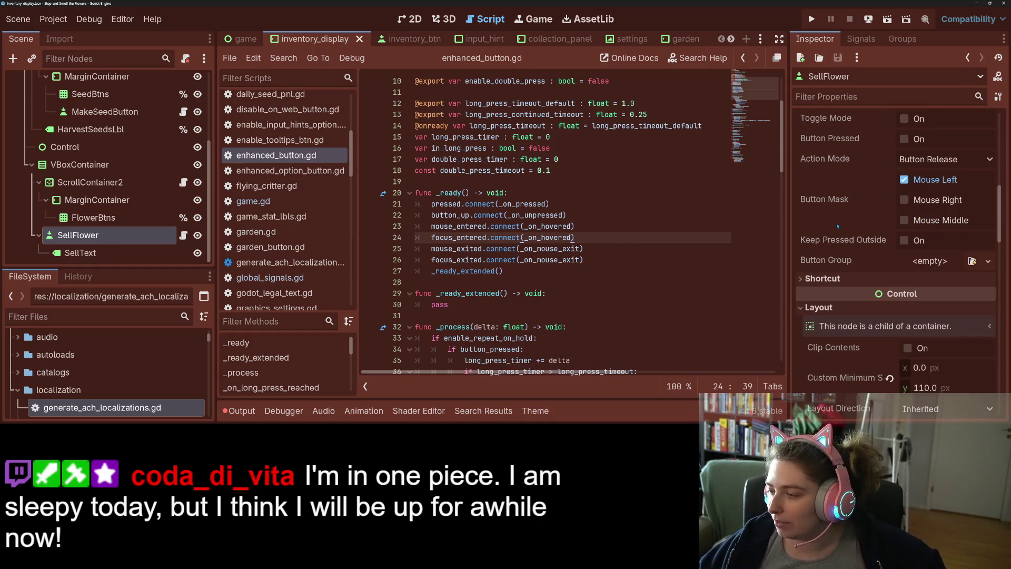
pyautogui.scroll(-2, 894, 270)
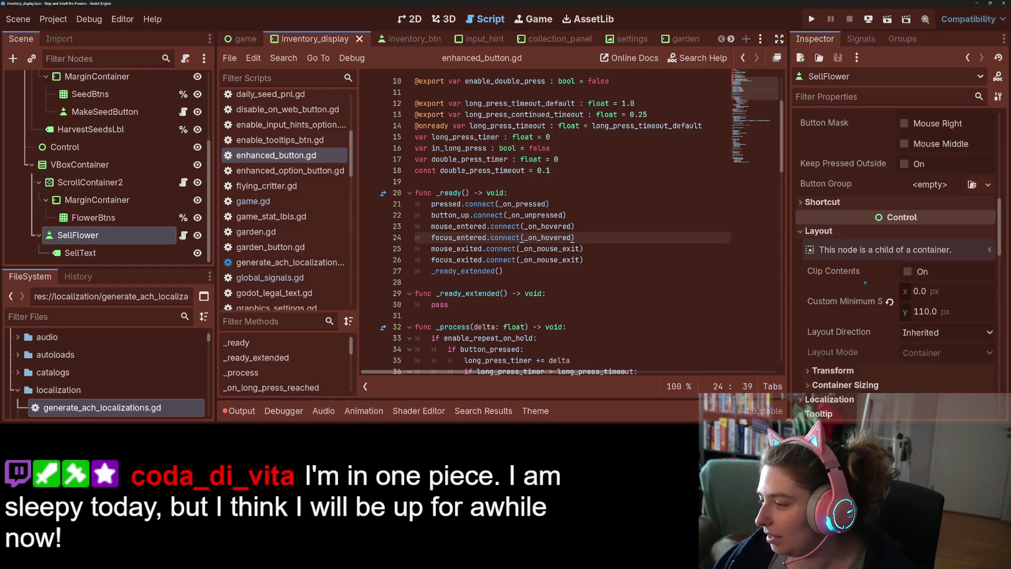
pyautogui.scroll(-6, 859, 269)
pyautogui.scroll(-1, 863, 300)
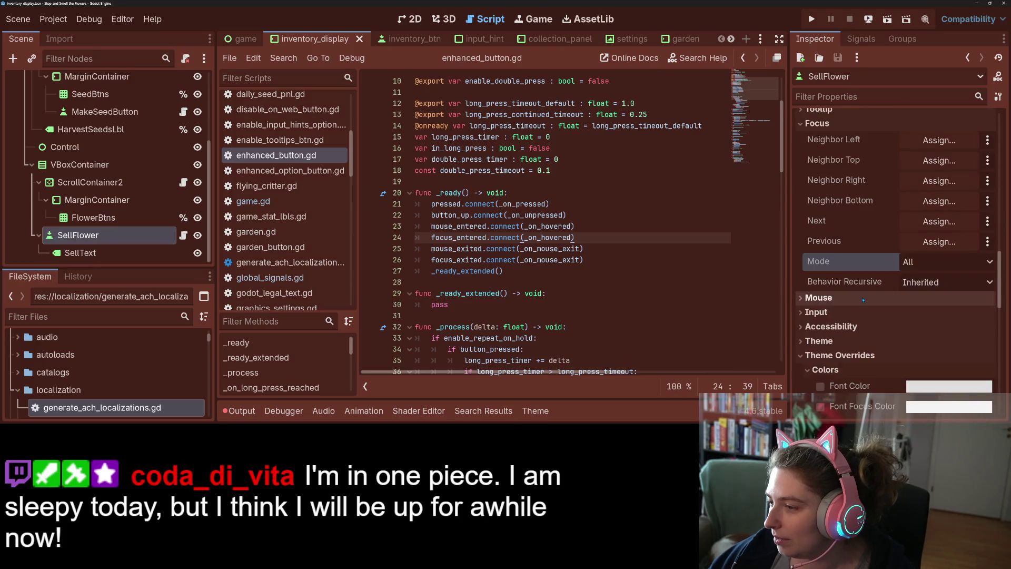
pyautogui.moveTo(863, 300)
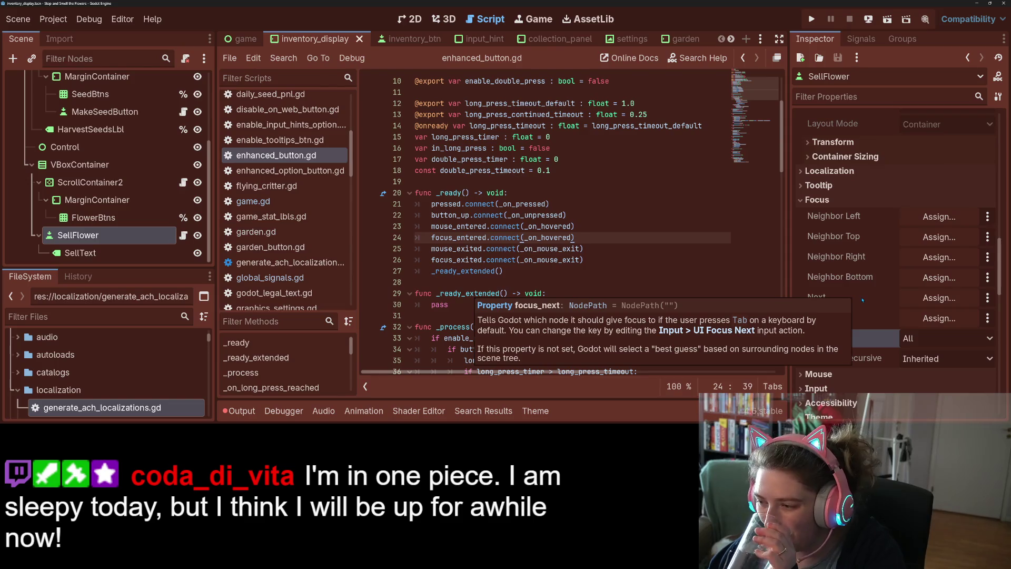
pyautogui.scroll(-4, 862, 301)
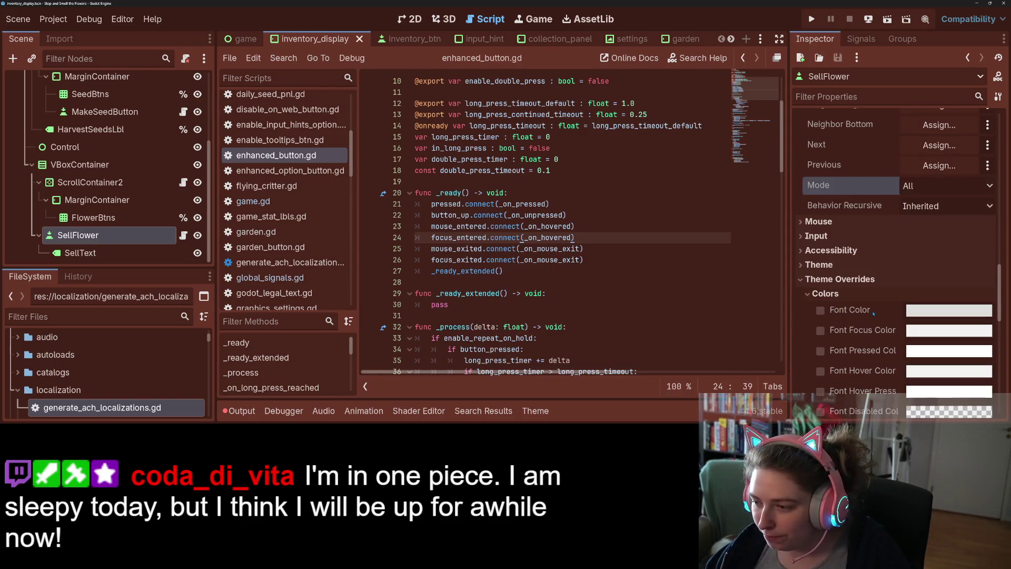
pyautogui.scroll(-2, 874, 313)
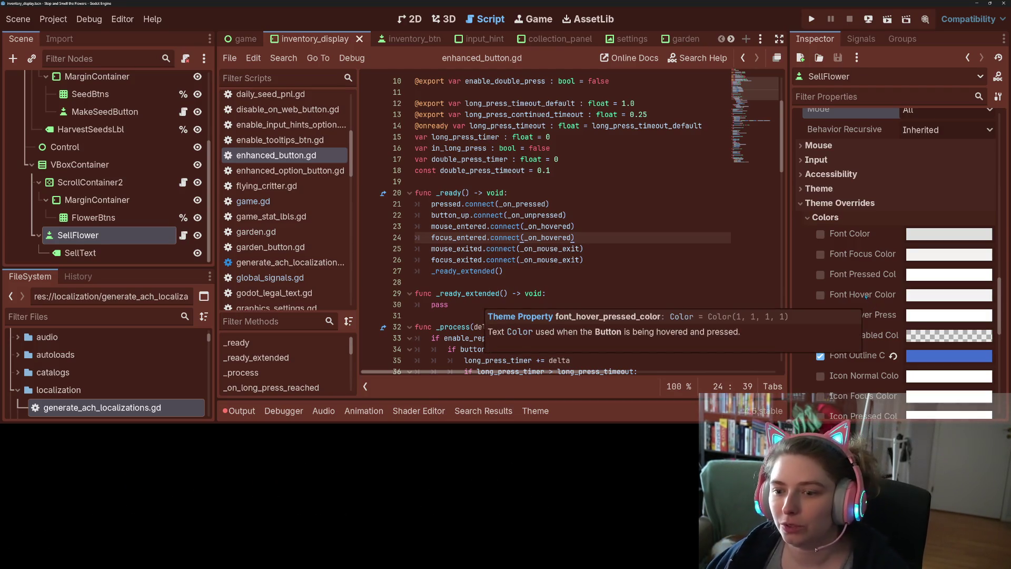
# Scroll enhanced_button.gd up past the _ready signal connections to line 1, then switch to the garden scene
pyautogui.click(546, 292)
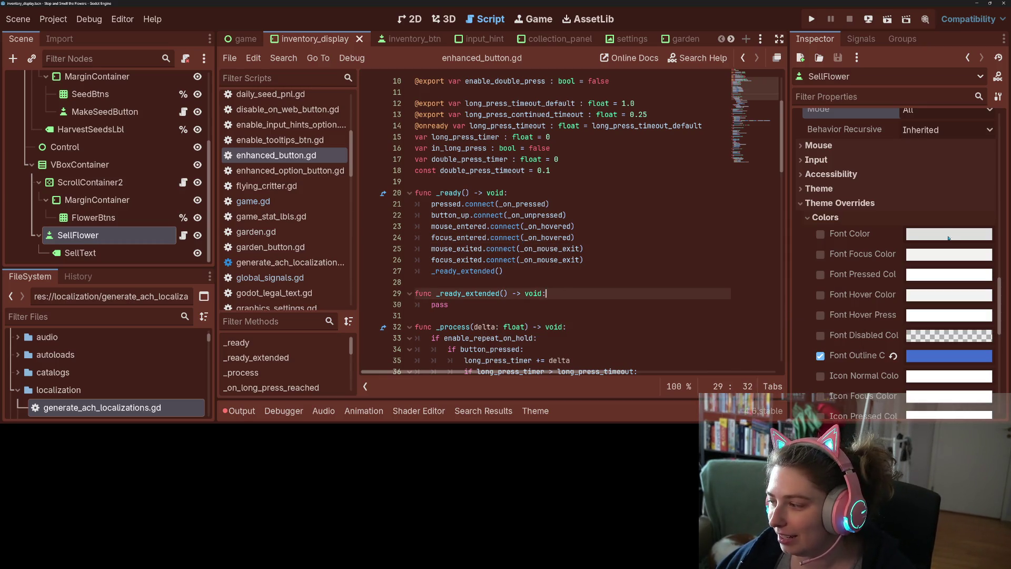
pyautogui.scroll(3, 899, 318)
pyautogui.scroll(4, 898, 318)
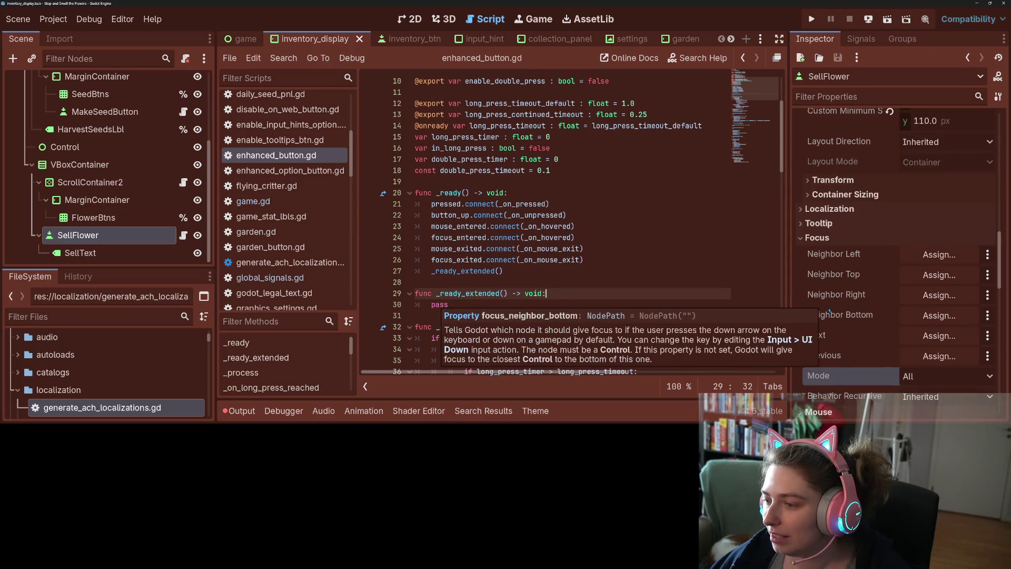
pyautogui.scroll(3, 829, 311)
pyautogui.click(457, 226)
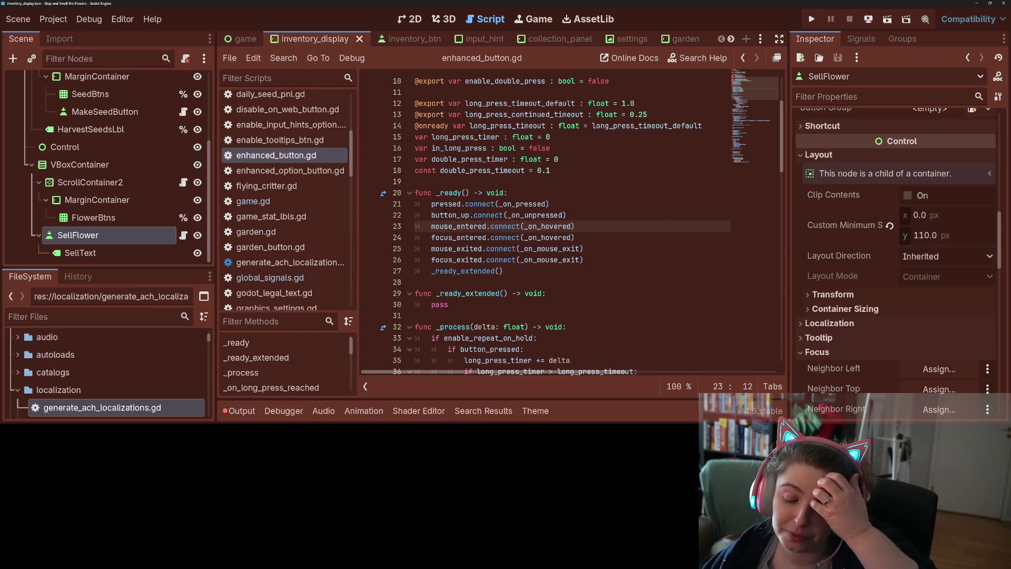
pyautogui.moveTo(447, 205)
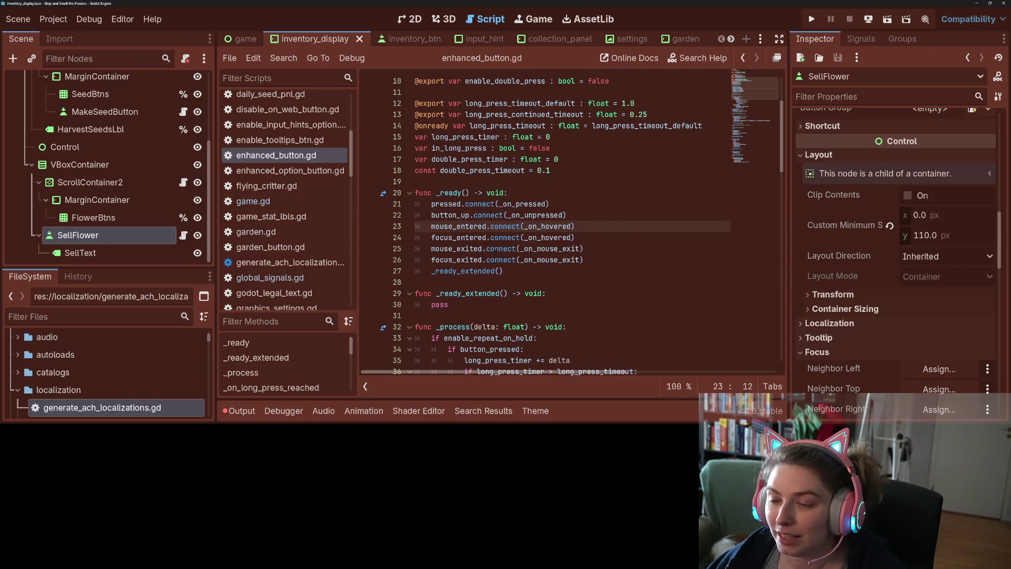
pyautogui.scroll(4, 132, 190)
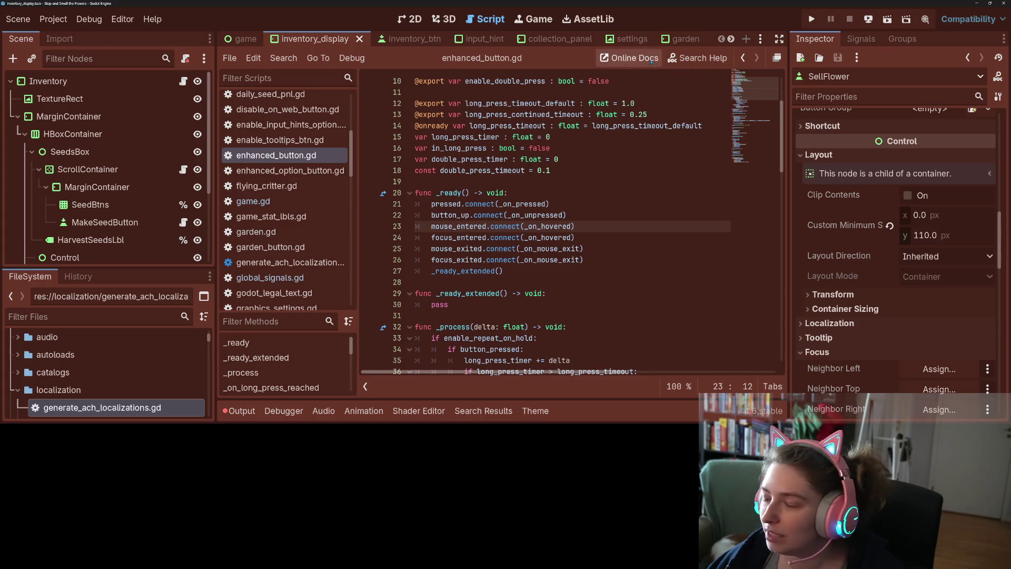
pyautogui.click(567, 215)
pyautogui.scroll(1, 567, 221)
pyautogui.scroll(3, 545, 221)
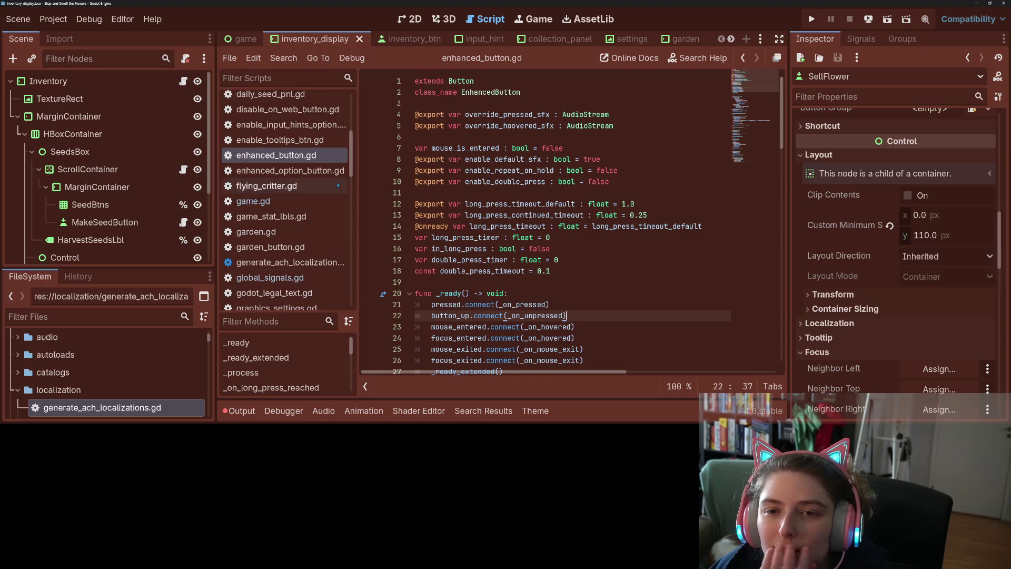
pyautogui.click(680, 39)
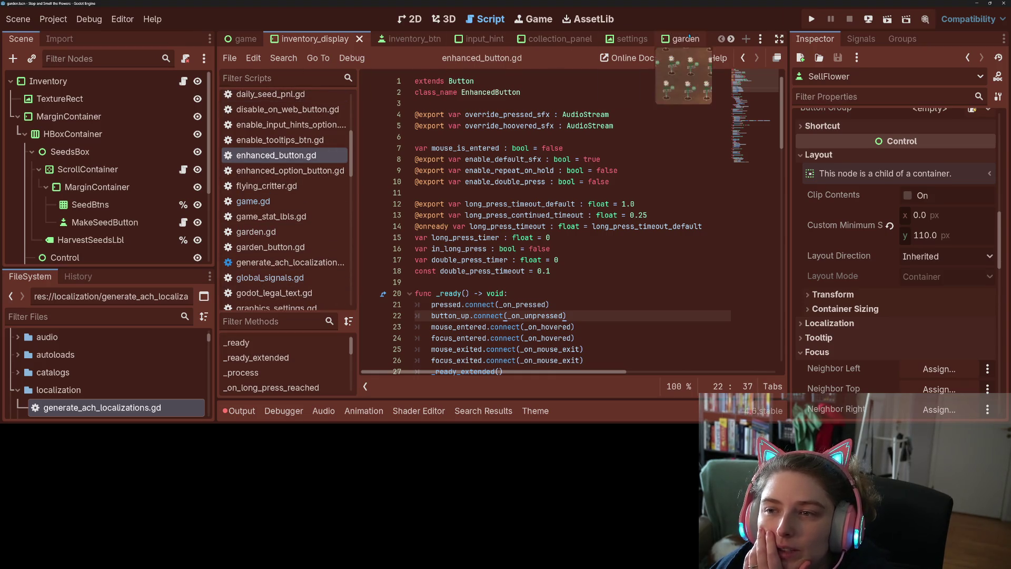
# Set the Garden root node's focus mode to All and save the garden scene
pyautogui.scroll(10, 152, 131)
pyautogui.click(95, 80)
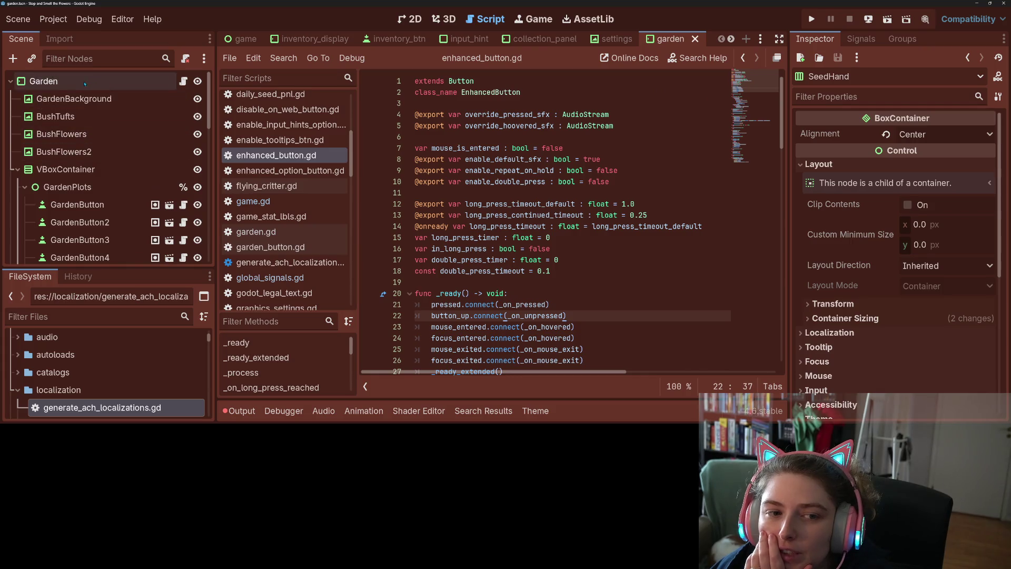
pyautogui.scroll(-2, 871, 324)
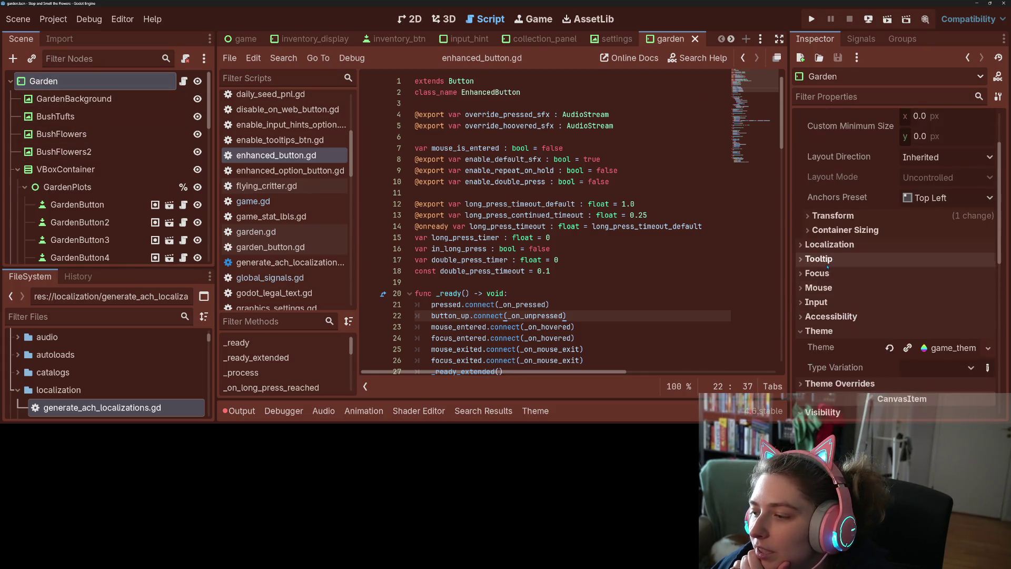
pyautogui.click(817, 282)
pyautogui.scroll(-3, 895, 315)
pyautogui.click(920, 335)
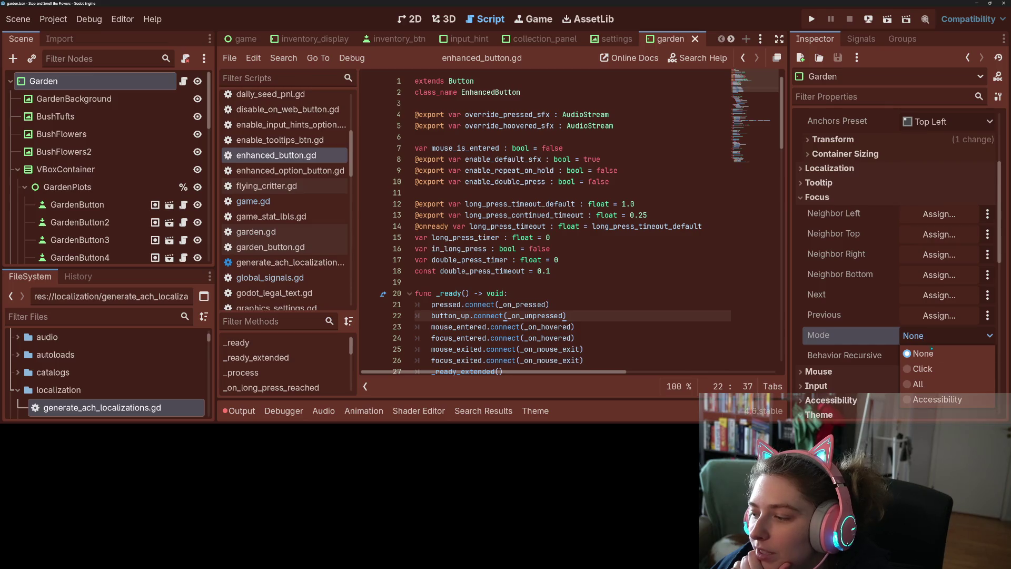
pyautogui.click(919, 384)
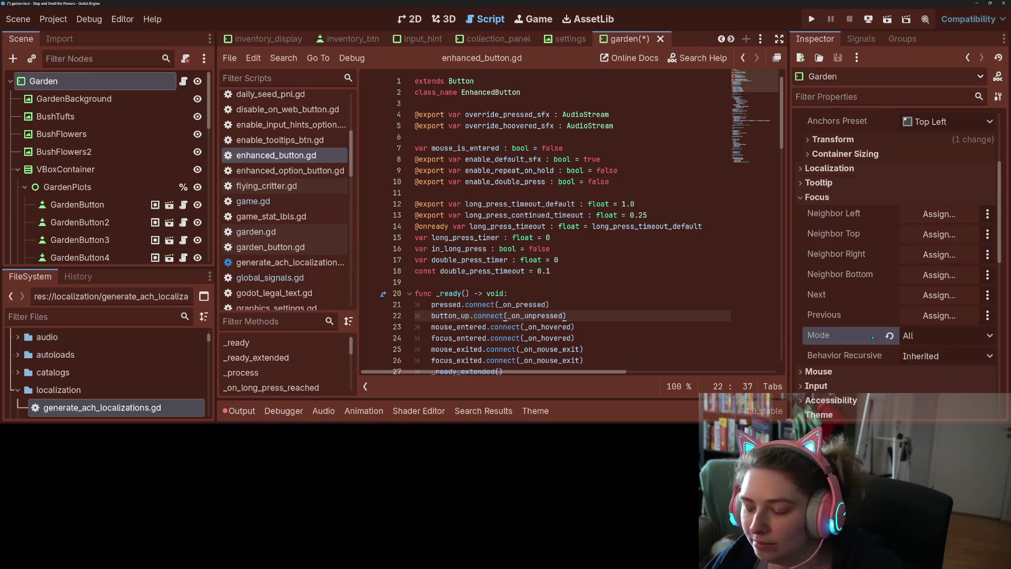
pyautogui.hotkey('ctrl', 's')
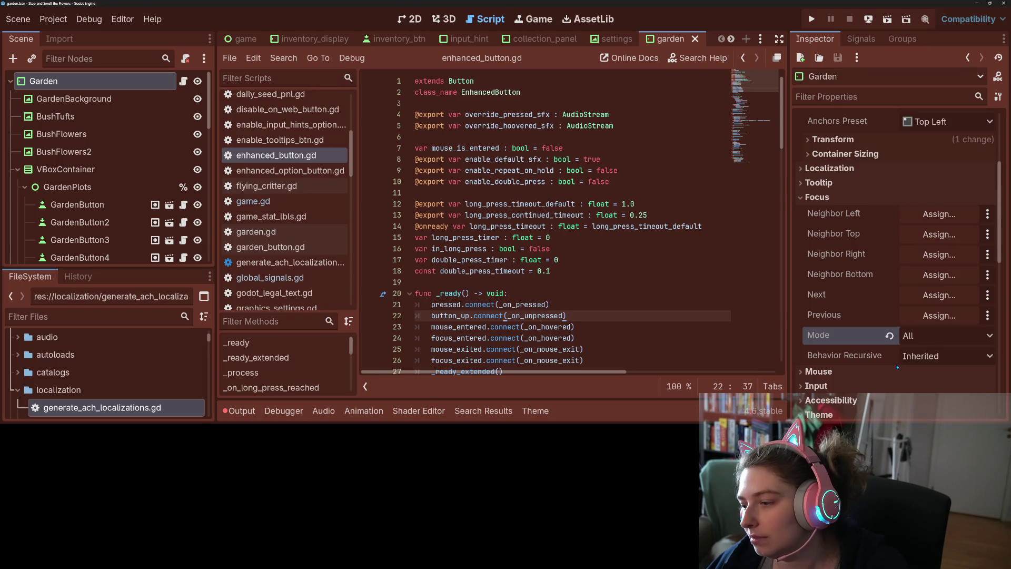
# Keep the Garden root's recursive focus behavior at Inherited
pyautogui.moveTo(863, 356)
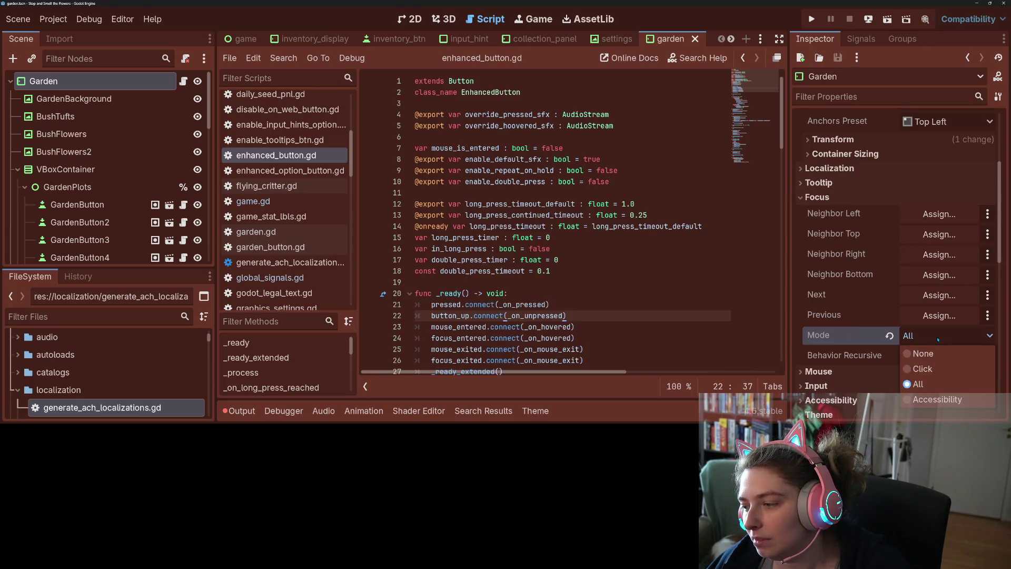
pyautogui.click(916, 356)
pyautogui.click(892, 364)
pyautogui.moveTo(892, 362)
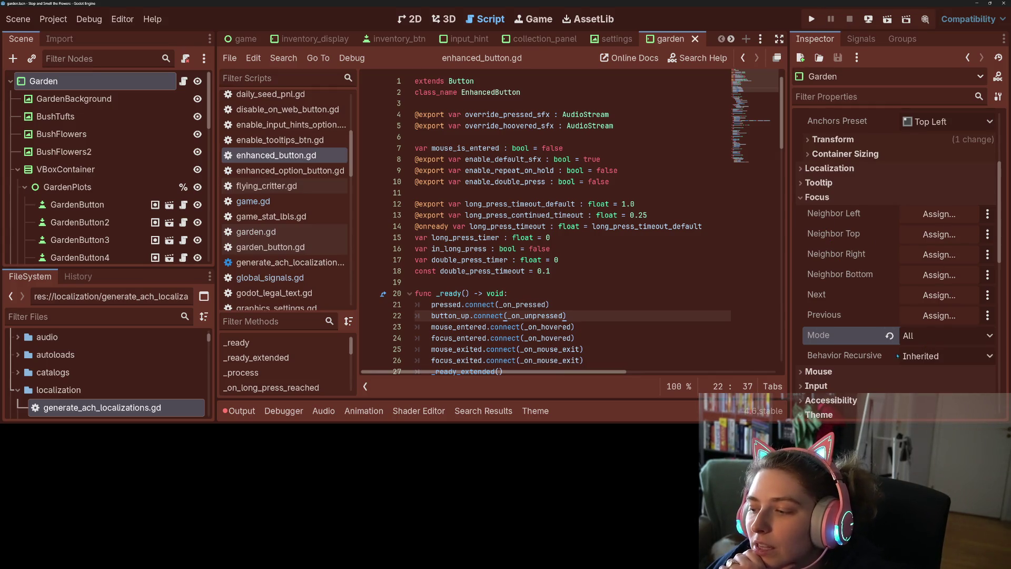
pyautogui.click(931, 357)
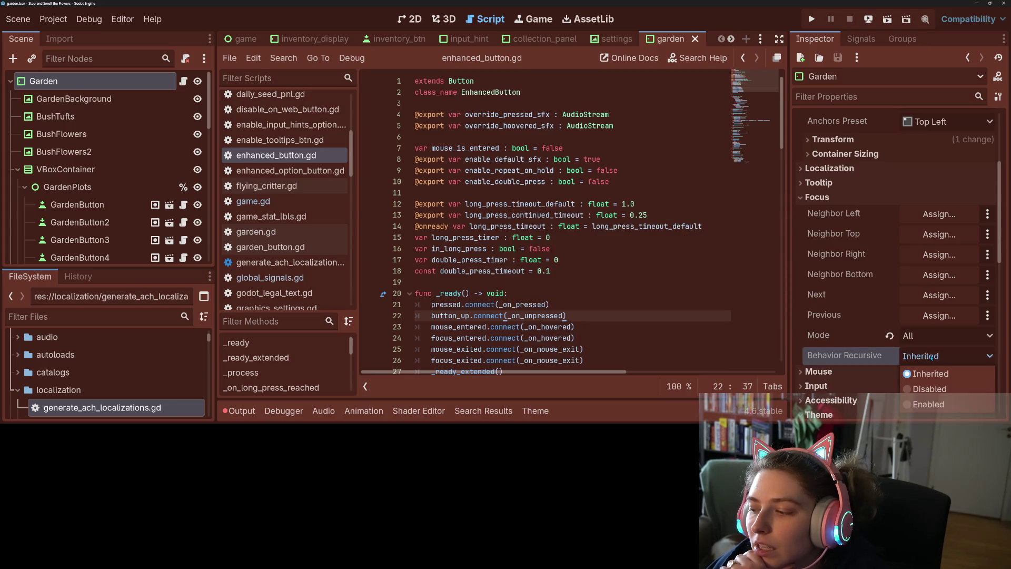
pyautogui.click(932, 357)
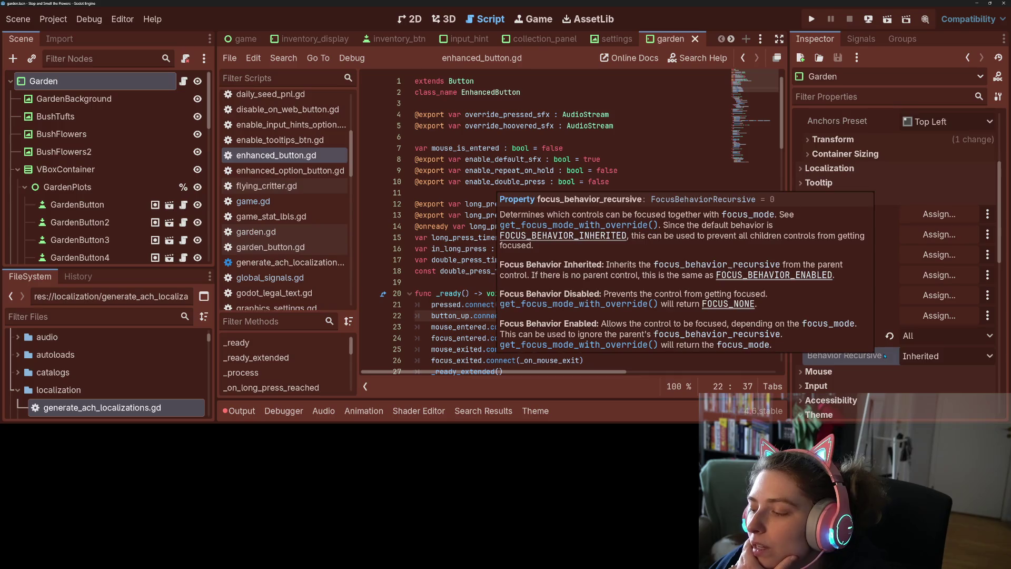
pyautogui.moveTo(855, 326)
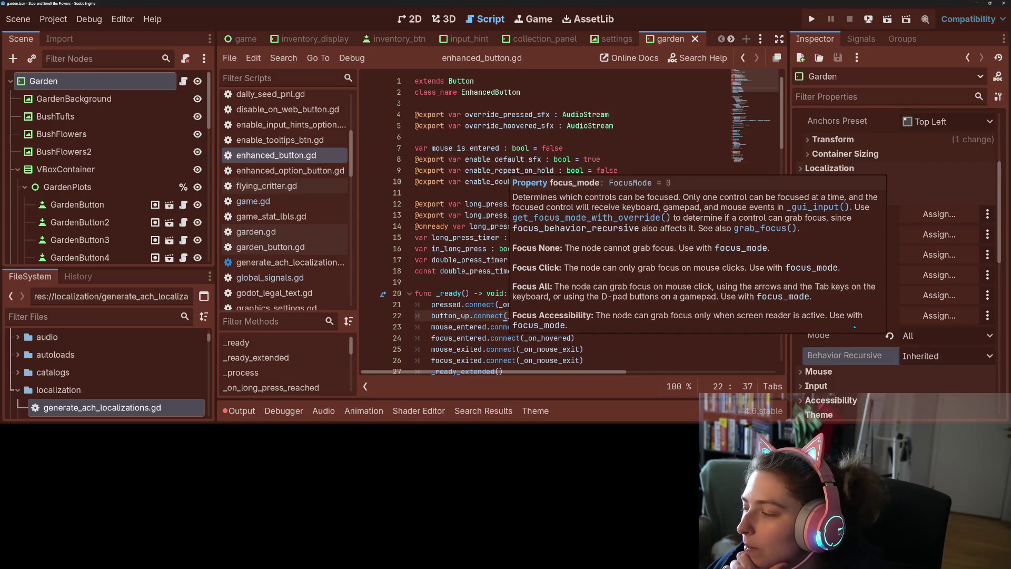
pyautogui.click(536, 105)
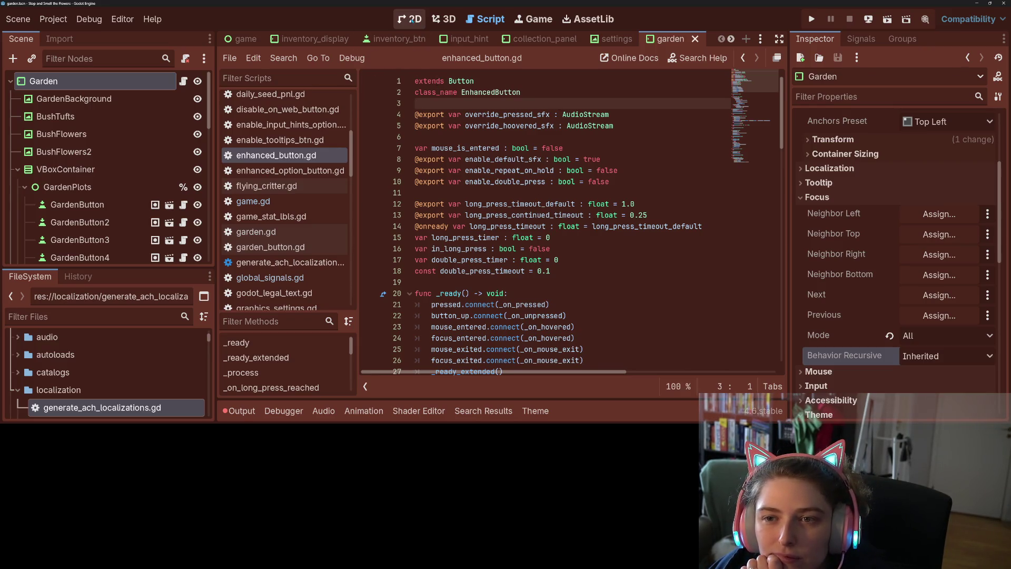
# In the inventory_display scene, start a new 'func _' line after _teleport_fake_mouse in enhanced_button.gd
pyautogui.scroll(-5, 150, 170)
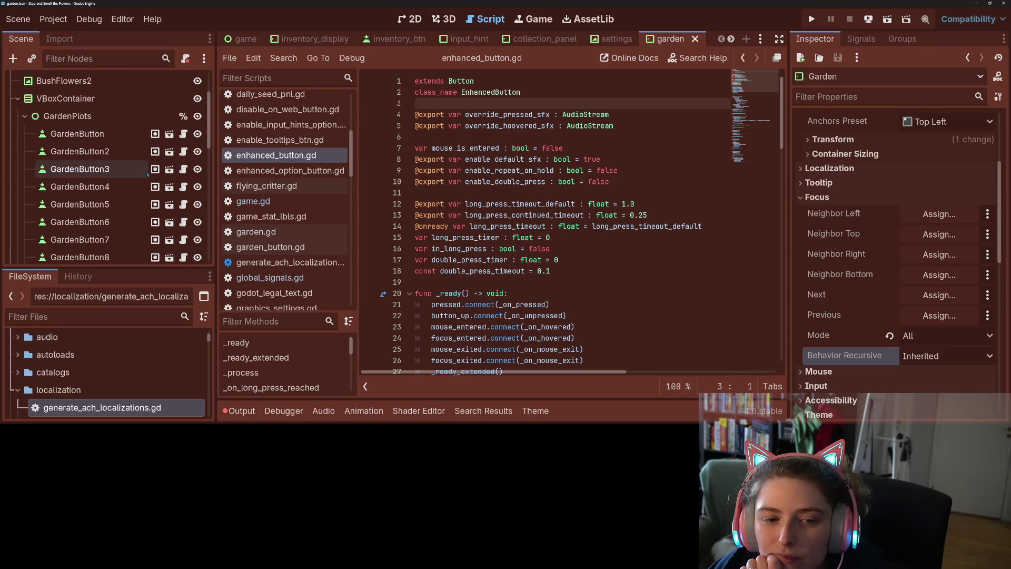
pyautogui.scroll(-6, 150, 169)
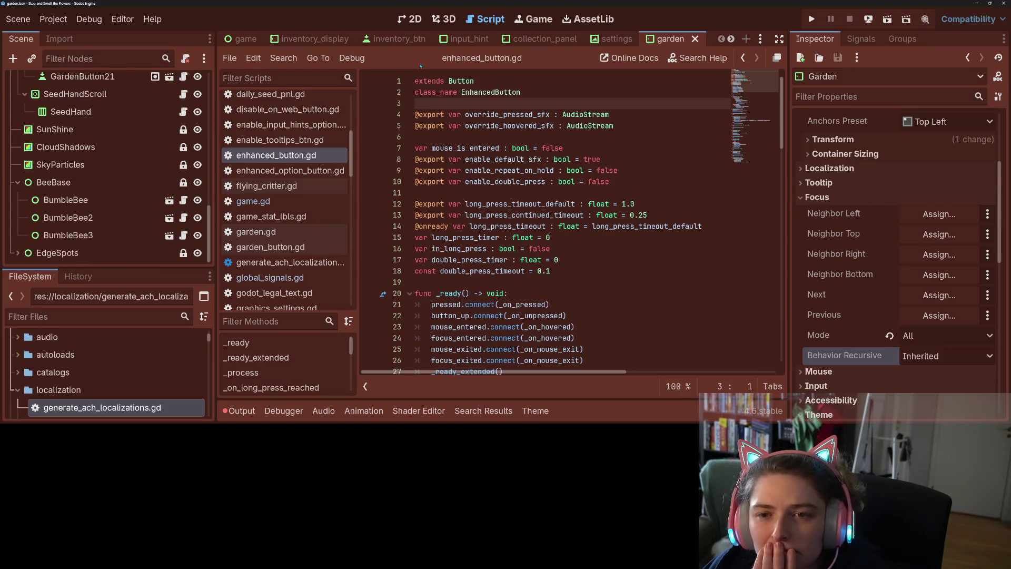
pyautogui.click(321, 42)
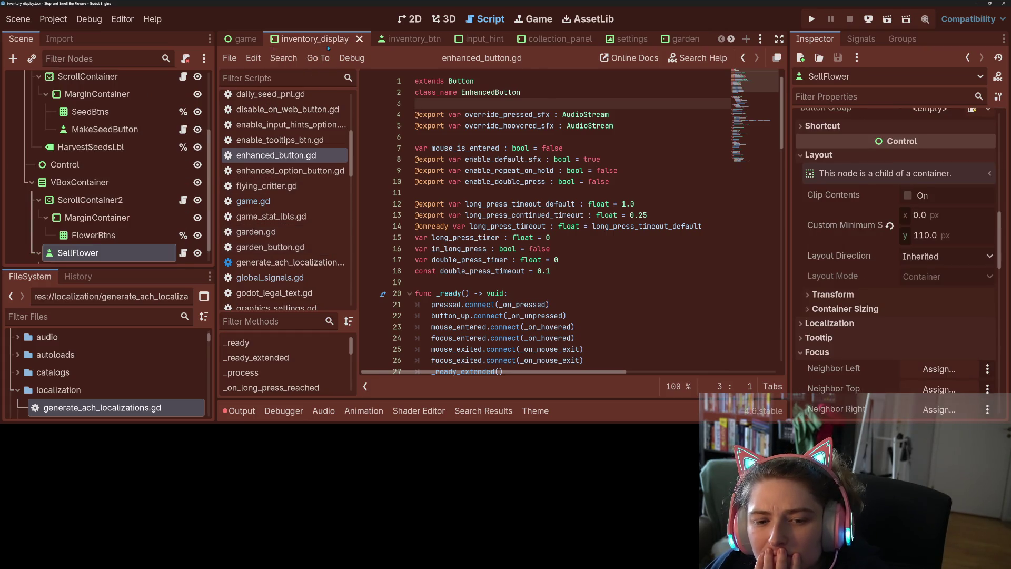
pyautogui.scroll(-4, 558, 273)
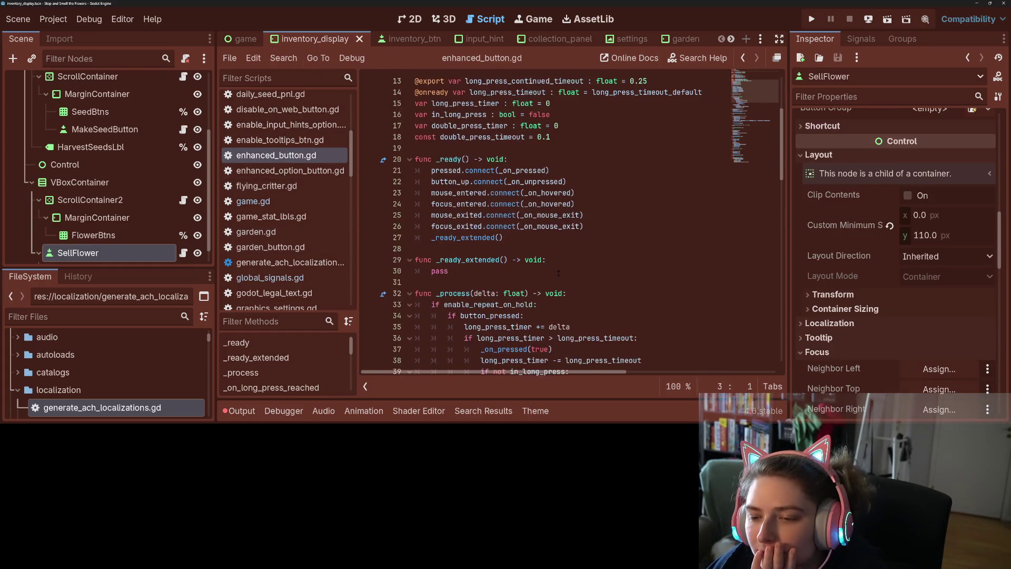
pyautogui.scroll(-1, 528, 254)
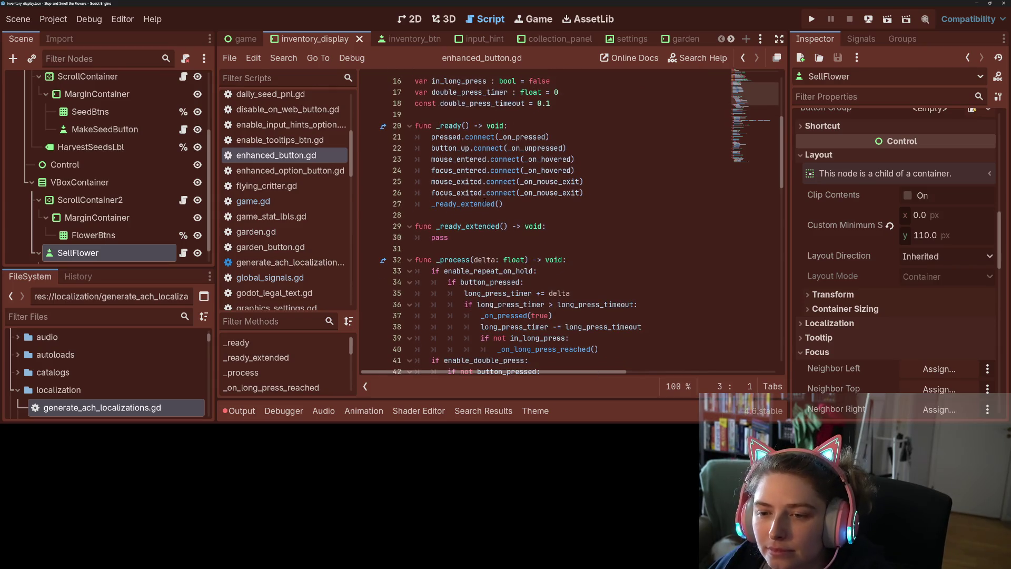
pyautogui.doubleClick(459, 171)
pyautogui.scroll(-3, 460, 246)
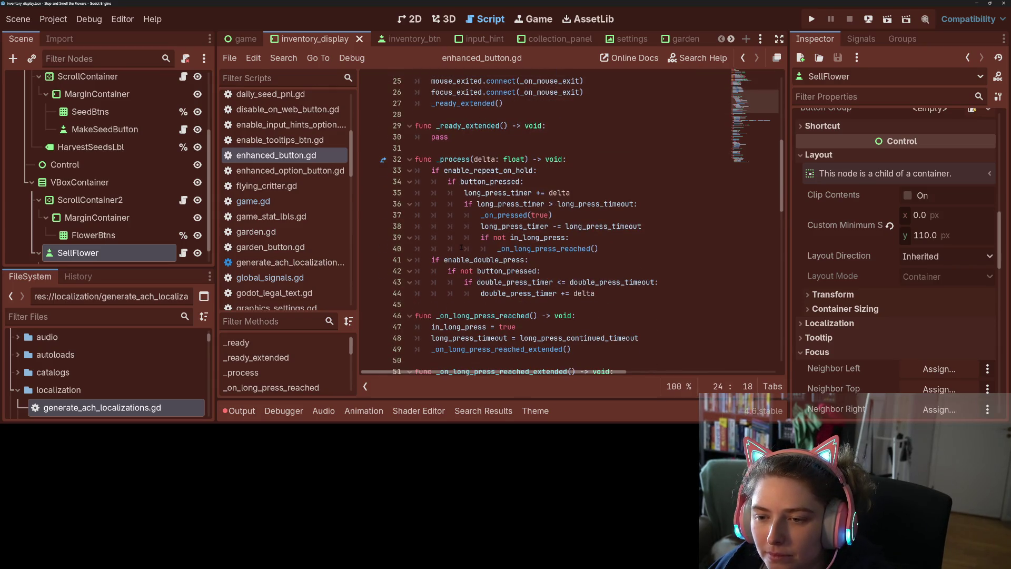
pyautogui.scroll(-19, 461, 247)
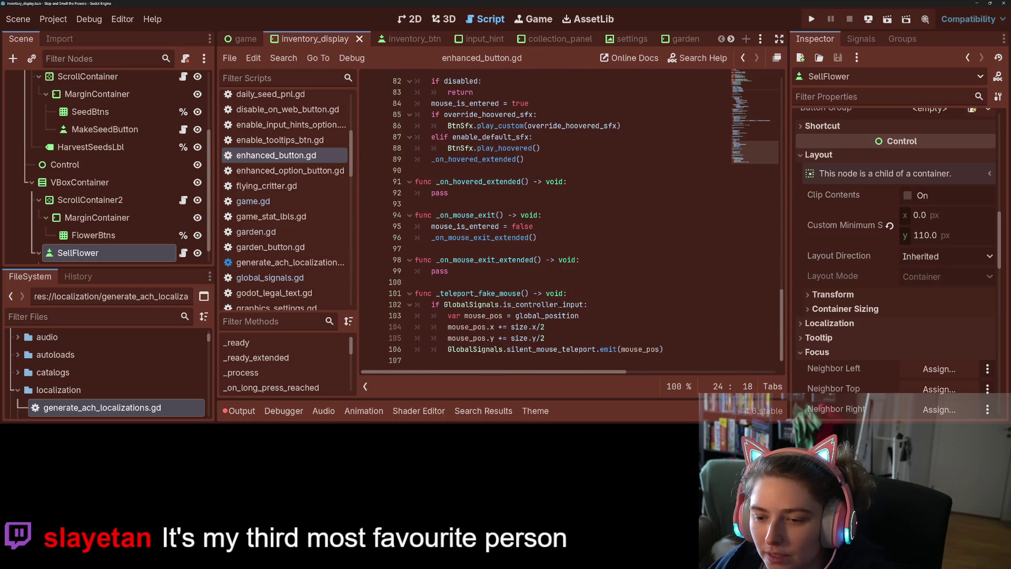
pyautogui.click(549, 359)
pyautogui.press('Return')
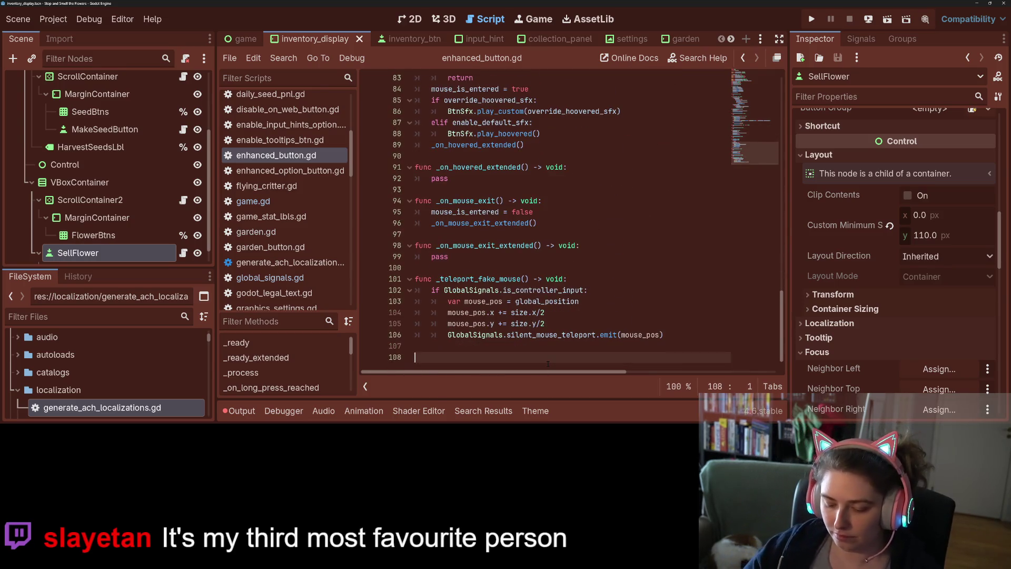
pyautogui.write('func')
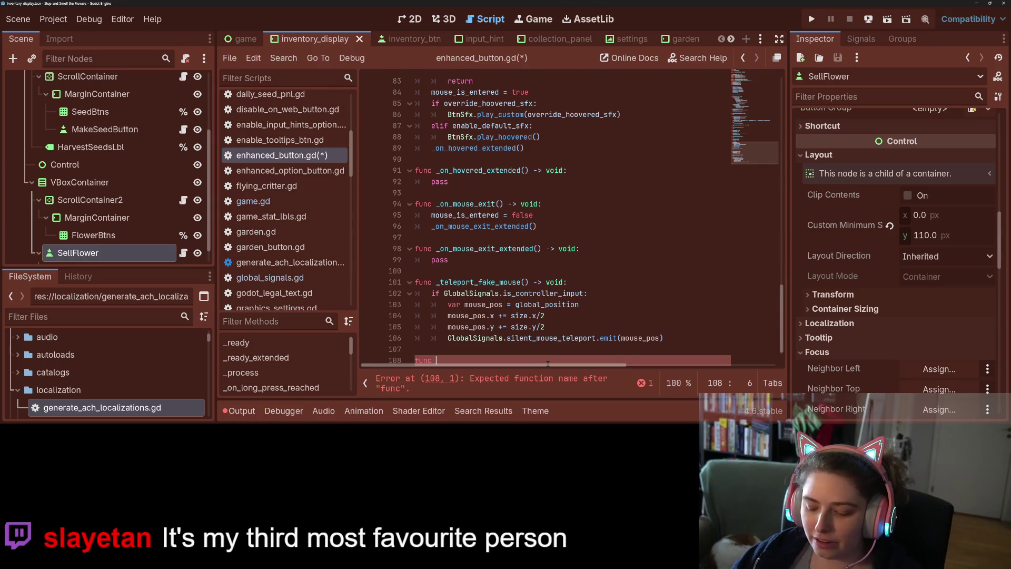
pyautogui.write(' _')
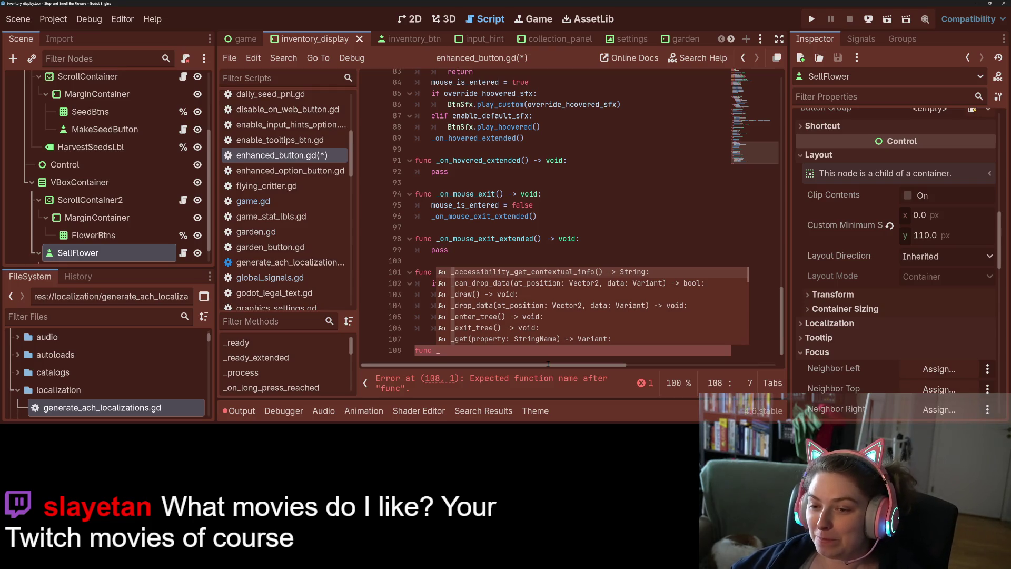
pyautogui.press('Escape')
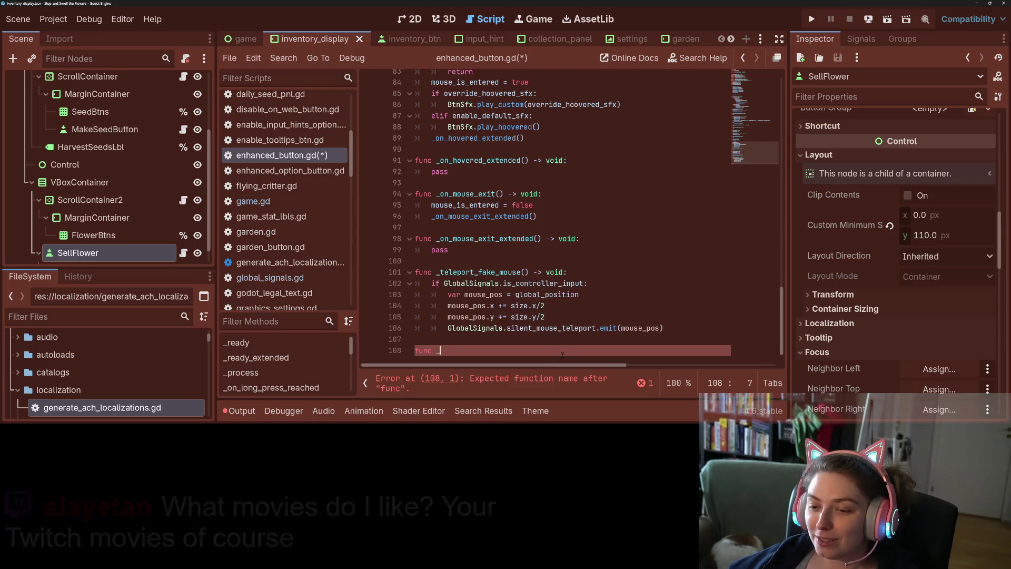
# Complete the signature _set_button_disabled(en:bool) -> void and assign disabled = en
pyautogui.write('set')
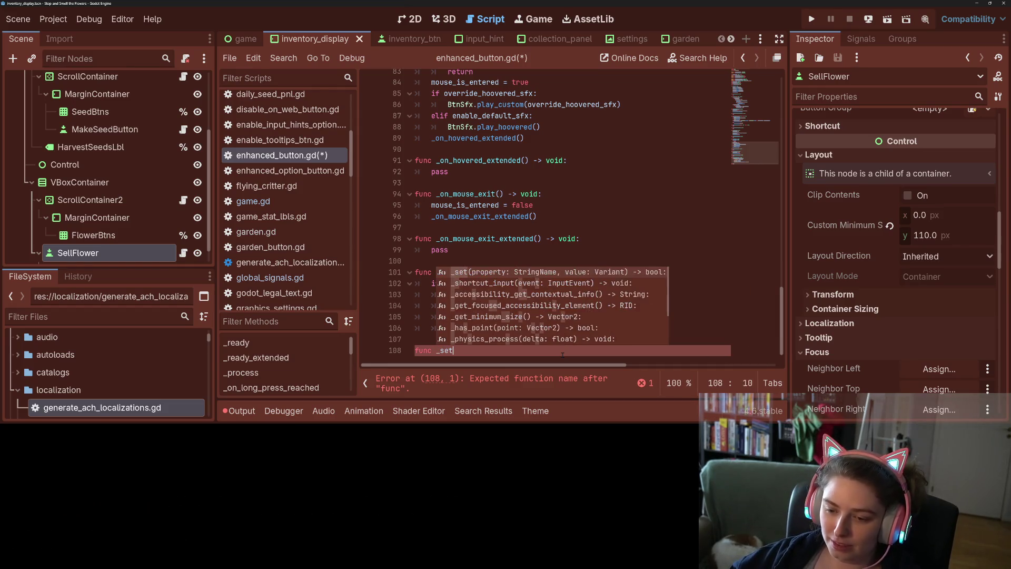
pyautogui.write('_di')
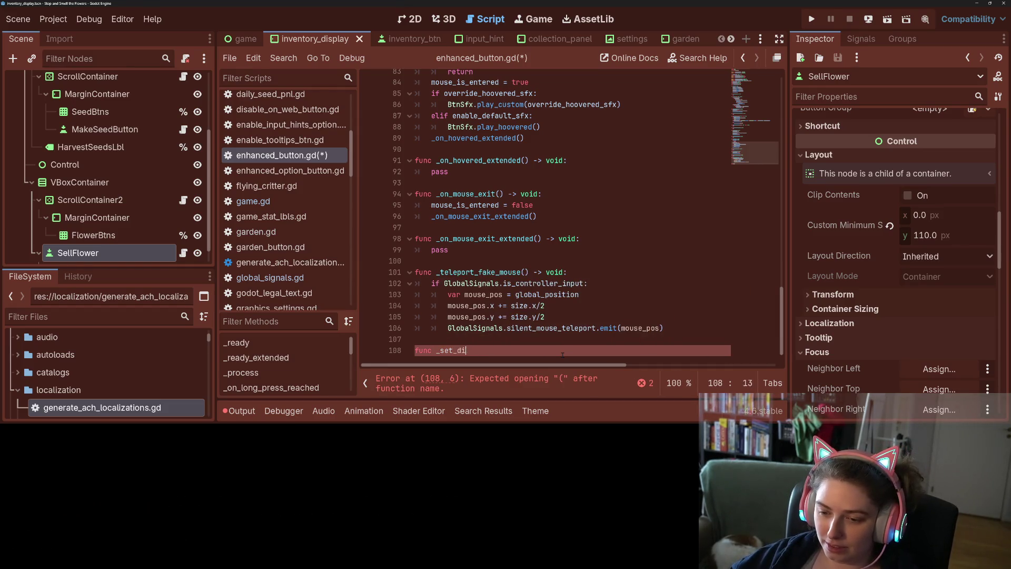
pyautogui.press('BackSpace')
pyautogui.press('BackSpace')
pyautogui.write('button_dis')
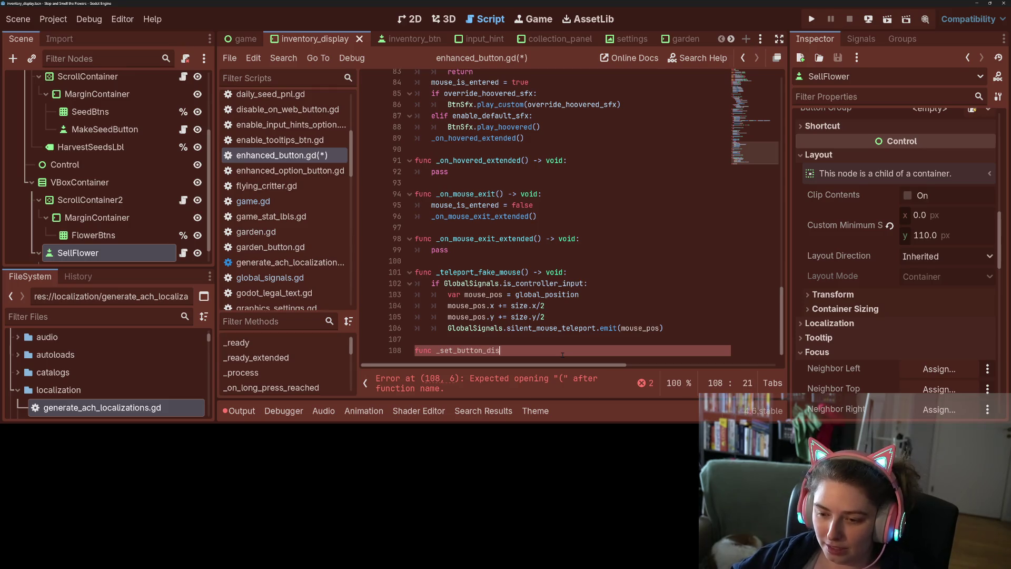
pyautogui.write('abled(en:bool )')
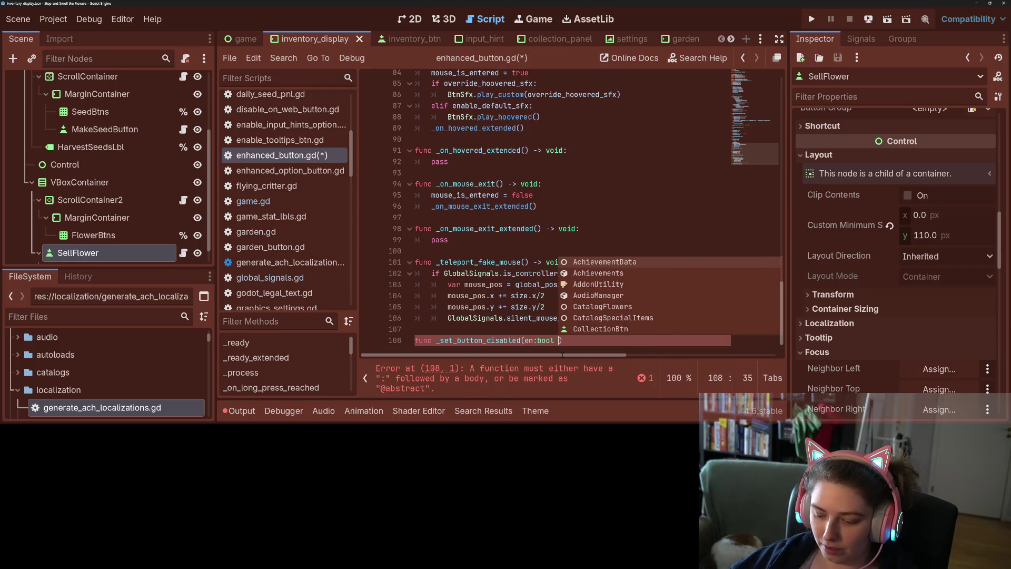
pyautogui.press('BackSpace')
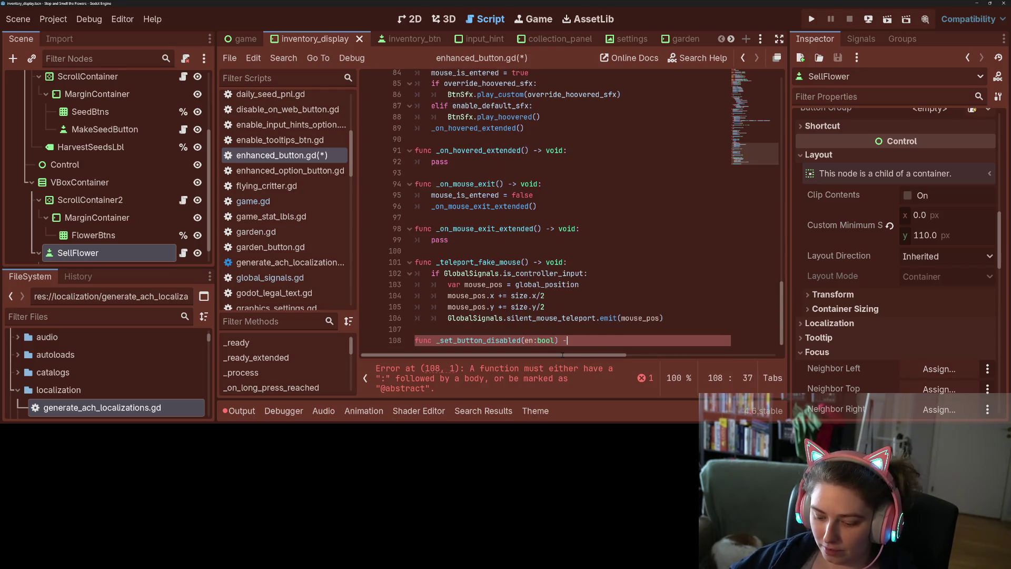
pyautogui.write('> void:')
pyautogui.press('Return')
pyautogui.write('pas')
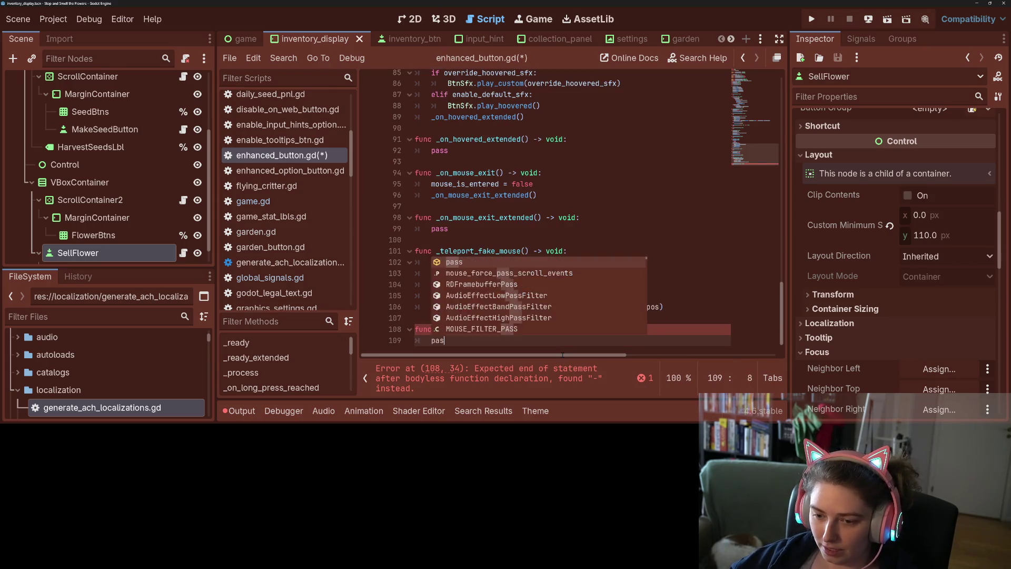
pyautogui.press('BackSpace')
pyautogui.write('dis')
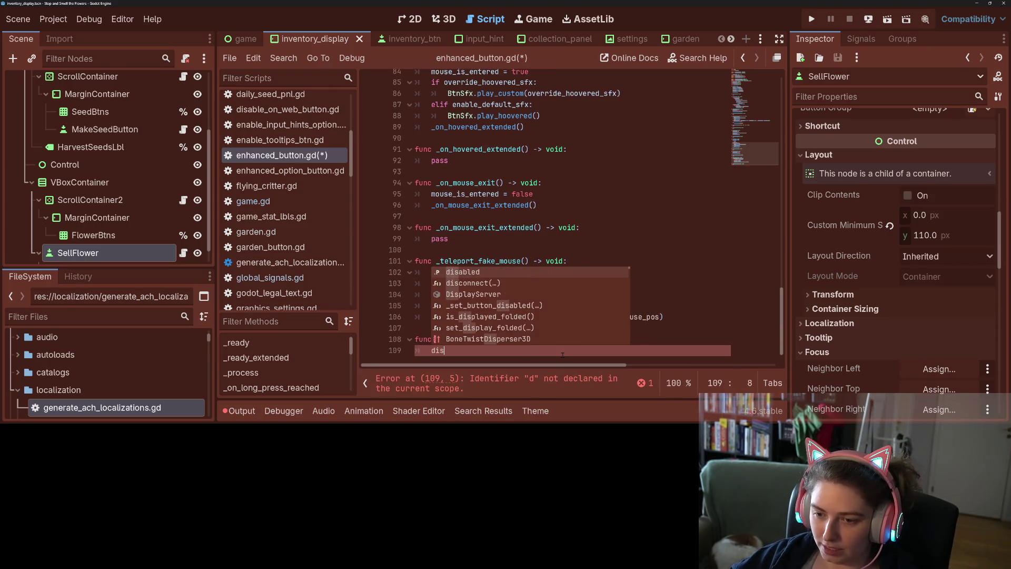
pyautogui.press('Return')
pyautogui.write('= en')
pyautogui.press('Escape')
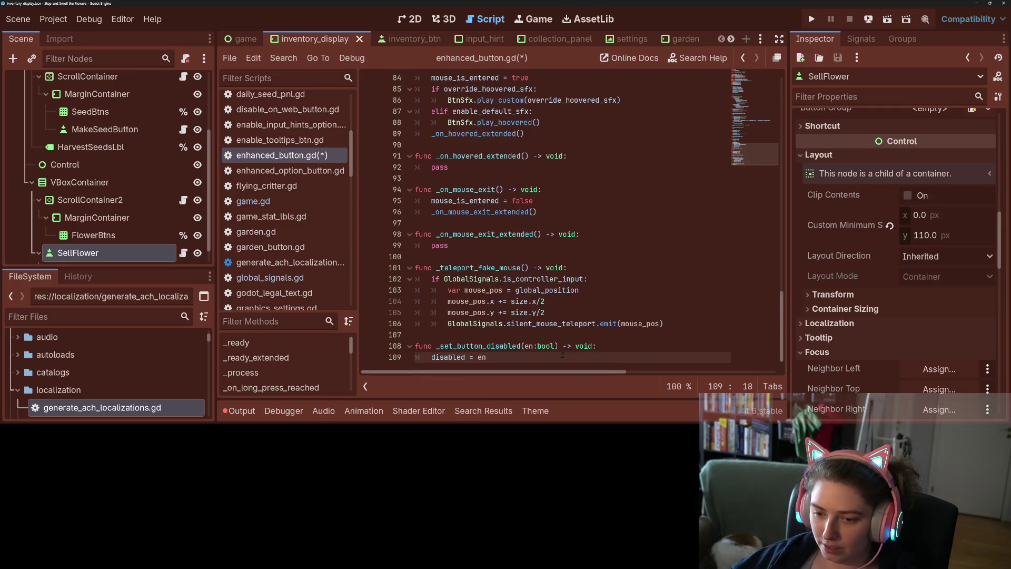
pyautogui.press('Return')
pyautogui.write('if')
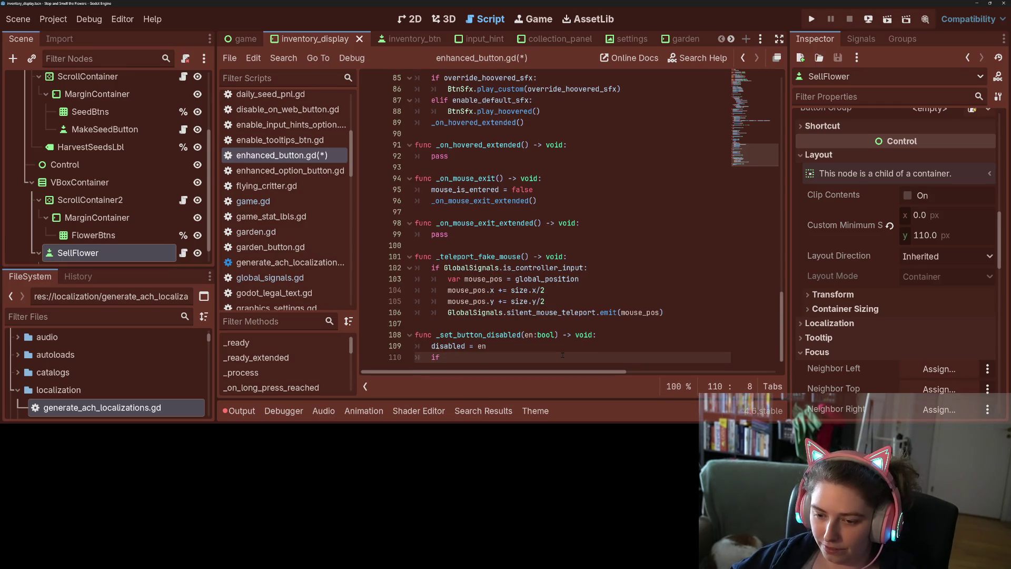
# Add if disabled: focus_mode = FOCUS_NONE, else FOCUS_ALL, and save the script
pyautogui.write('dis')
pyautogui.press('Return')
pyautogui.write(':')
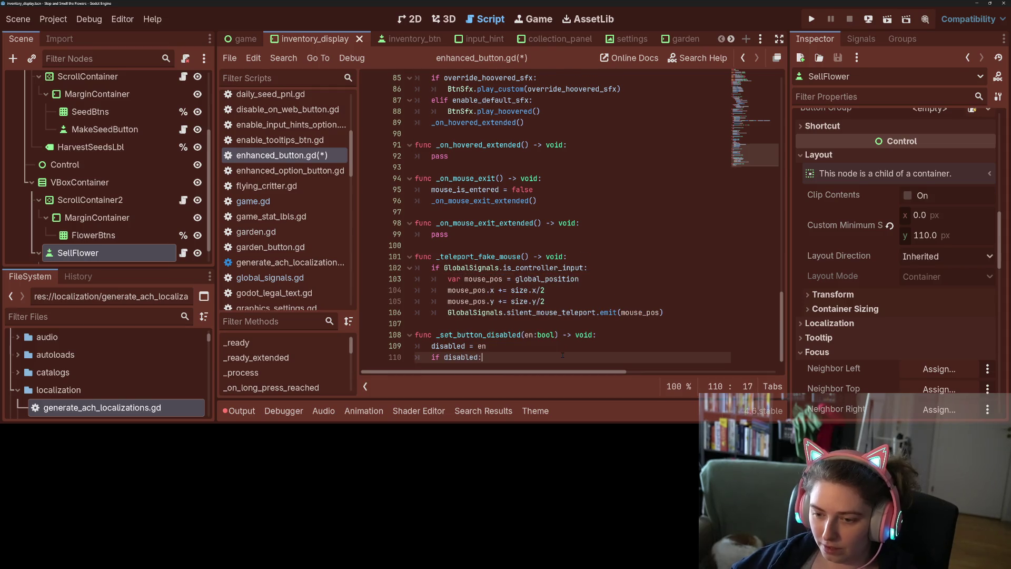
pyautogui.press('Return')
pyautogui.write('fo')
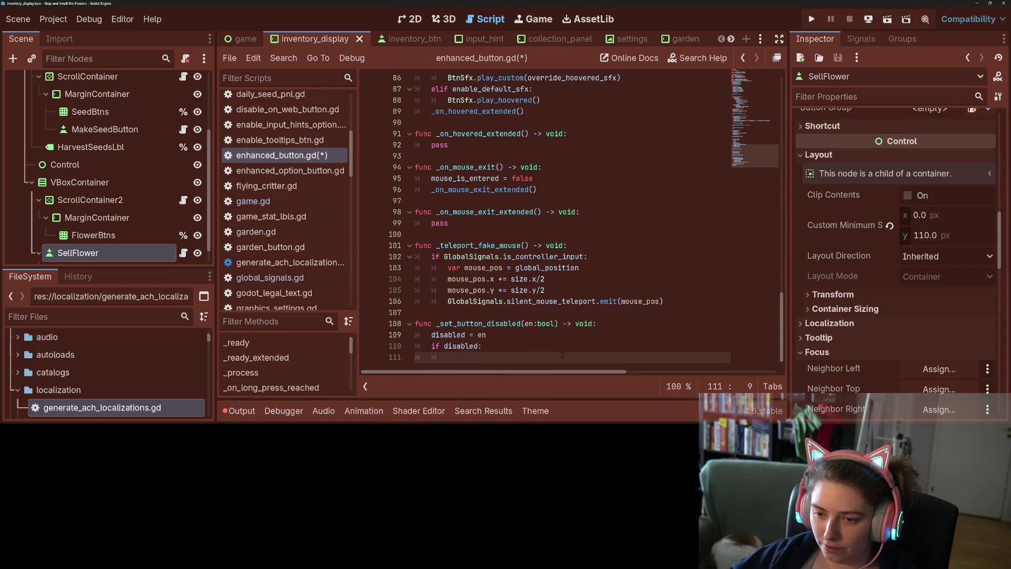
pyautogui.write('cus_m')
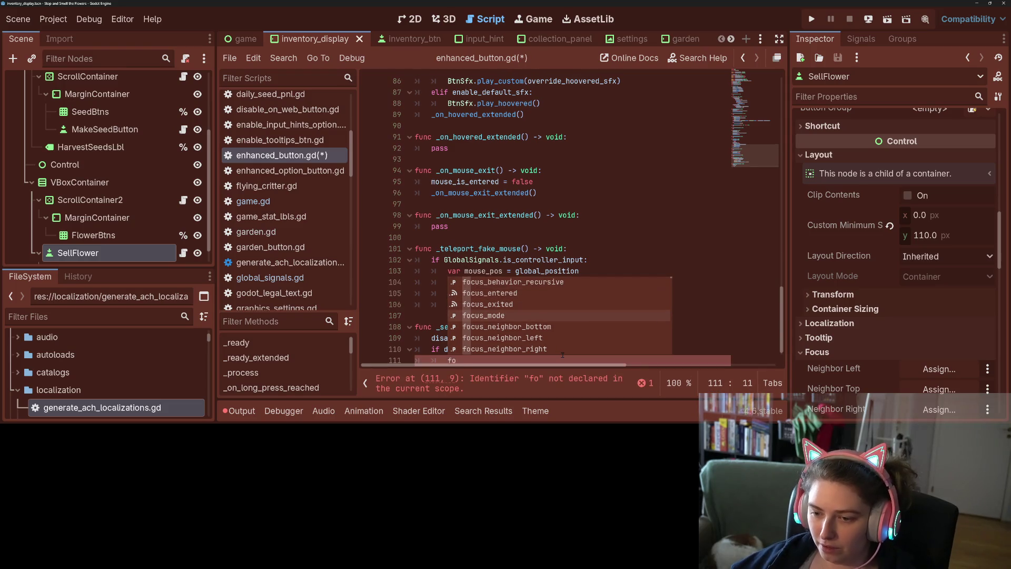
pyautogui.press('Return')
pyautogui.write('= N')
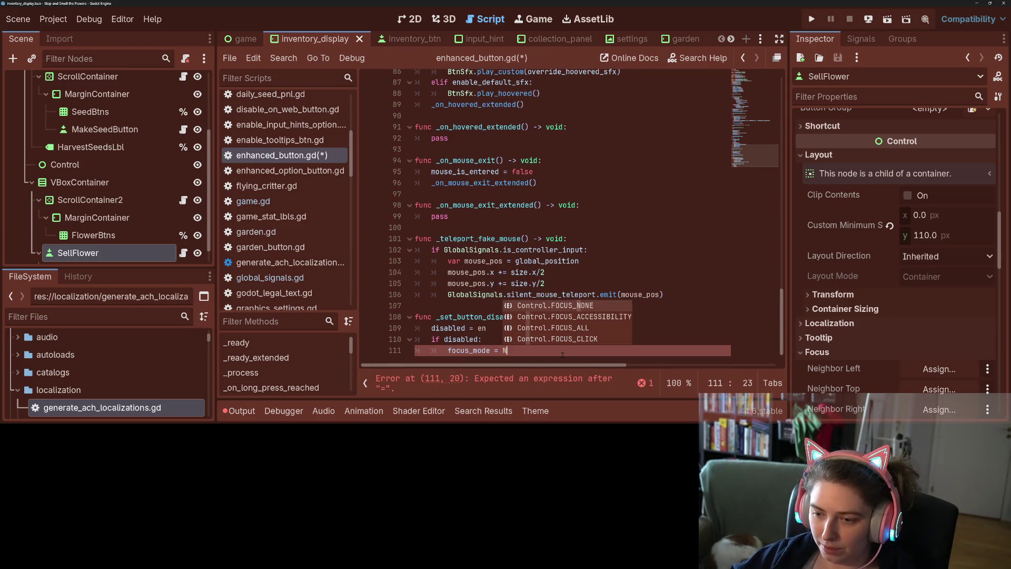
pyautogui.press('Return')
pyautogui.press('Return')
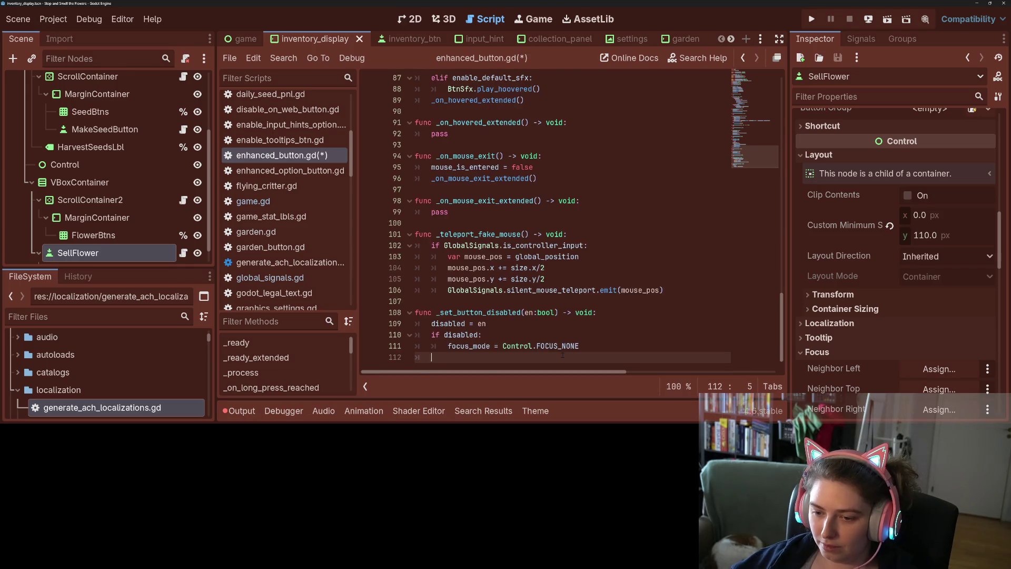
pyautogui.write('else:')
pyautogui.press('Return')
pyautogui.write('fo')
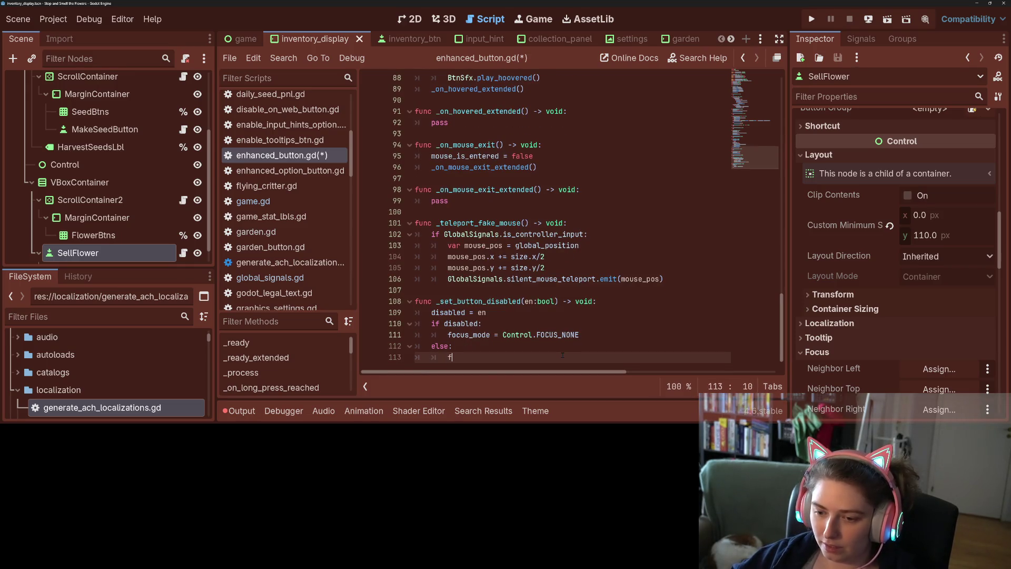
pyautogui.press('Down')
pyautogui.press('Down')
pyautogui.press('Down')
pyautogui.press('Return')
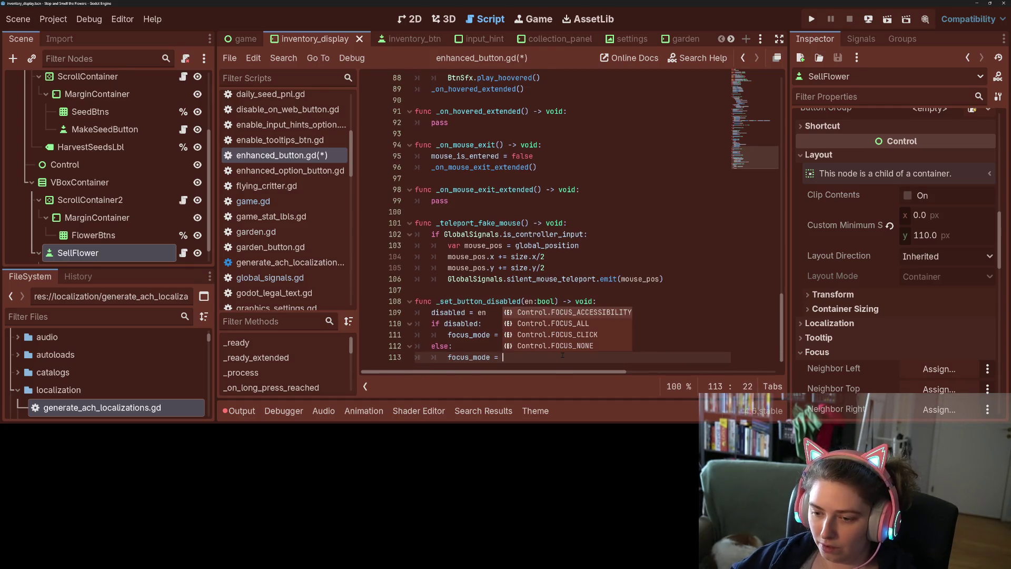
pyautogui.press('Down')
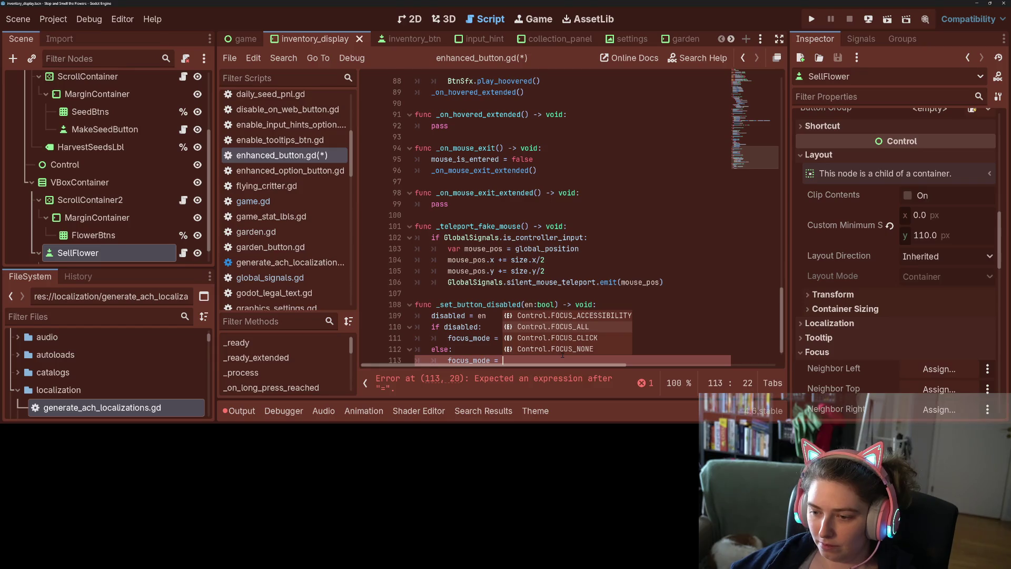
pyautogui.press('Return')
pyautogui.hotkey('ctrl', 's')
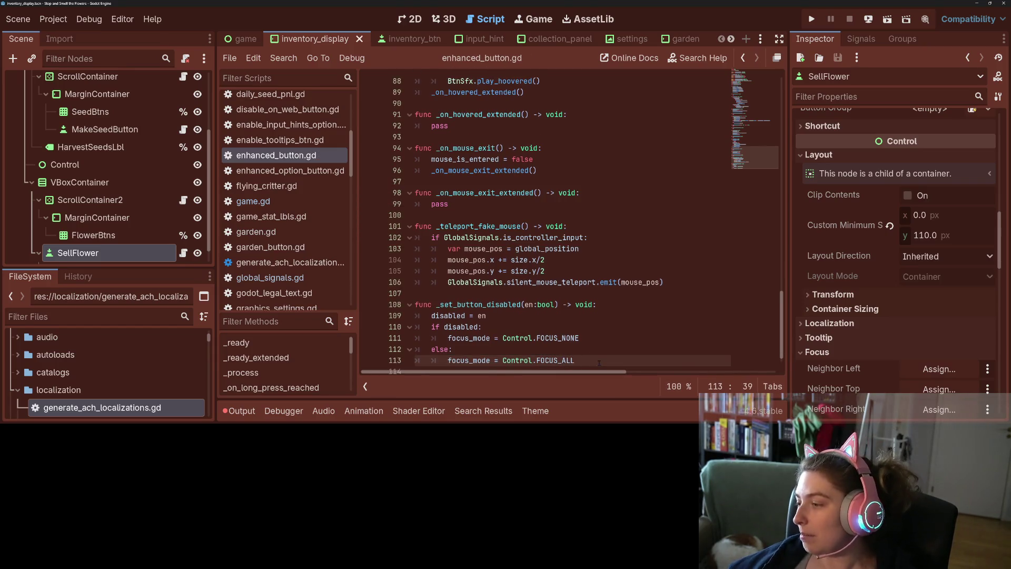
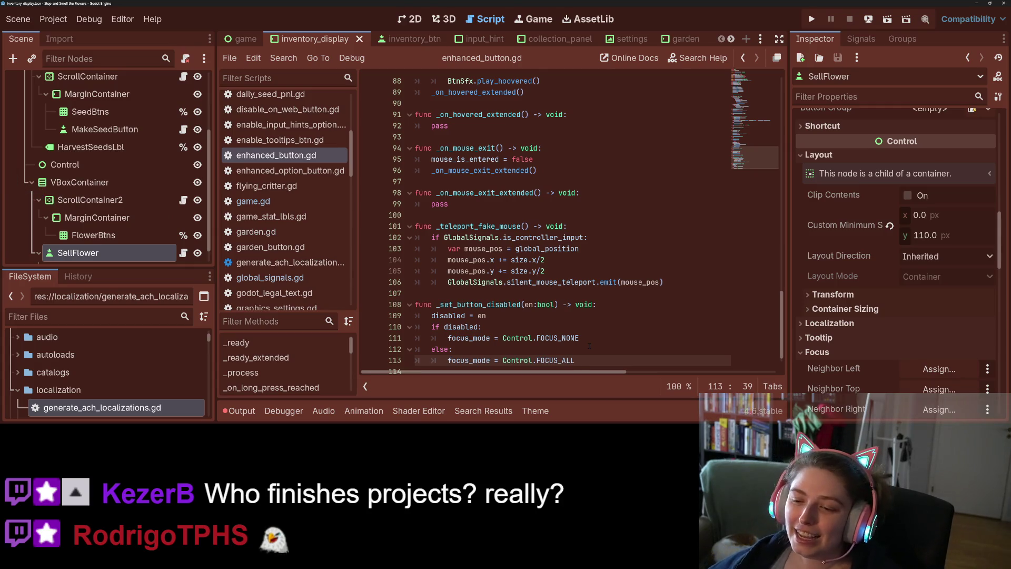
# Add a space after 'en:' in _set_button_disabled's parameter on line 108 and save
pyautogui.click(589, 339)
pyautogui.click(540, 304)
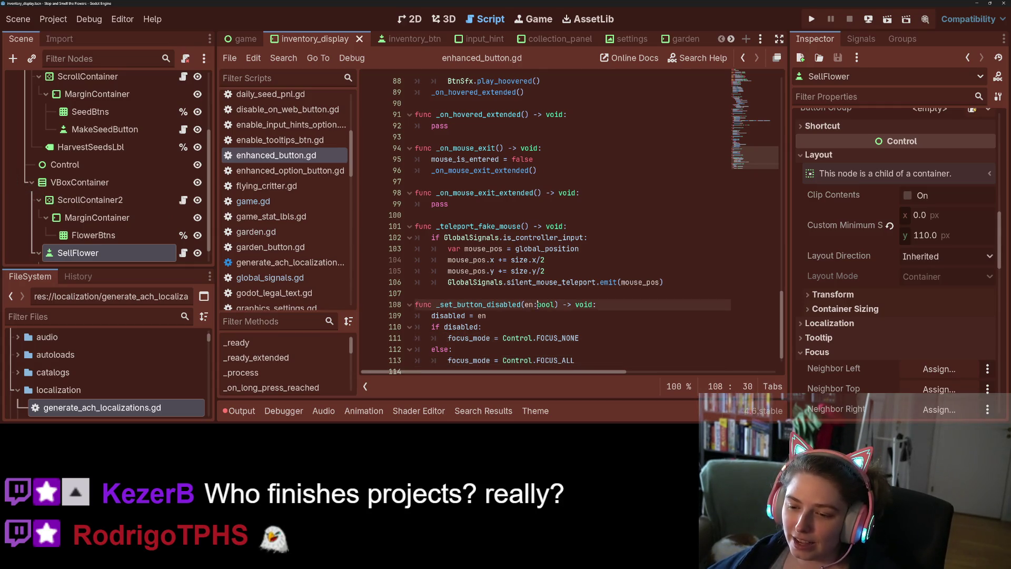
pyautogui.hotkey('ctrl', 's')
pyautogui.scroll(-1, 559, 331)
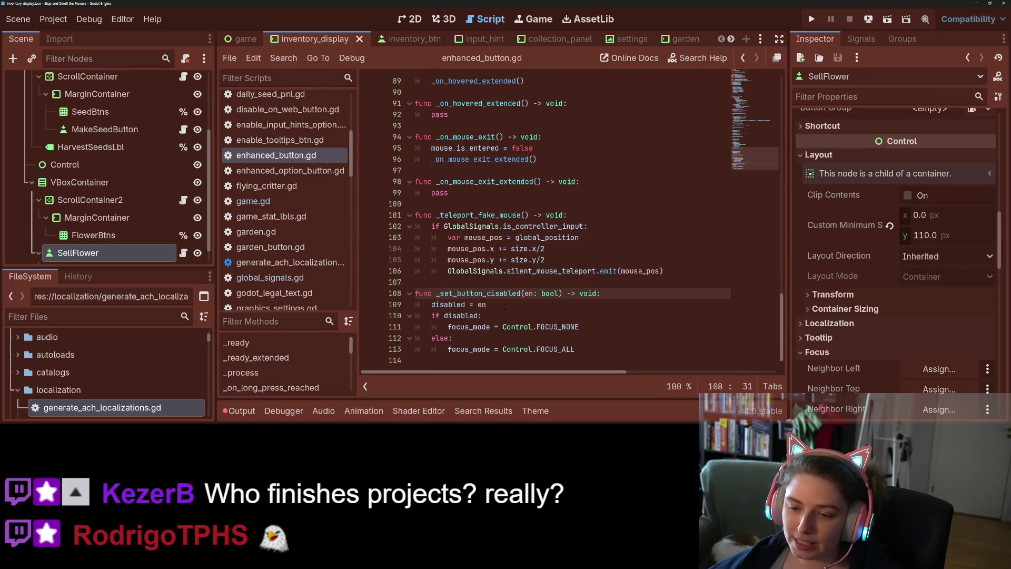
# Search the whole project for 'disabled', giving 18 matches in 6 files
pyautogui.doubleClick(480, 293)
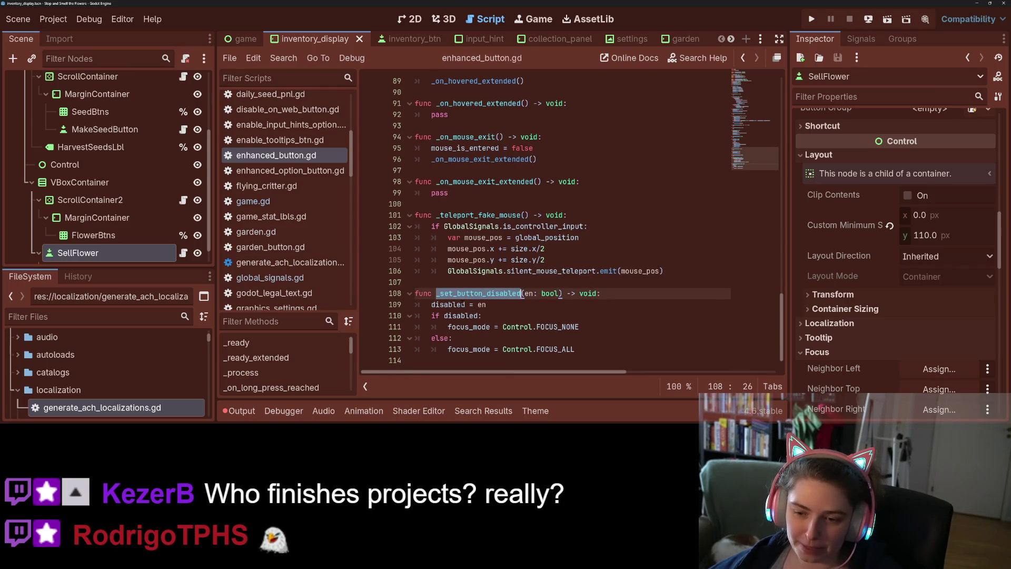
pyautogui.hotkey('ctrl', 'shift', 'f')
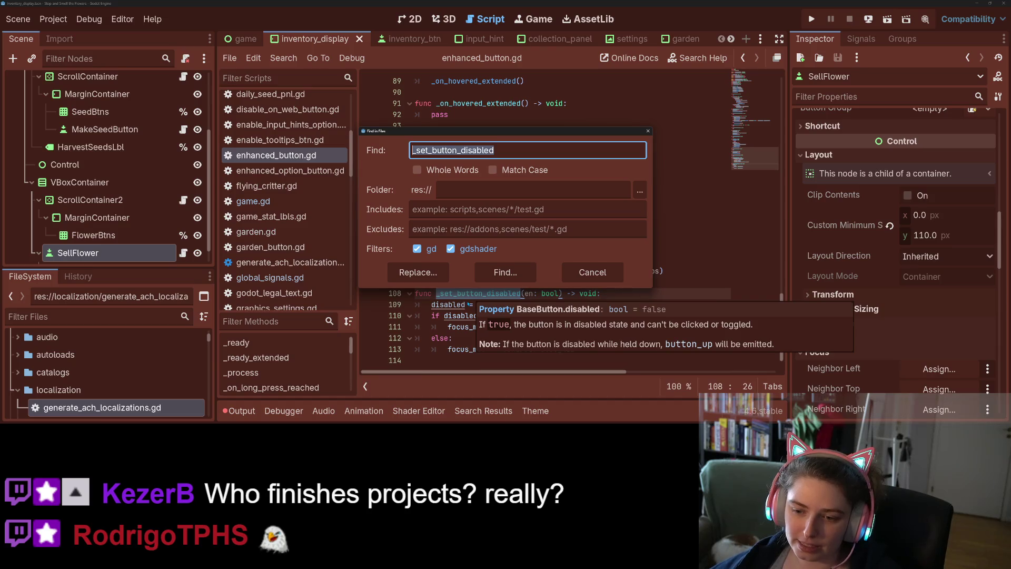
pyautogui.press('Escape')
pyautogui.doubleClick(448, 305)
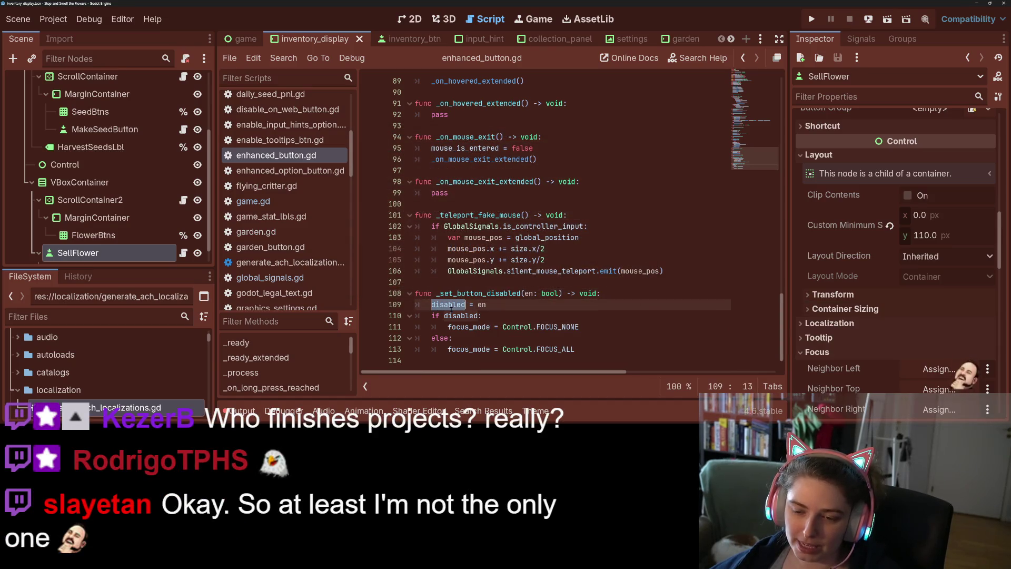
pyautogui.hotkey('ctrl', 'shift', 'f')
pyautogui.press('Return')
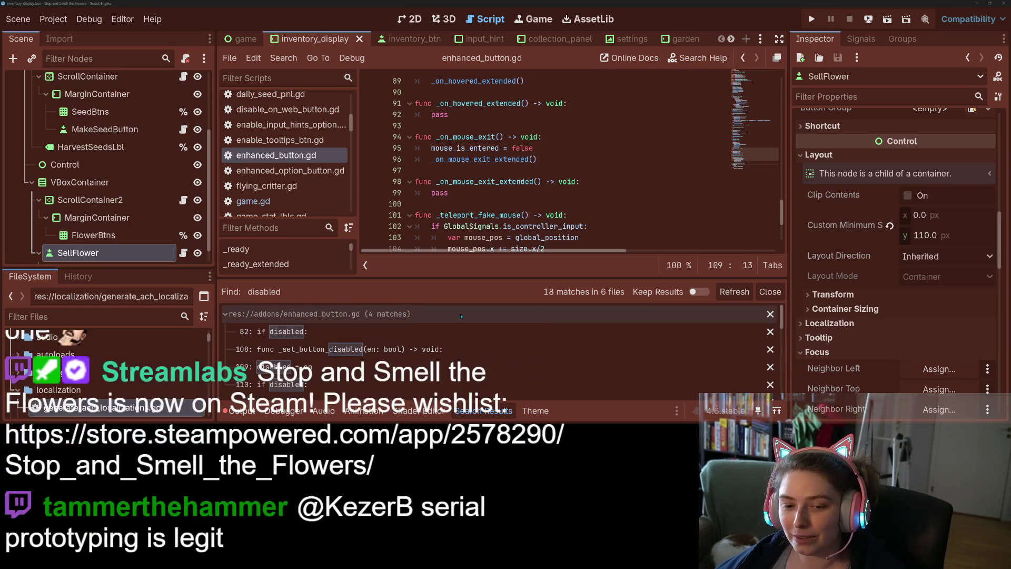
# Check the always_on_top.gd match, then go to the end of 'disabled = true' on shop_button.gd line 63
pyautogui.scroll(-3, 342, 368)
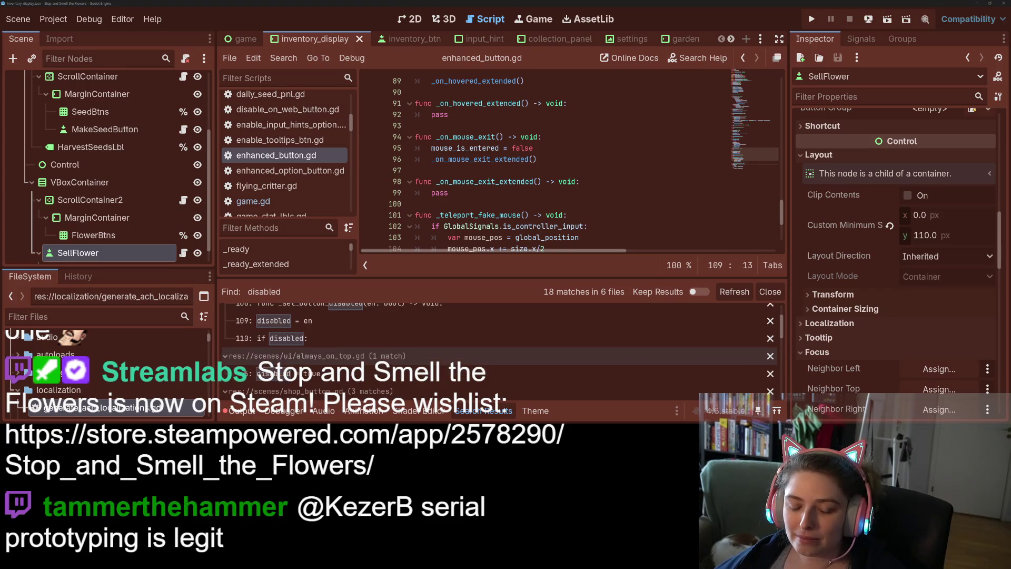
pyautogui.click(343, 375)
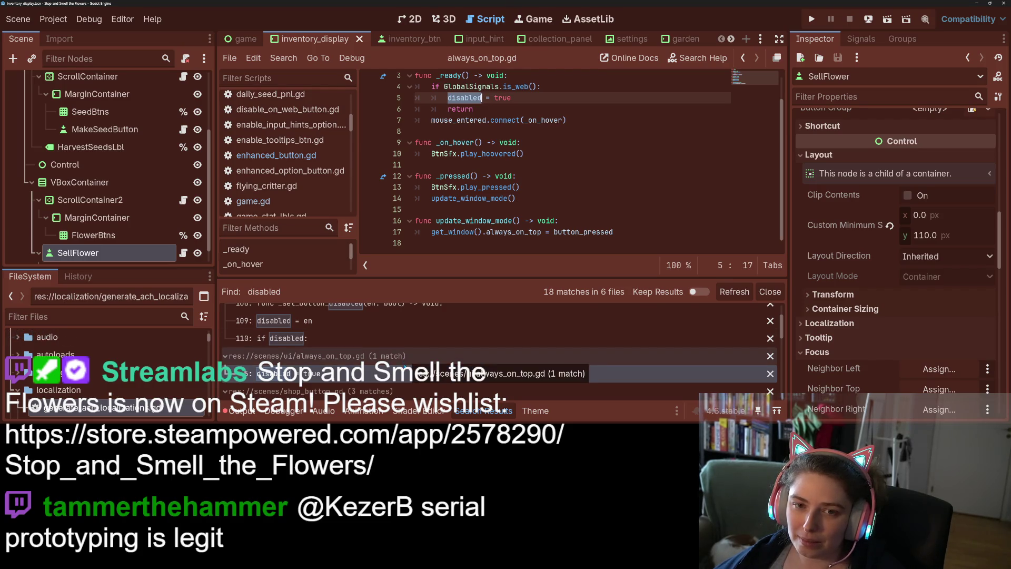
pyautogui.scroll(2, 475, 153)
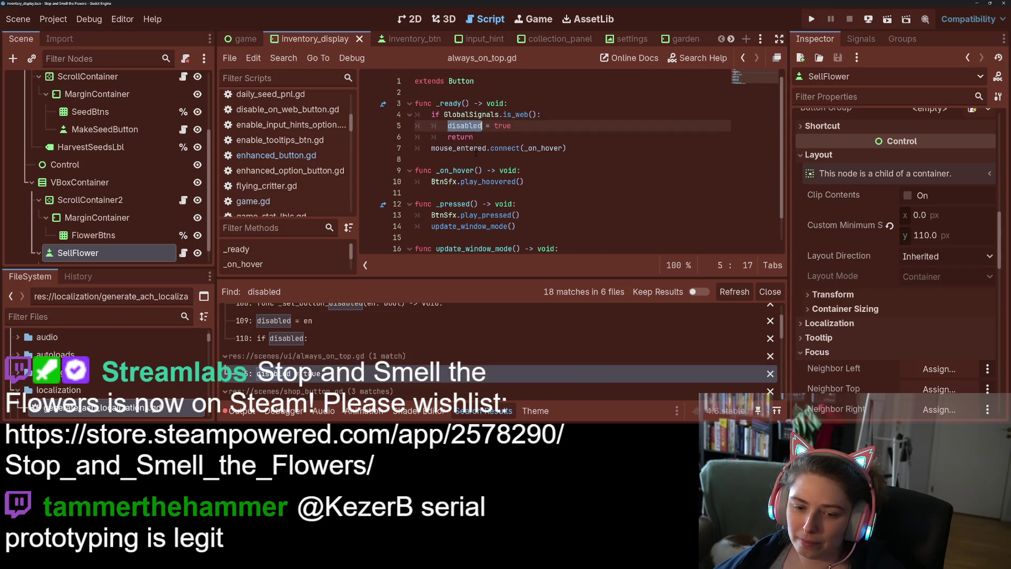
pyautogui.scroll(-2, 476, 153)
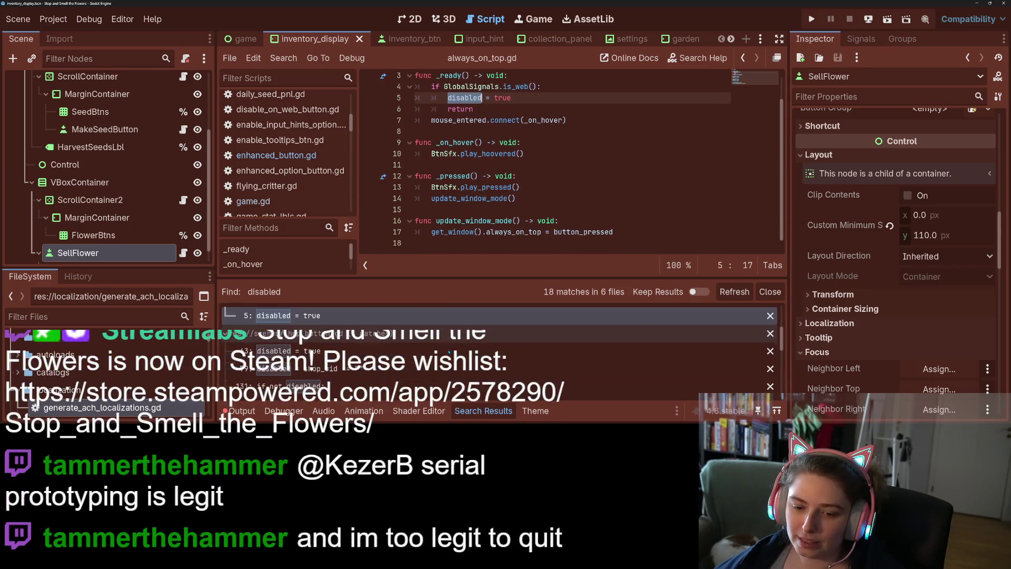
pyautogui.scroll(-2, 444, 350)
pyautogui.click(445, 351)
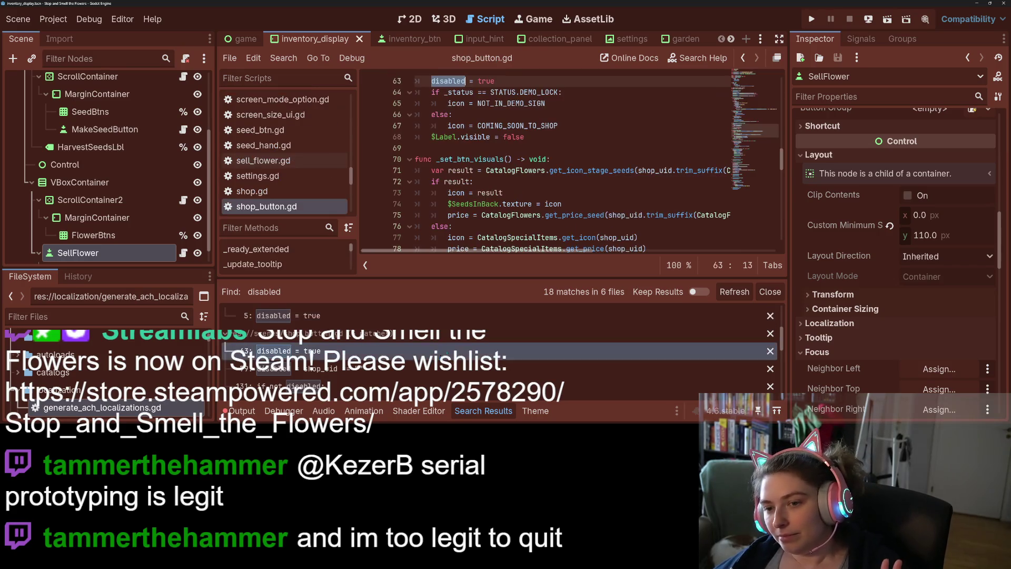
pyautogui.scroll(3, 548, 193)
pyautogui.click(503, 181)
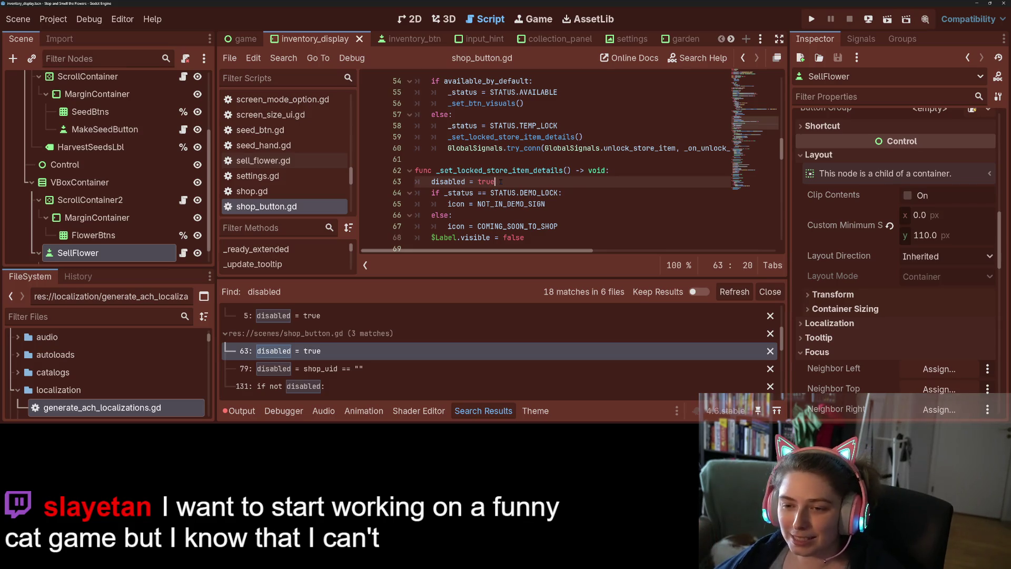
# Replace the disabled assignments on shop_button.gd lines 63 and 79 with _set_button_disabled(...) calls and save
pyautogui.hotkey('ctrl', 'BackSpace')
pyautogui.hotkey('ctrl', 'BackSpace')
pyautogui.hotkey('ctrl', 'BackSpace')
pyautogui.write('_set_button_disabled')
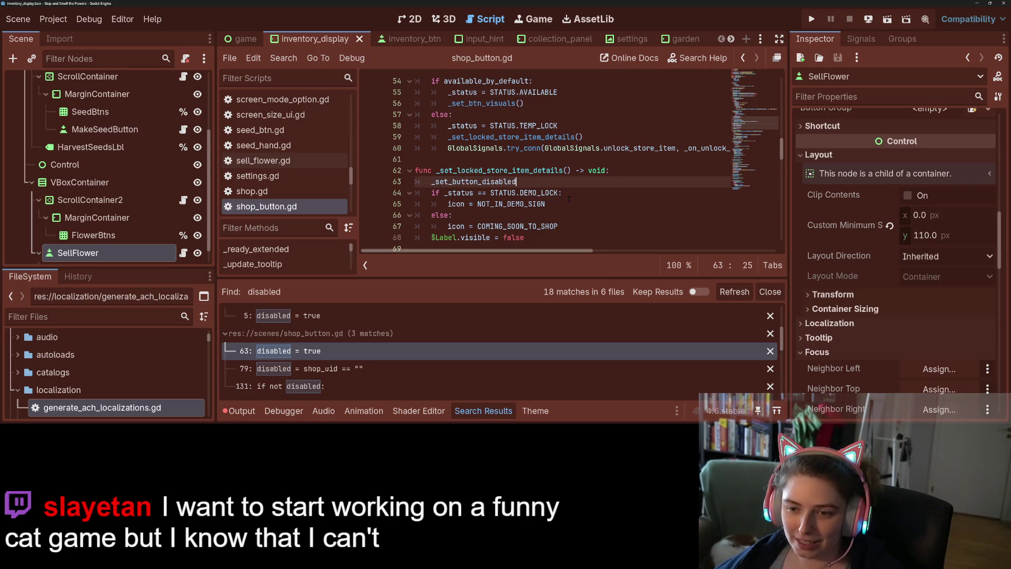
pyautogui.write('(tr')
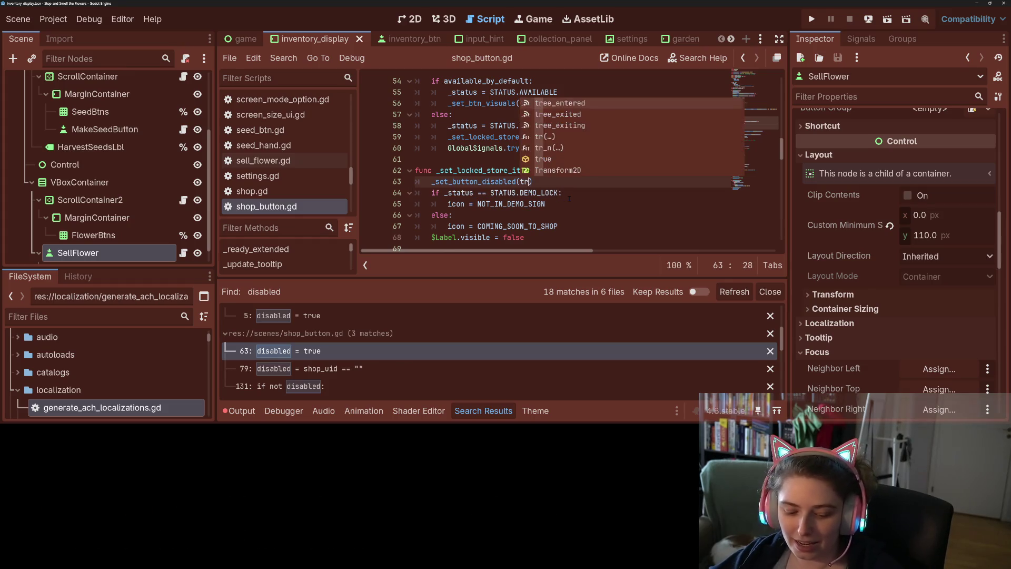
pyautogui.write('ue')
pyautogui.hotkey('ctrl', 's')
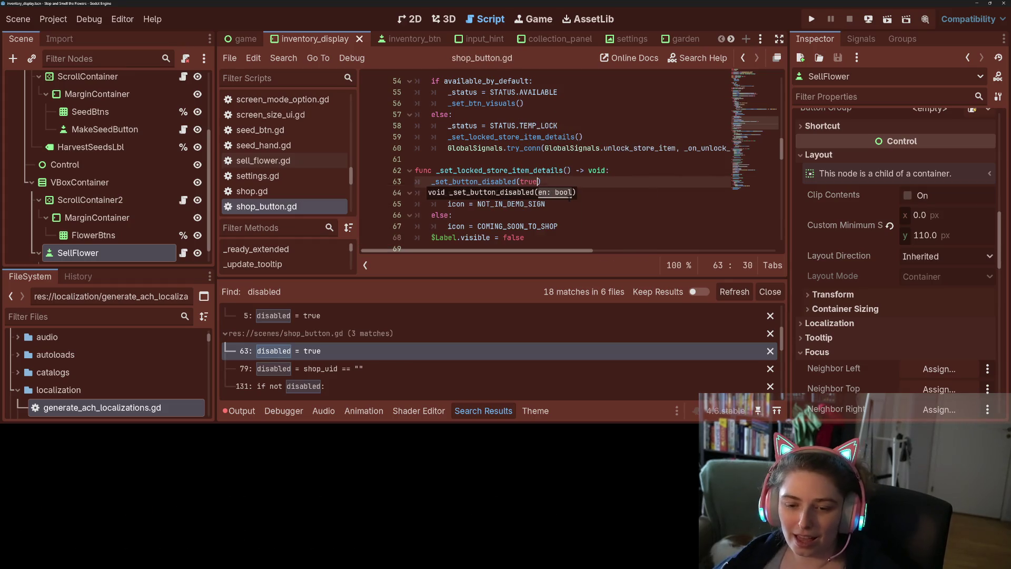
pyautogui.click(295, 368)
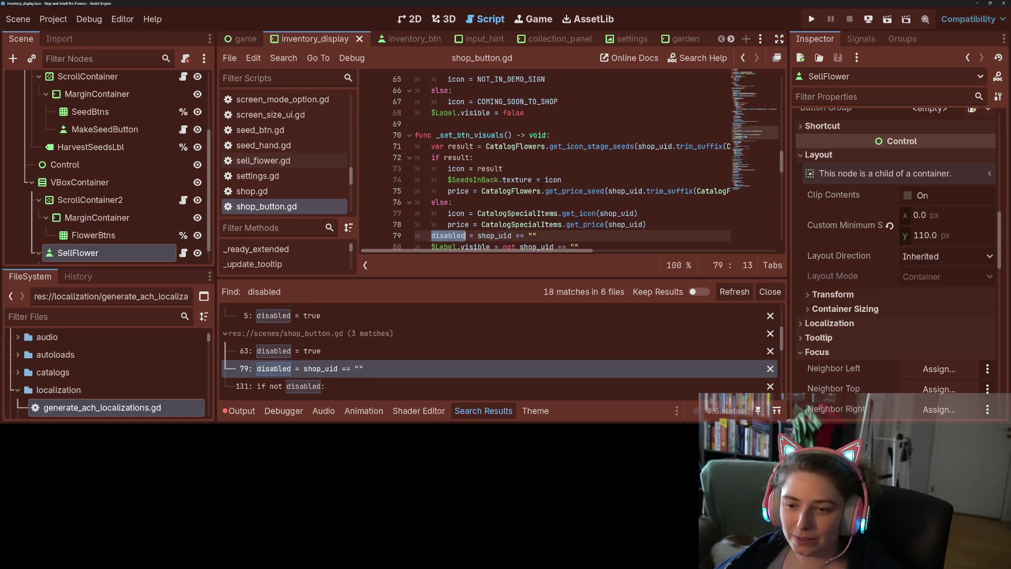
pyautogui.write('_set_button_disabled')
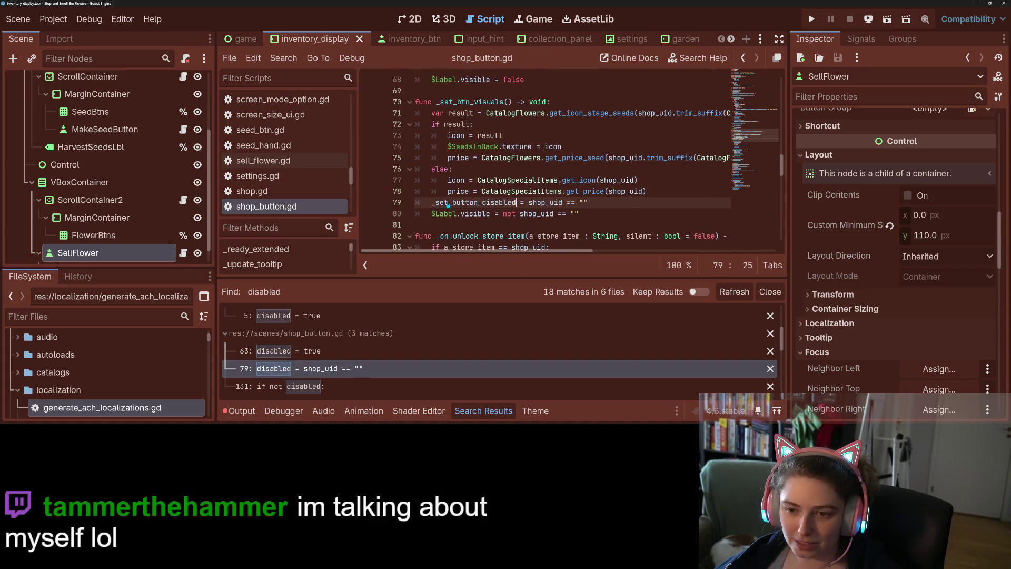
pyautogui.press('Delete')
pyautogui.press('Delete')
pyautogui.press('Delete')
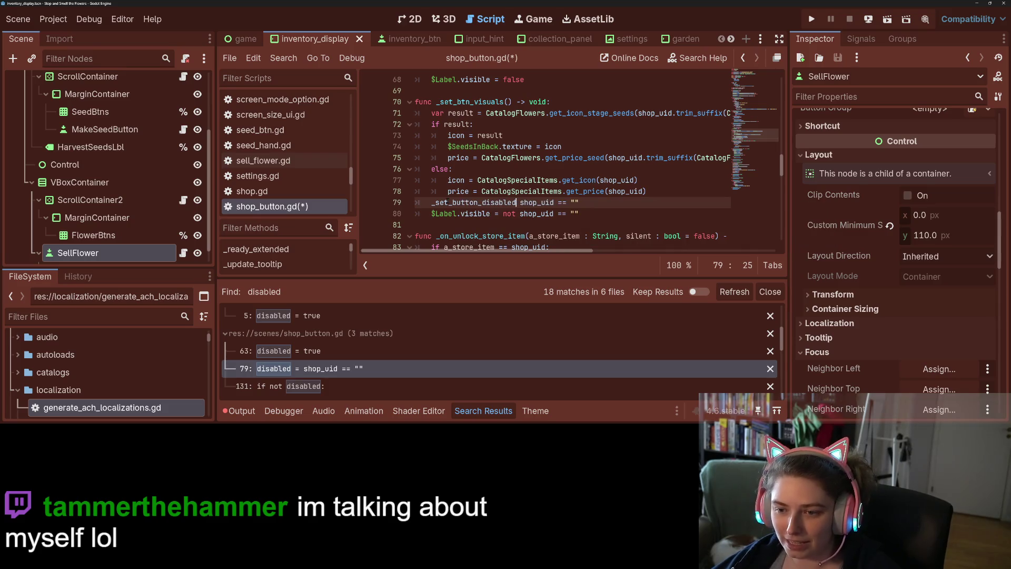
pyautogui.write('(')
pyautogui.press('End')
pyautogui.write(')')
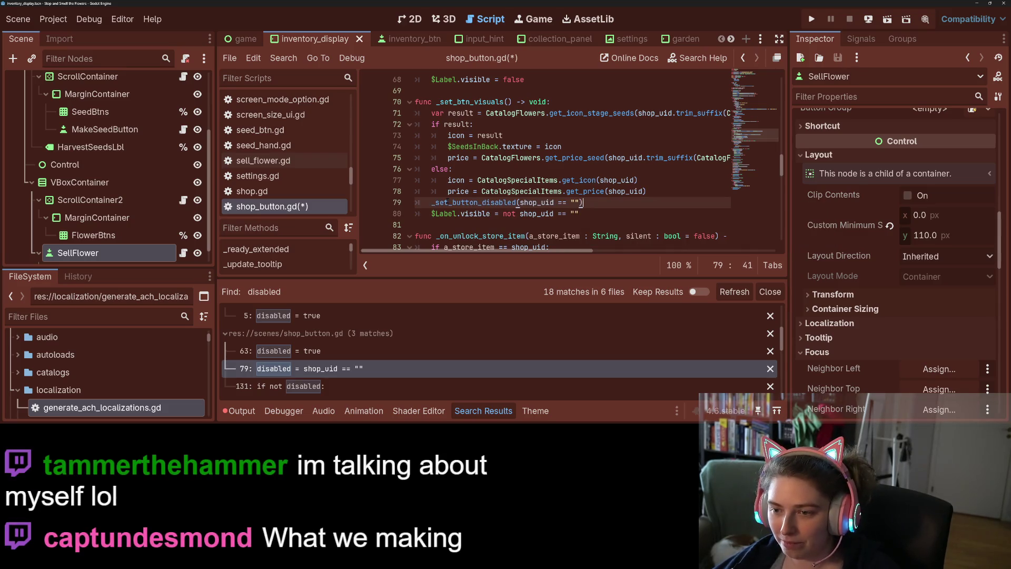
pyautogui.hotkey('ctrl', 's')
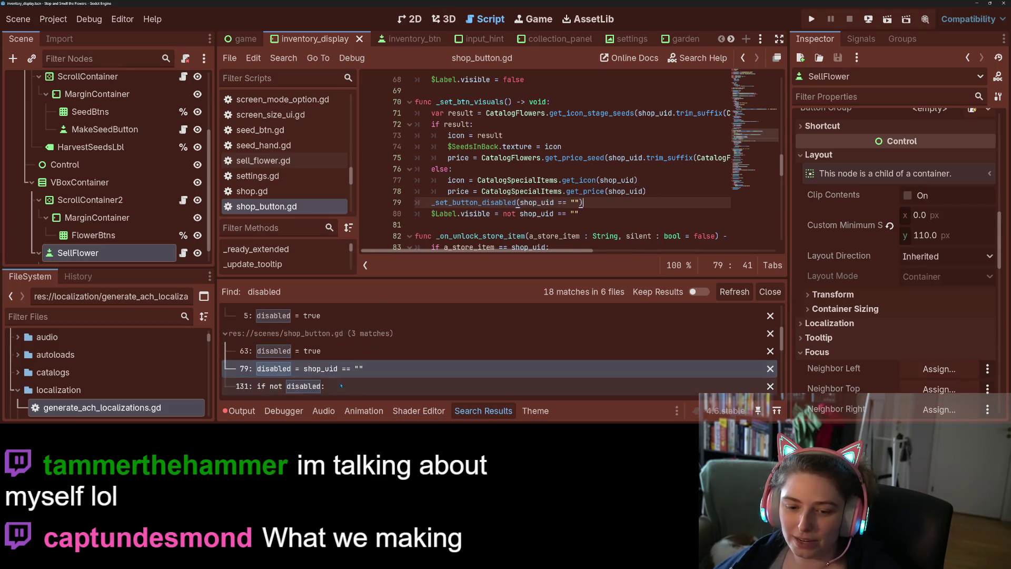
# Change sell_flower.gd line 10 to call _set_button_disabled(...), save it, and open make_seed_button.gd line 9
pyautogui.click(319, 380)
pyautogui.scroll(-2, 319, 379)
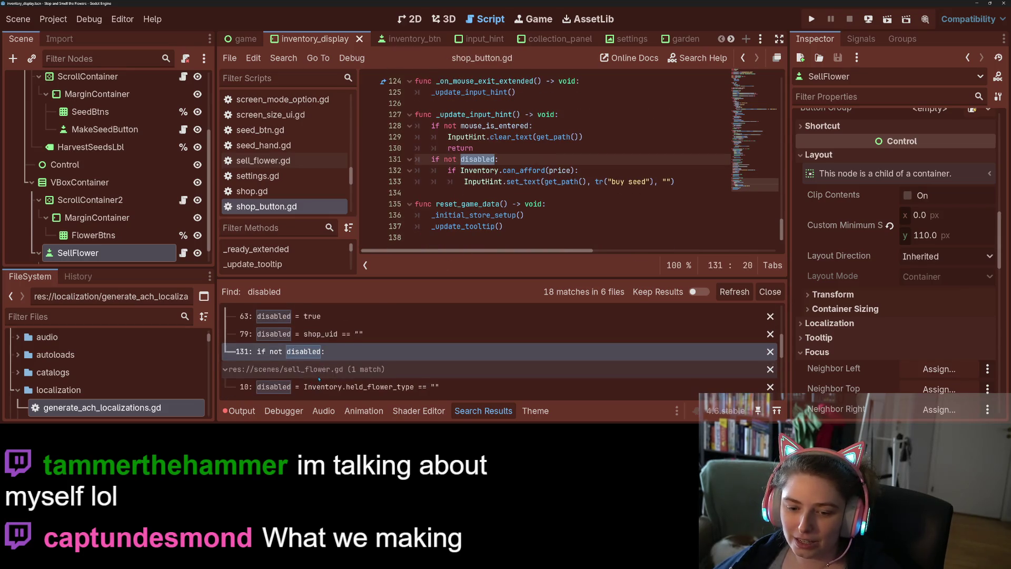
pyautogui.click(319, 379)
pyautogui.scroll(2, 474, 168)
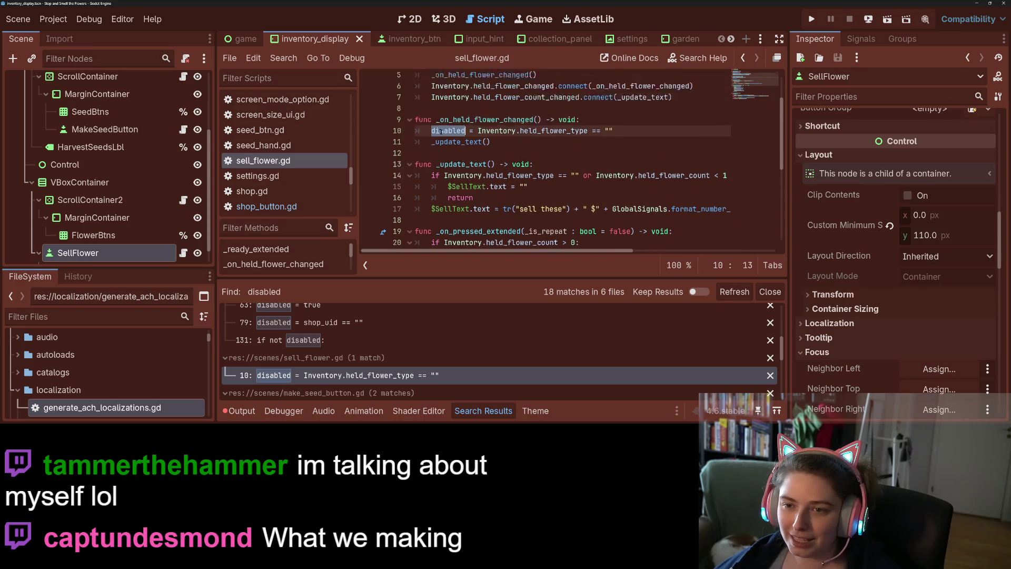
pyautogui.write('_set_button_disabled')
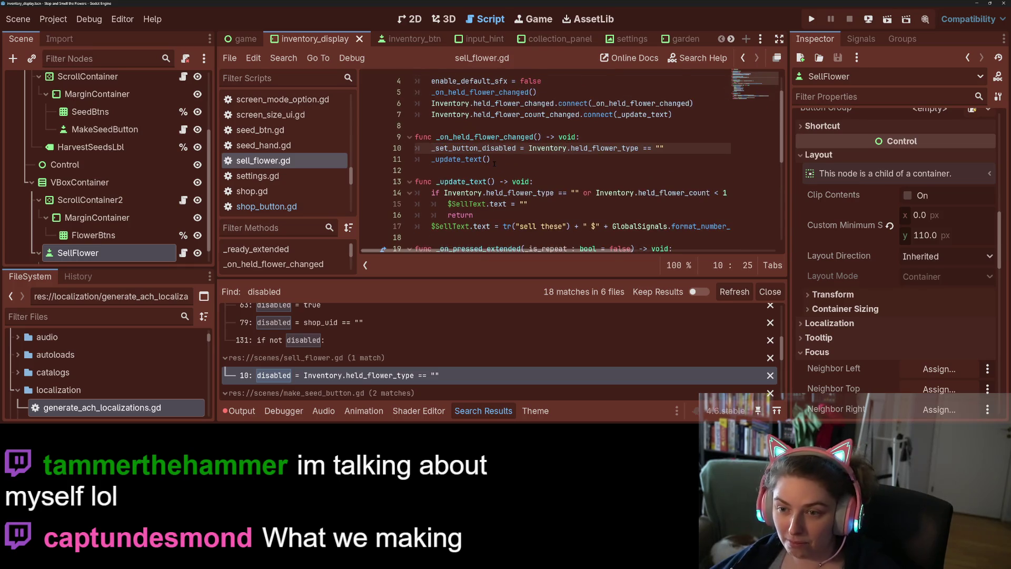
pyautogui.press('Delete')
pyautogui.press('Delete')
pyautogui.press('Delete')
pyautogui.write('(')
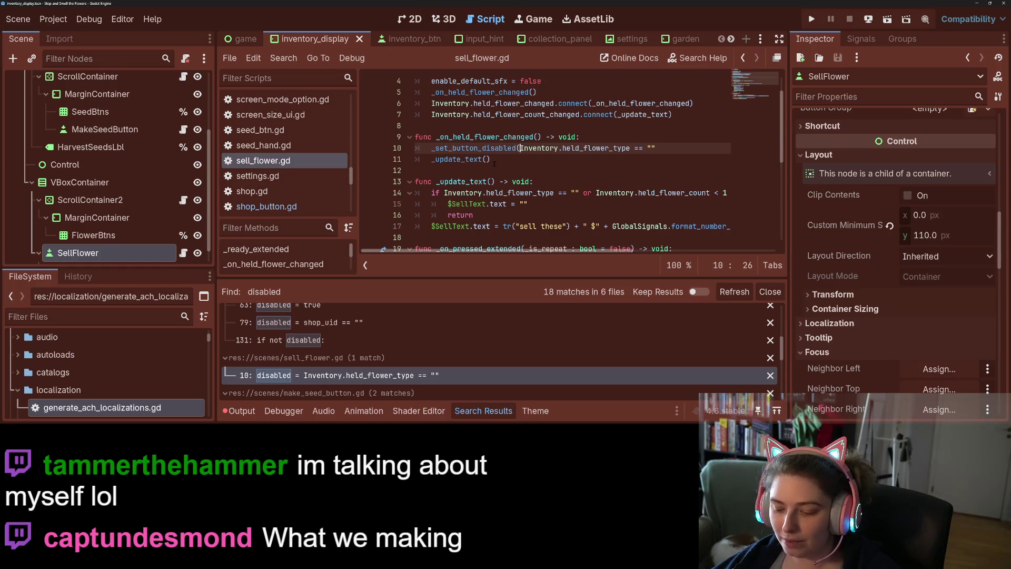
pyautogui.press('End')
pyautogui.write(')')
pyautogui.hotkey('ctrl', 's')
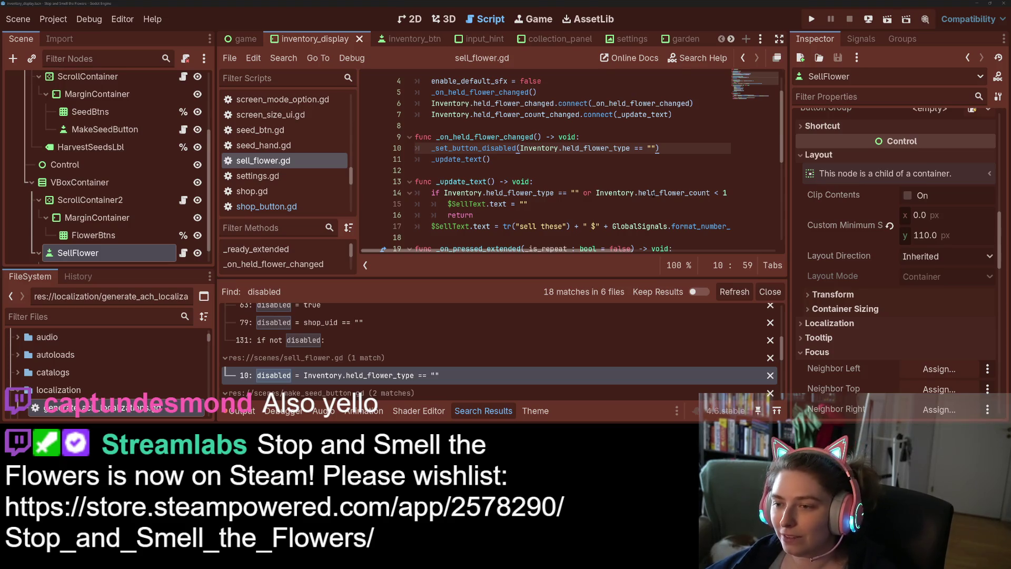
pyautogui.scroll(-3, 447, 343)
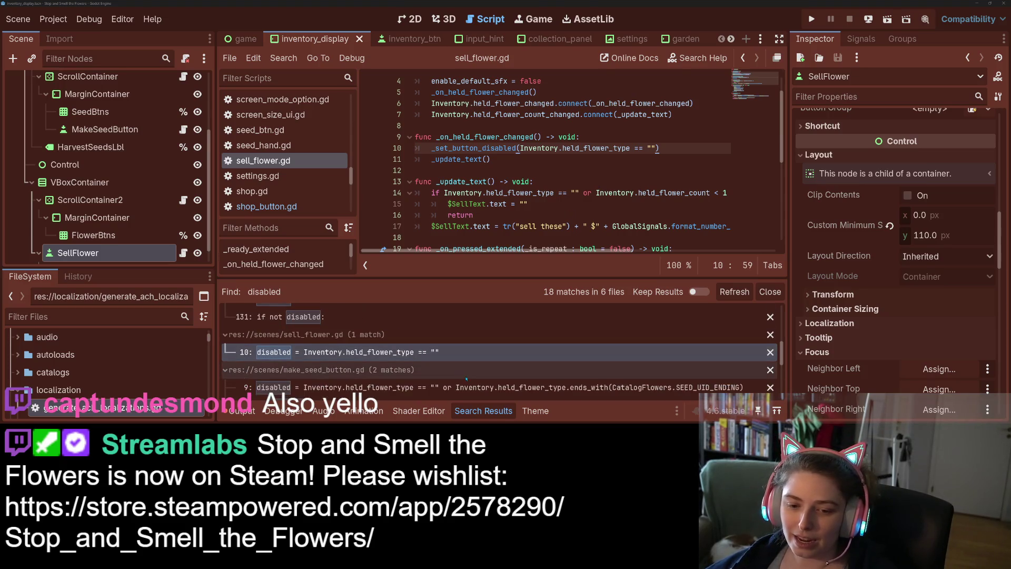
pyautogui.click(468, 366)
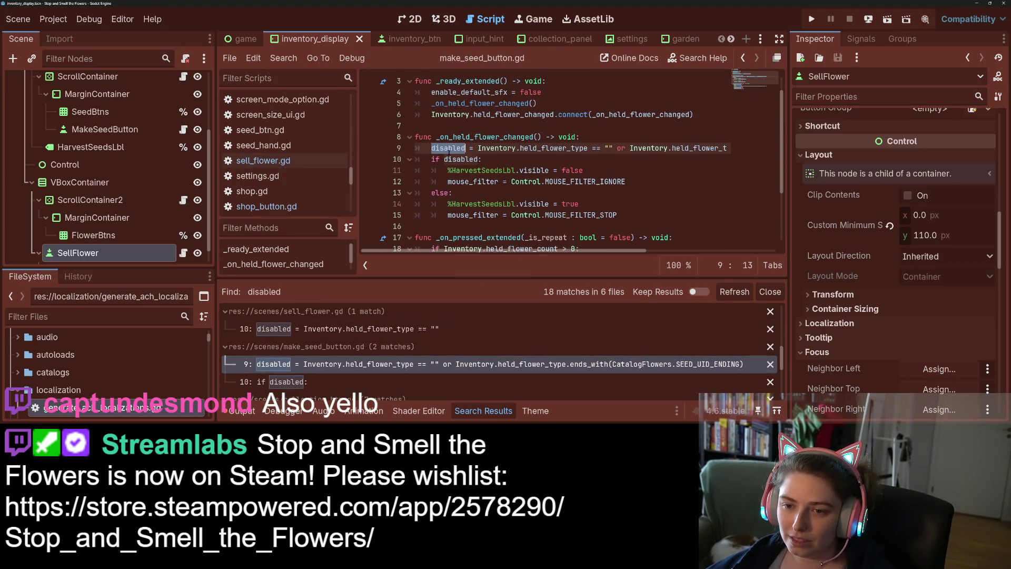
# Convert make_seed_button.gd line 9 to a _set_button_disabled(...) call and save
pyautogui.write('_set_button_disabled')
pyautogui.press('Delete')
pyautogui.press('Delete')
pyautogui.press('Delete')
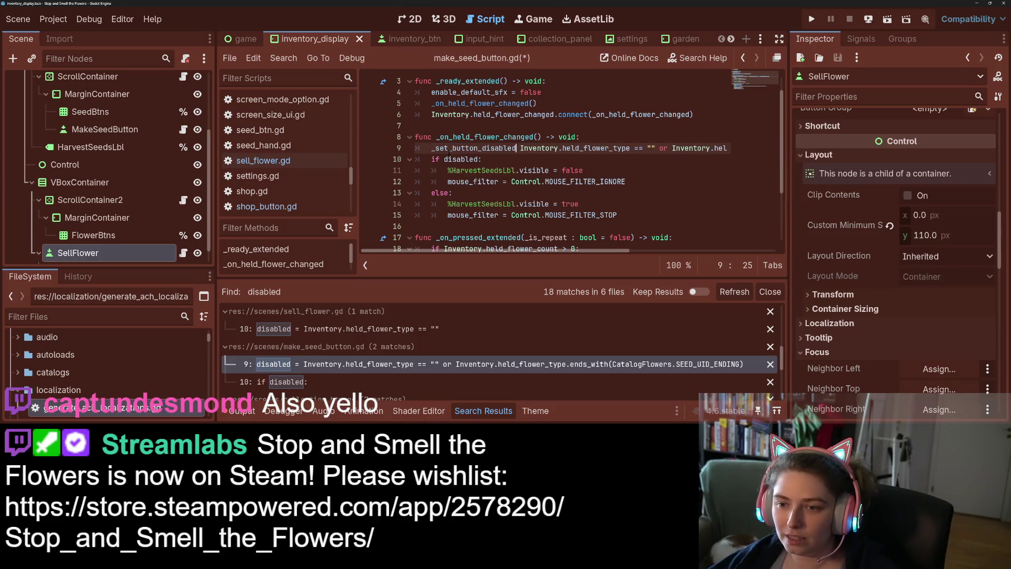
pyautogui.write('(')
pyautogui.press('End')
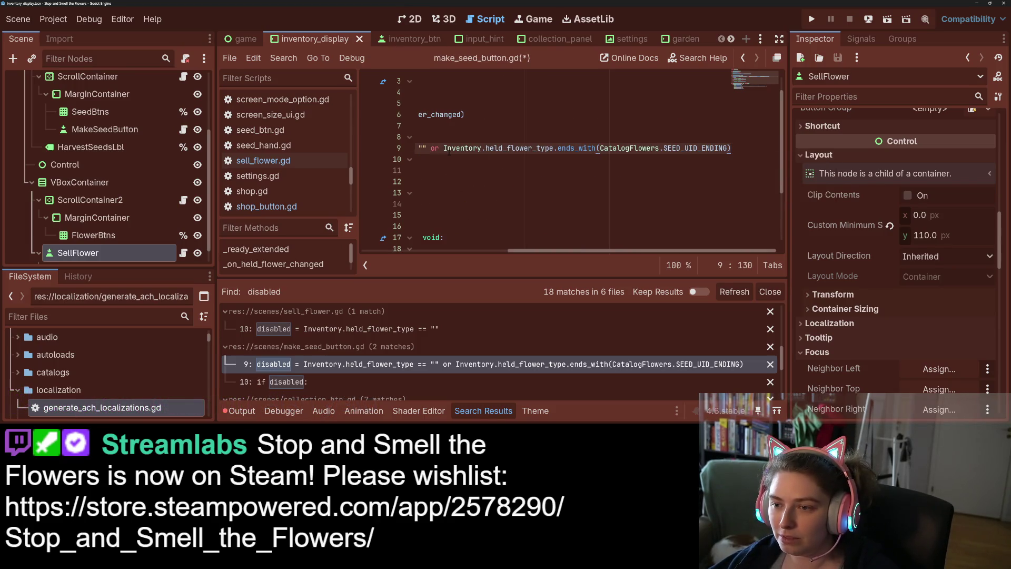
pyautogui.write(')')
pyautogui.hotkey('ctrl', 's')
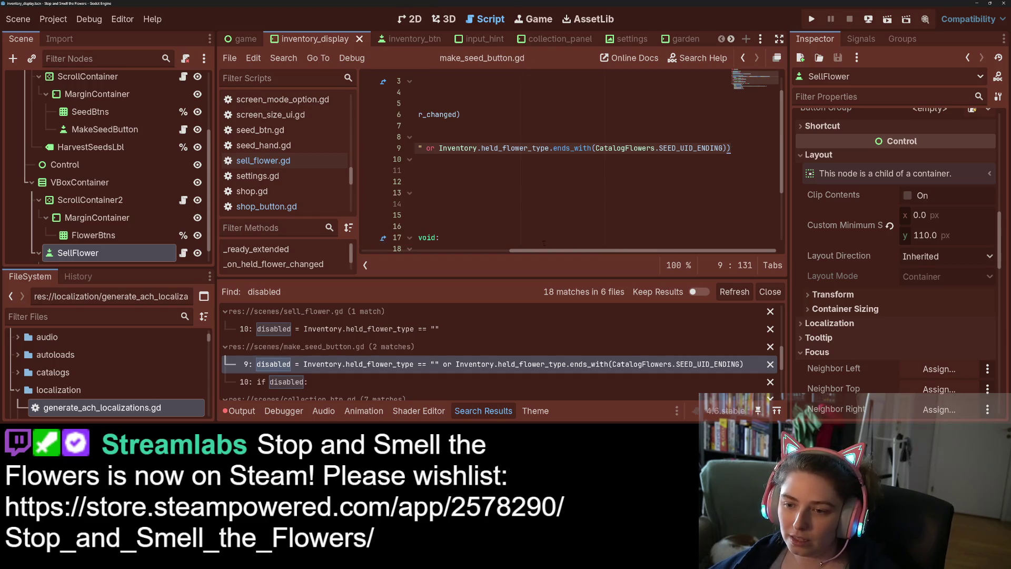
# Convert collection_btn.gd line 65 to a _set_button_disabled(...) call and save
pyautogui.hscroll(-5, 518, 149)
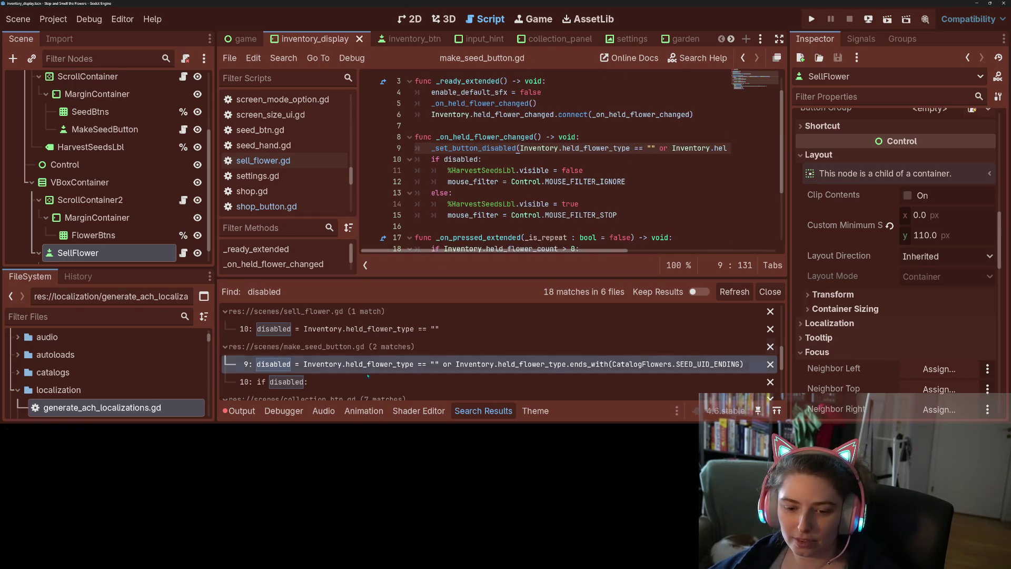
pyautogui.scroll(-3, 358, 378)
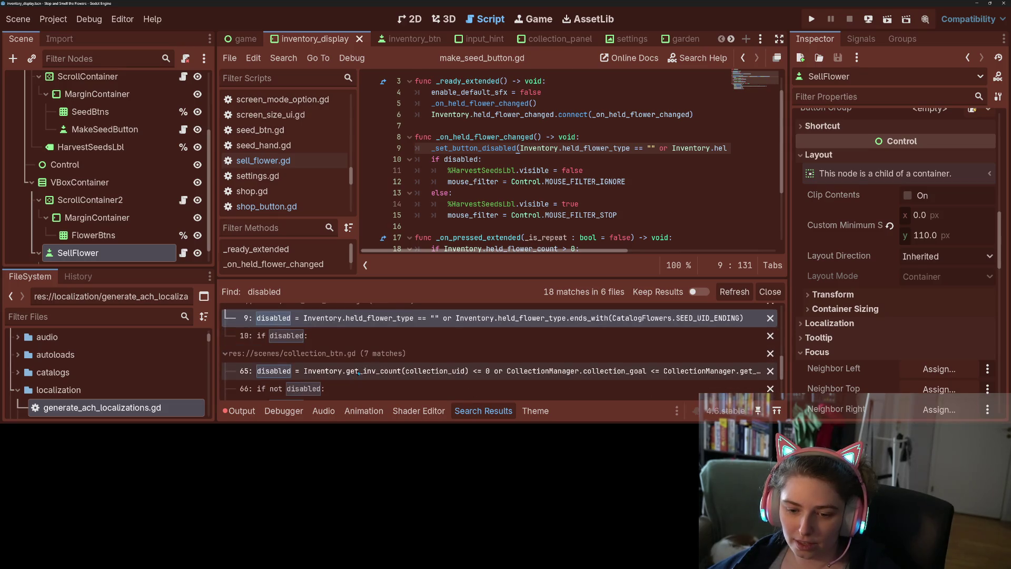
pyautogui.click(360, 373)
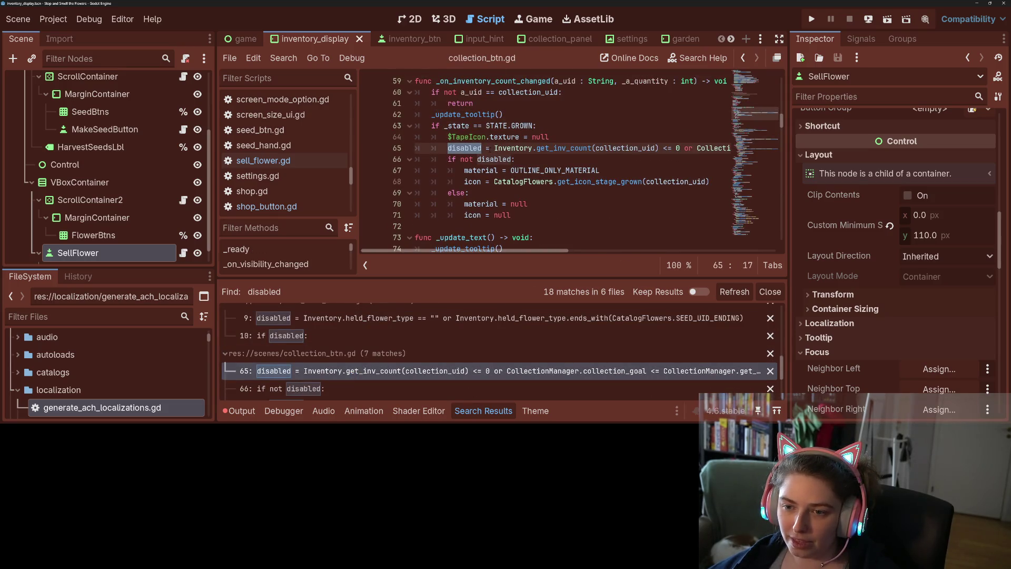
pyautogui.write('_set_button_disabled')
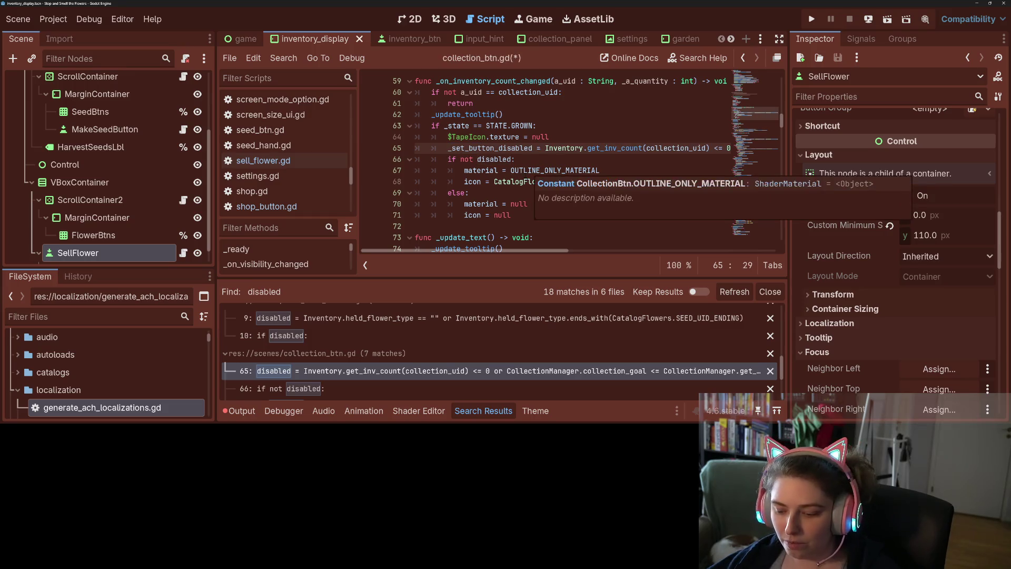
pyautogui.write('(')
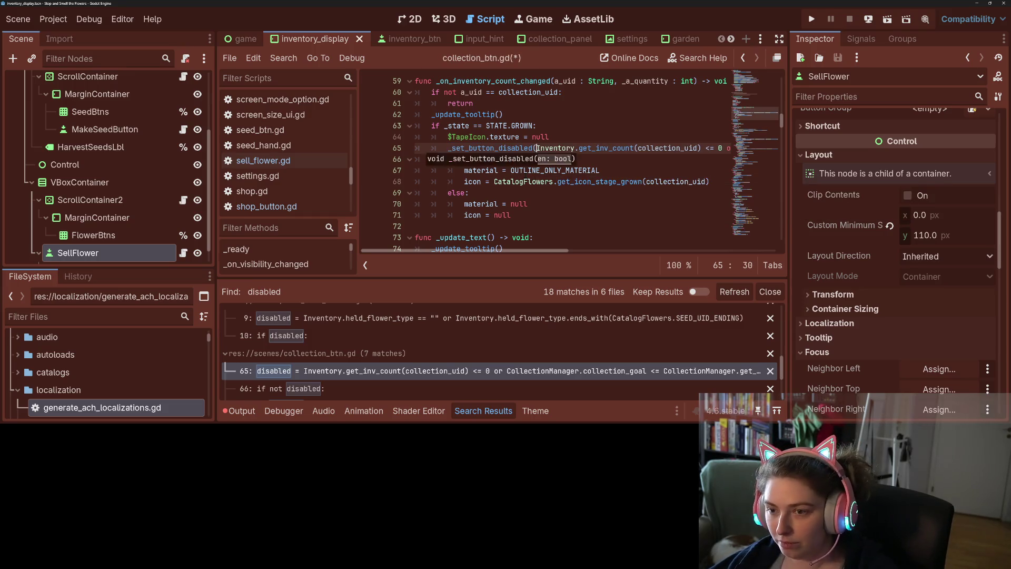
pyautogui.press('End')
pyautogui.write(')')
pyautogui.hotkey('ctrl', 's')
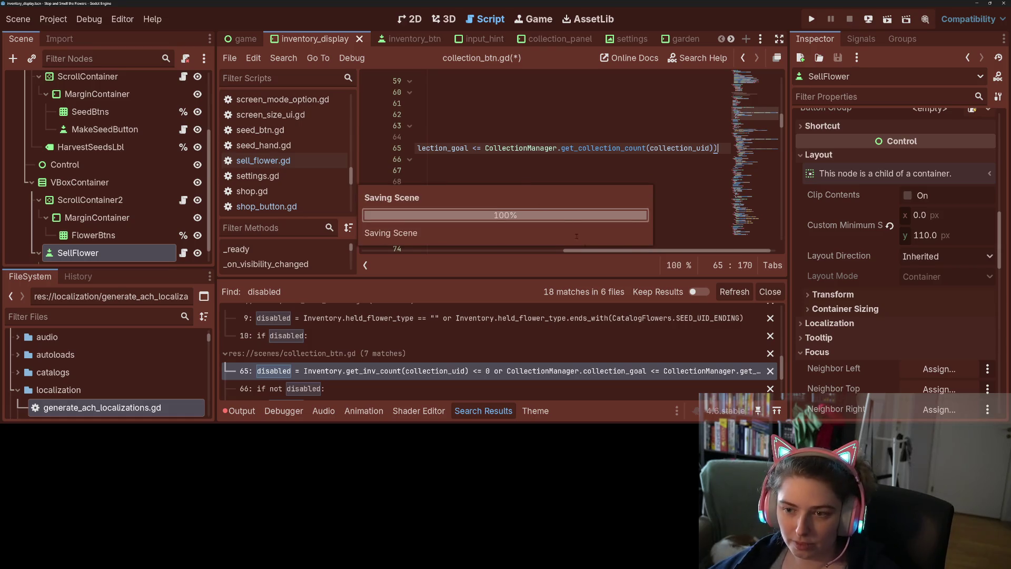
# Replace the disabled assignment on collection_btn.gd line 221 with _set_button_disabled(false)
pyautogui.hscroll(-6, 374, 238)
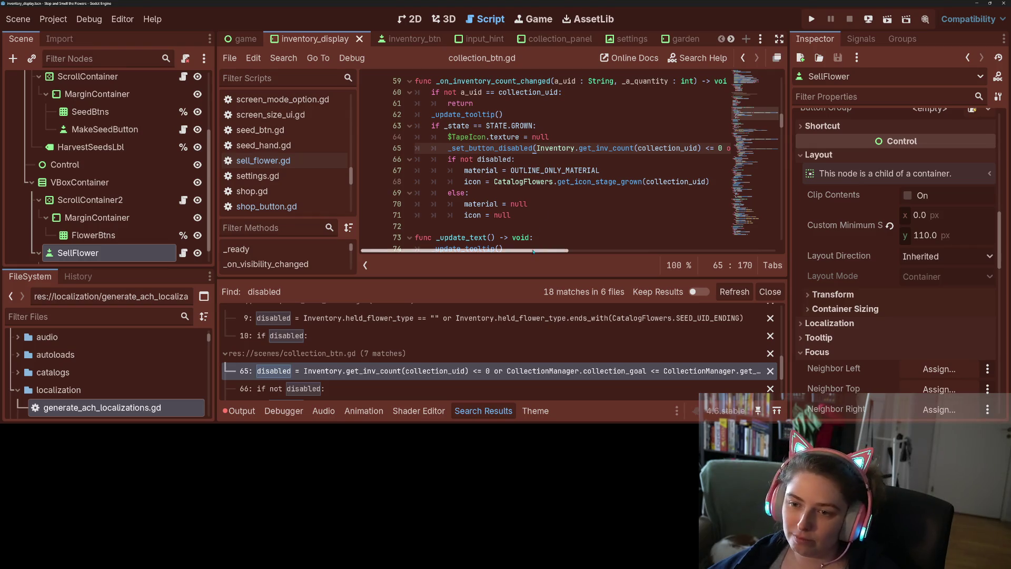
pyautogui.scroll(-3, 372, 388)
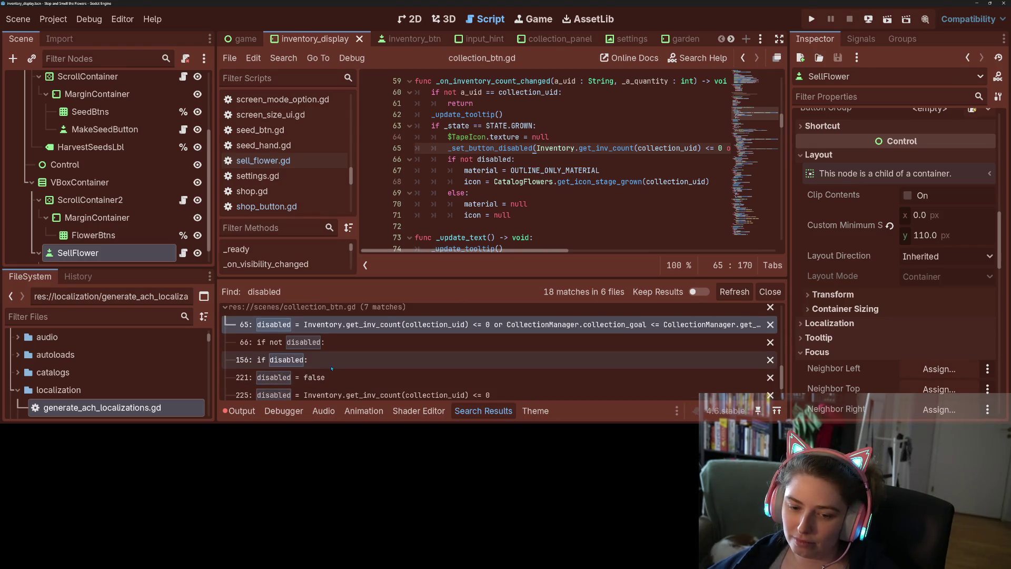
pyautogui.scroll(-1, 372, 388)
pyautogui.click(372, 366)
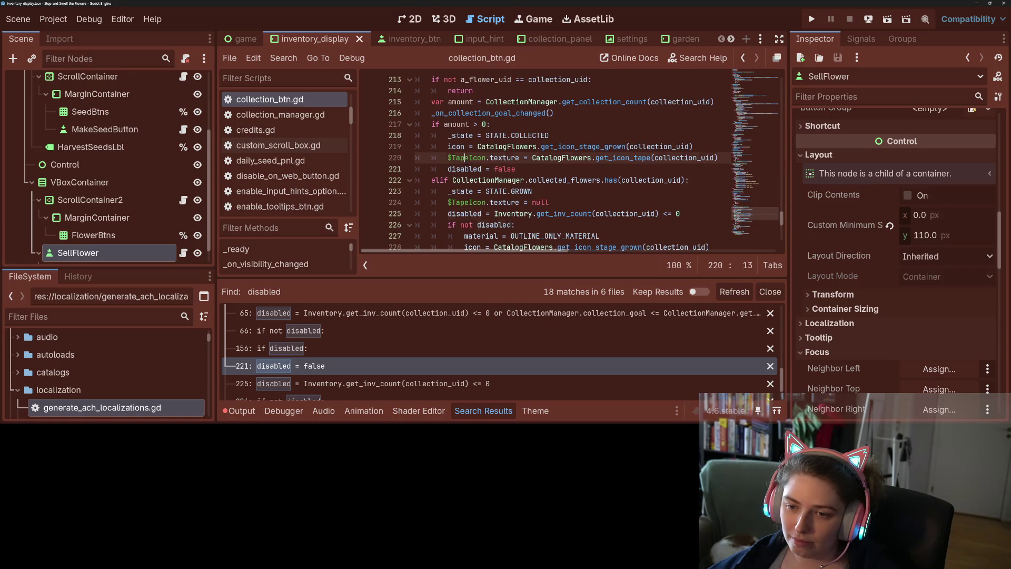
pyautogui.write('_set_button_disabled')
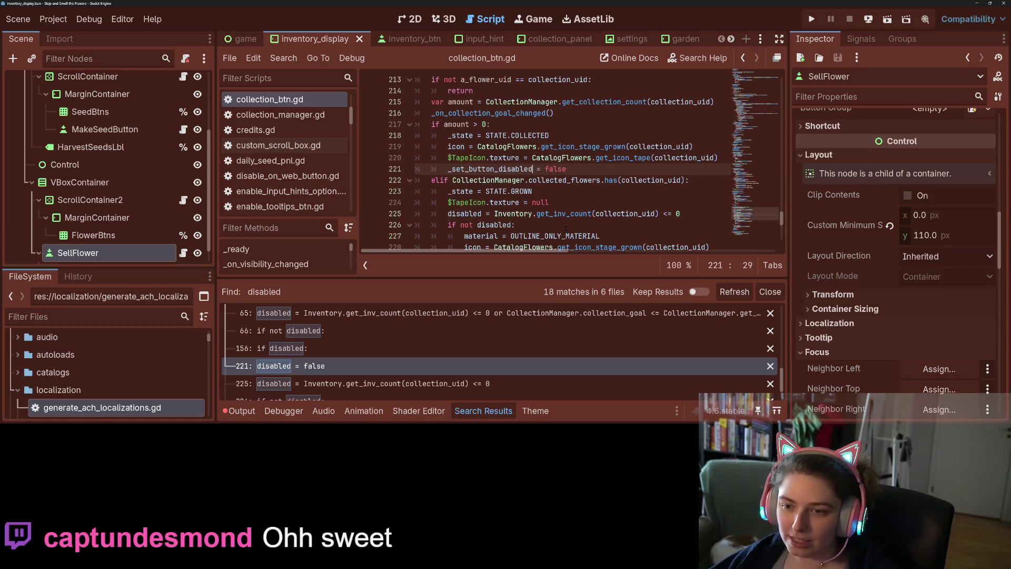
pyautogui.write('(')
pyautogui.press('End')
pyautogui.write(')')
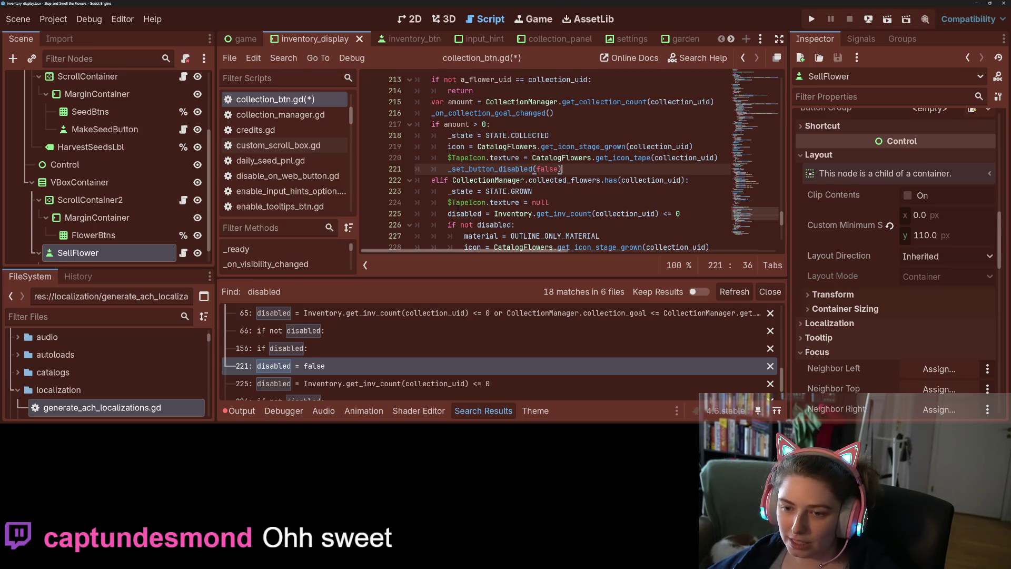
# Convert line 225 to a _set_button_disabled(...) call and save collection_btn.gd
pyautogui.doubleClick(458, 213)
pyautogui.write('_set_button_disabled')
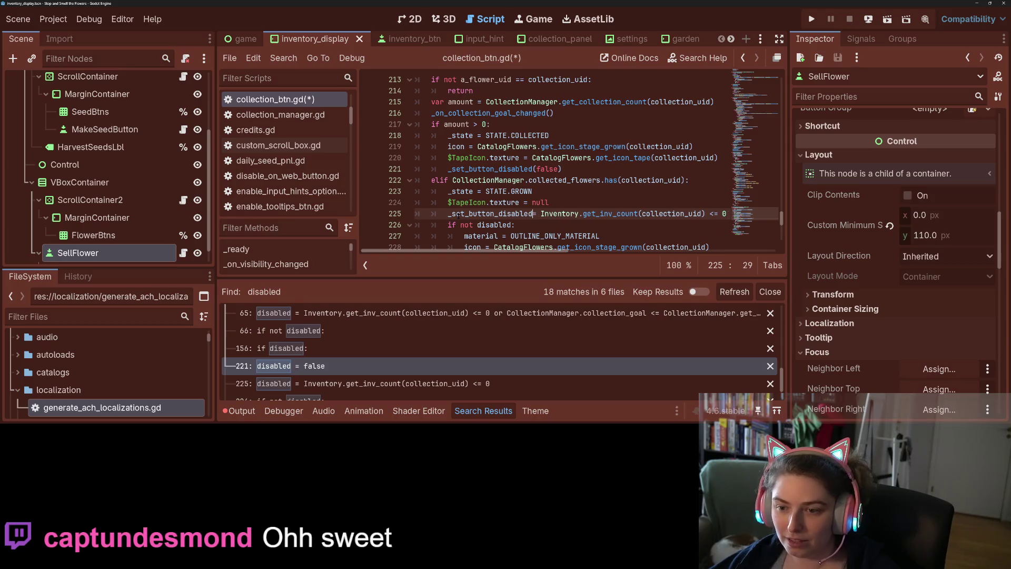
pyautogui.press('Delete')
pyautogui.press('Delete')
pyautogui.write('(')
pyautogui.press('End')
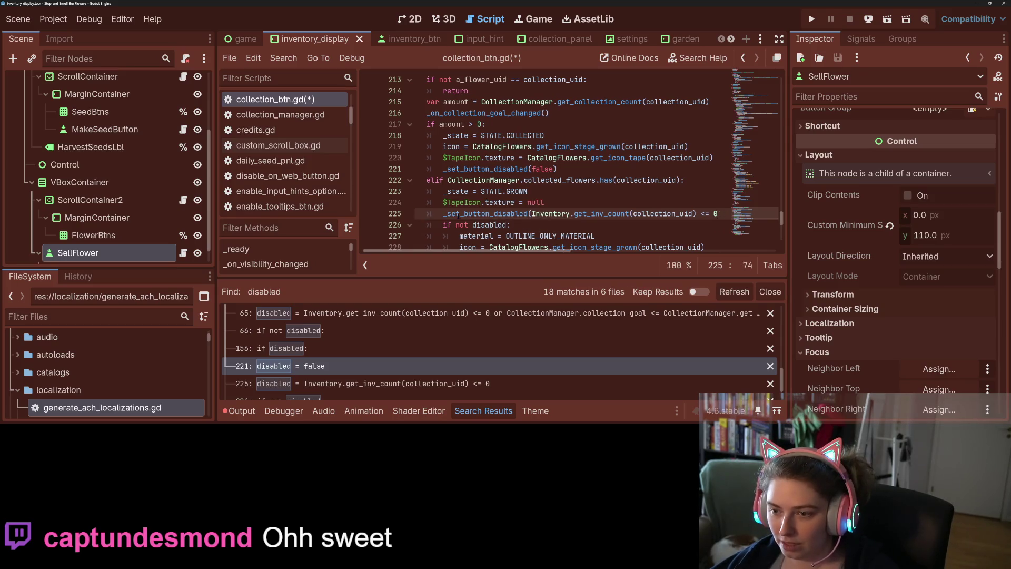
pyautogui.write(')')
pyautogui.hotkey('ctrl', 's')
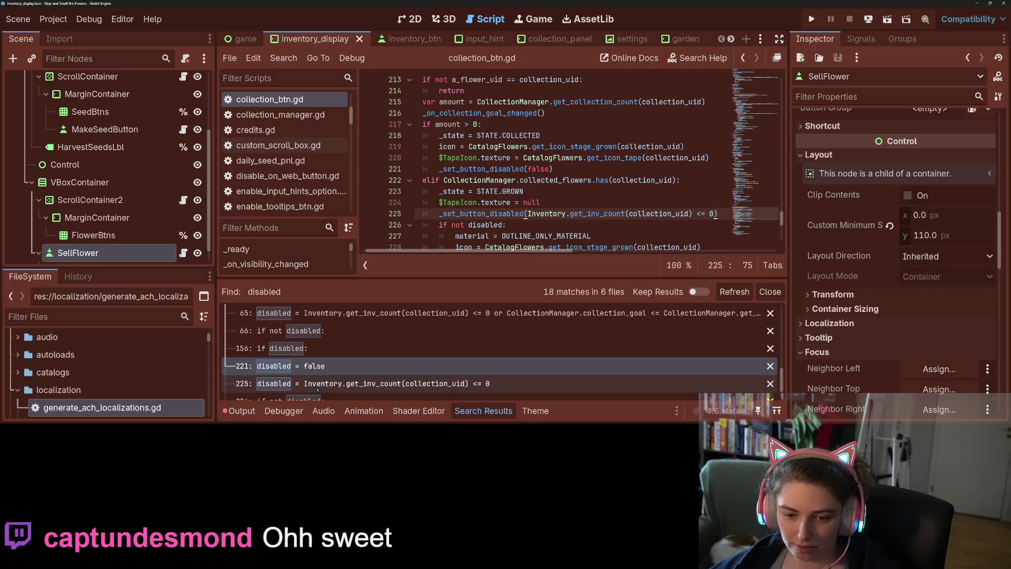
# Convert line 236 to _set_button_disabled(...), save collection_btn.gd, and run the game
pyautogui.click(317, 385)
pyautogui.scroll(-2, 323, 387)
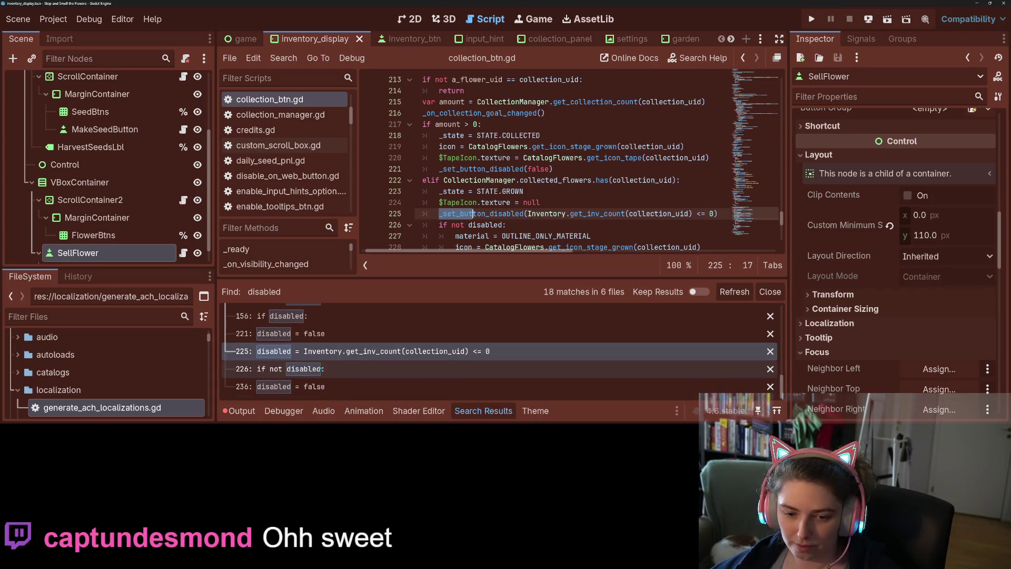
pyautogui.click(307, 392)
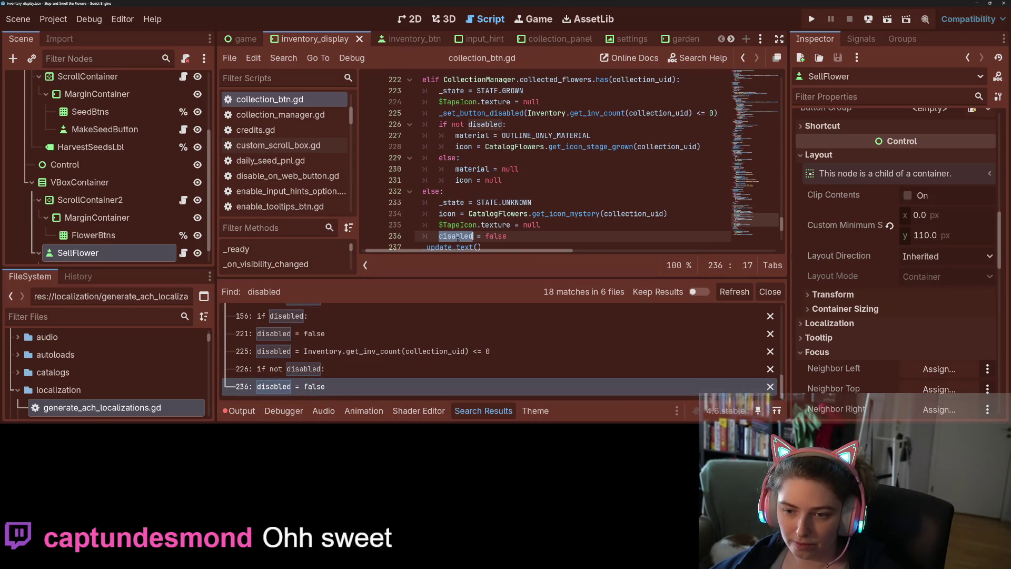
pyautogui.write('_set_button_disabled')
pyautogui.press('Delete')
pyautogui.press('Delete')
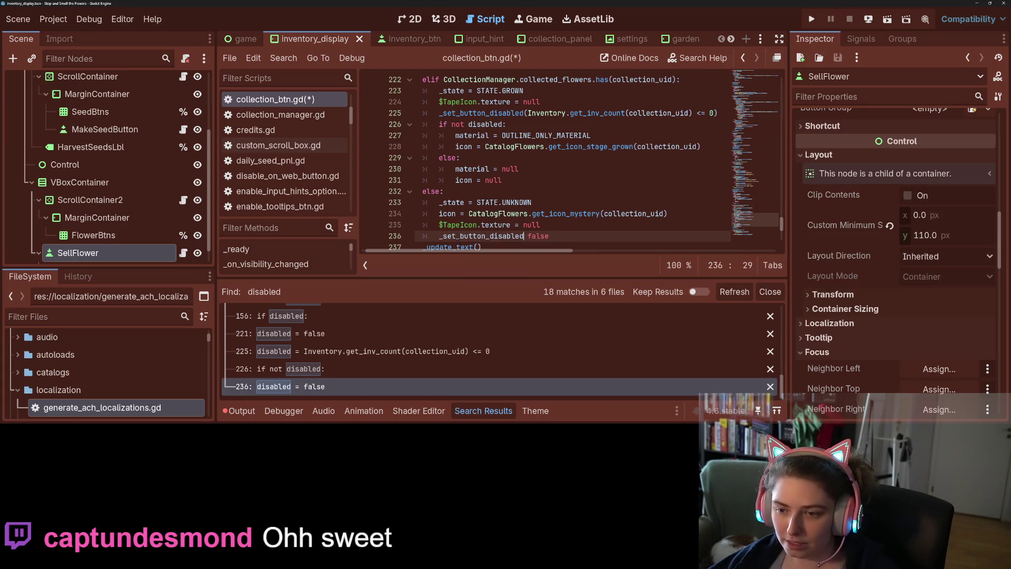
pyautogui.write('(')
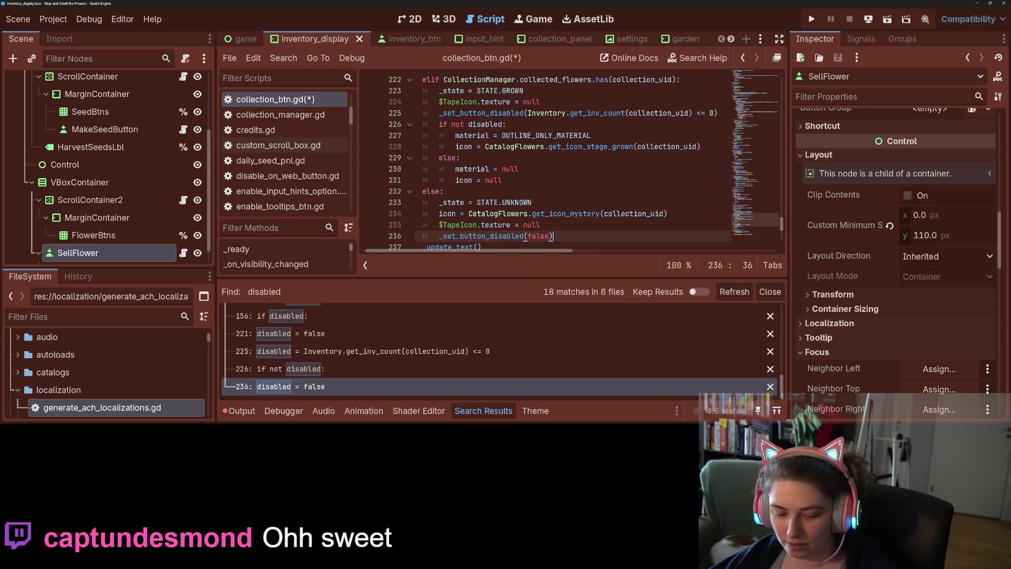
pyautogui.hotkey('ctrl', 's')
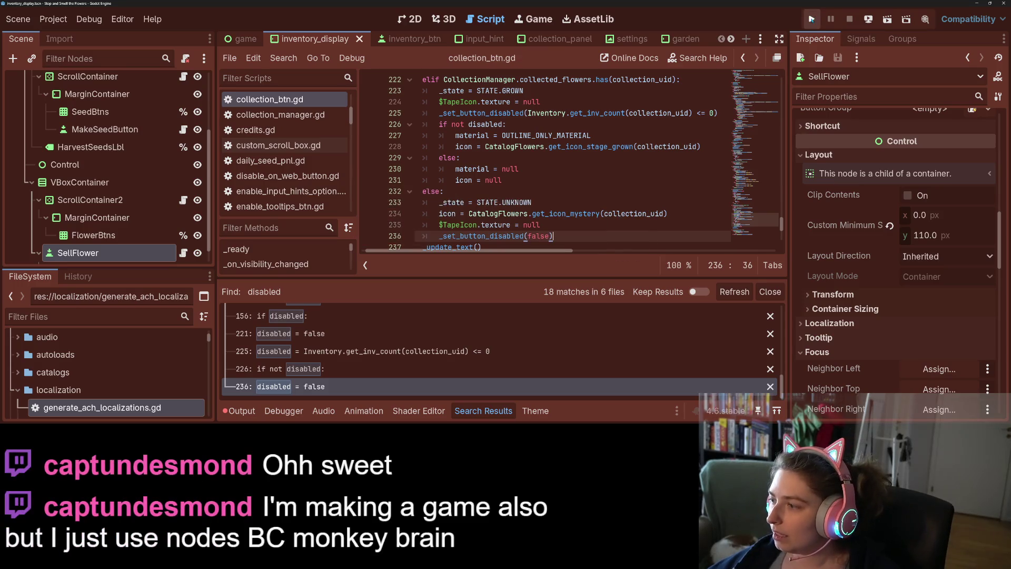
pyautogui.click(812, 20)
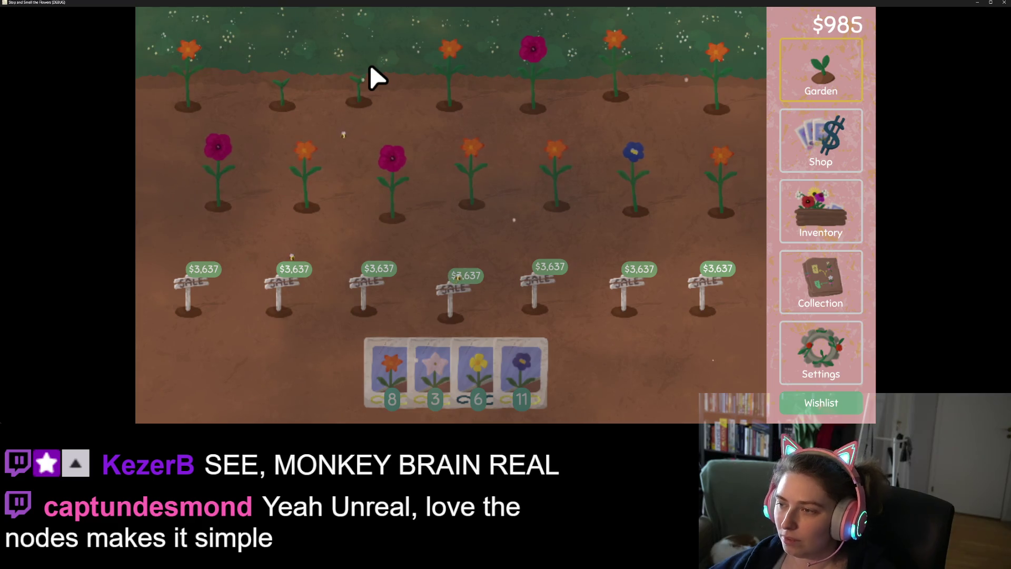
# Open the Shop screen, showing seed packets at $1 and $10 with $985 available
pyautogui.click(836, 136)
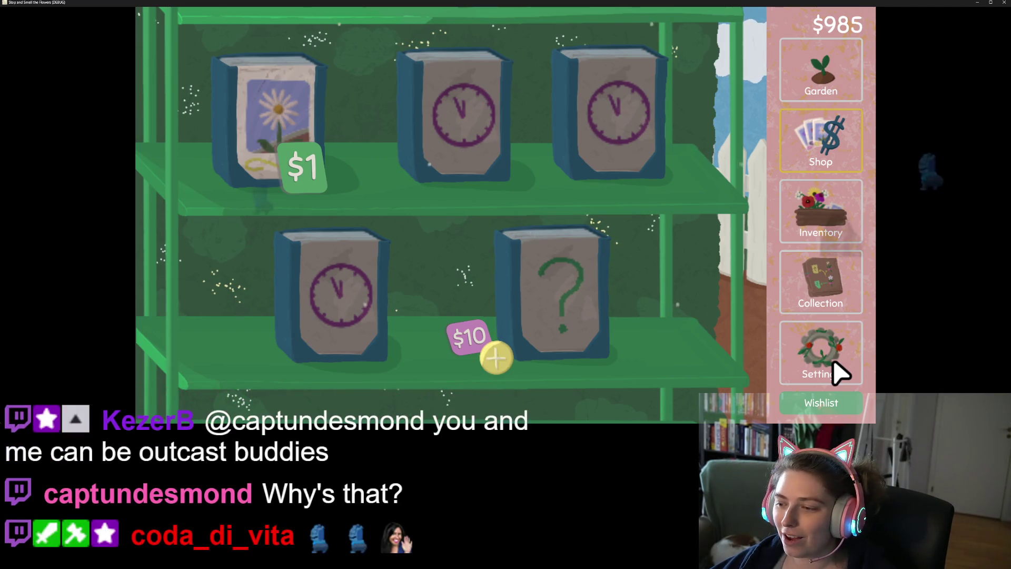
# Reroll the shop, check the collection map and inventory, then quit via Just Quit
pyautogui.press('r')
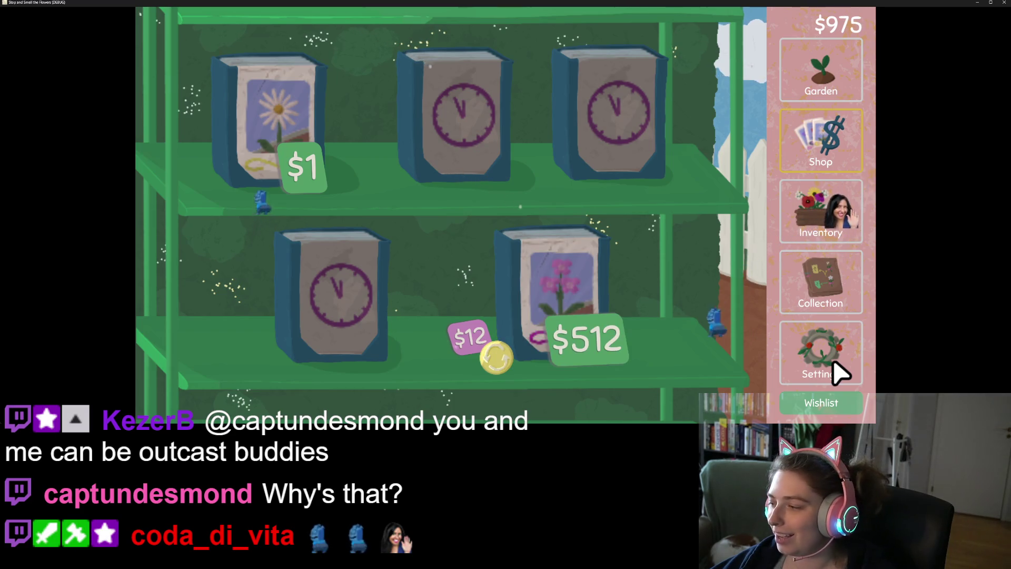
pyautogui.click(834, 301)
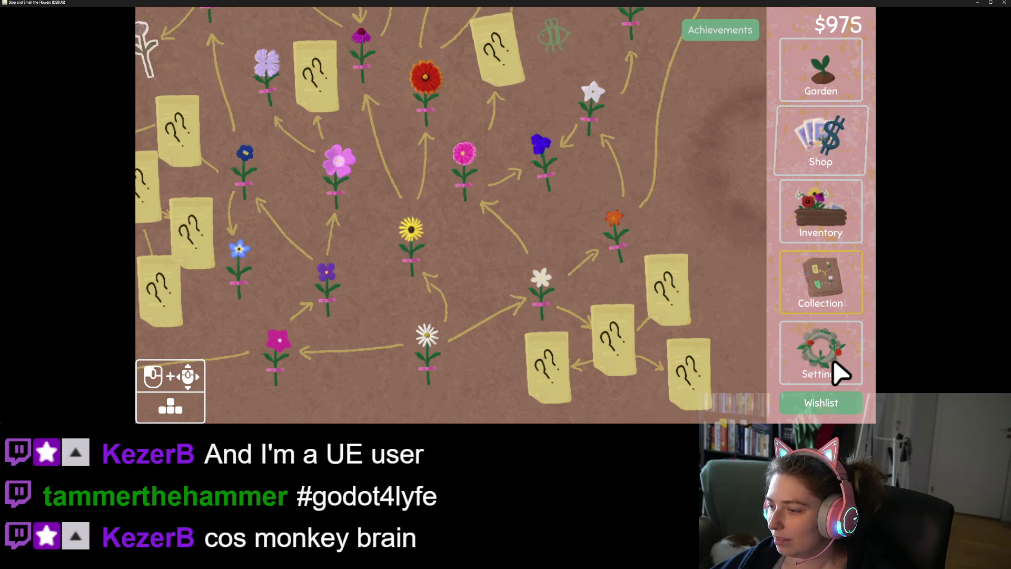
pyautogui.click(841, 231)
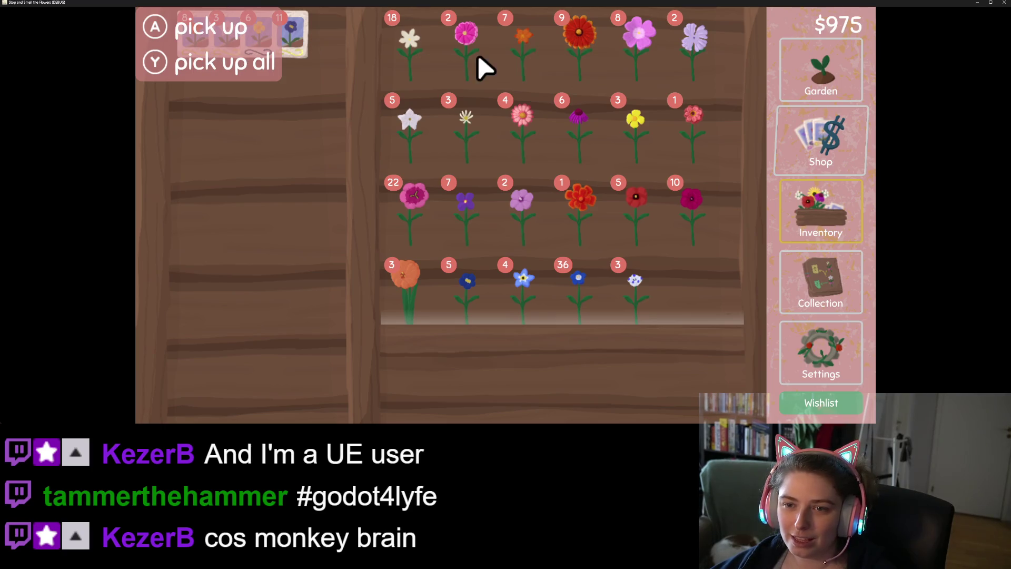
pyautogui.click(836, 159)
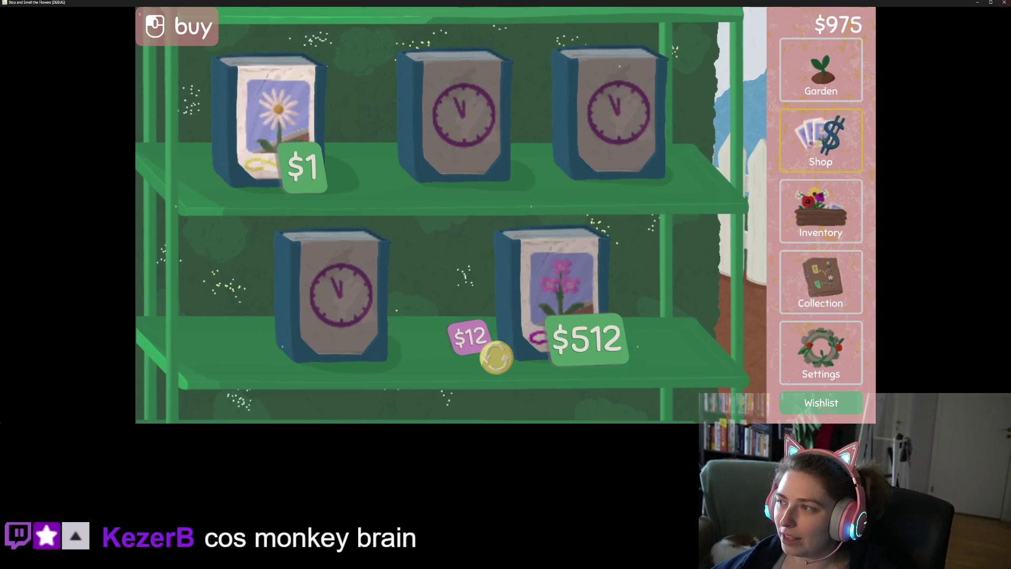
pyautogui.click(1005, 2)
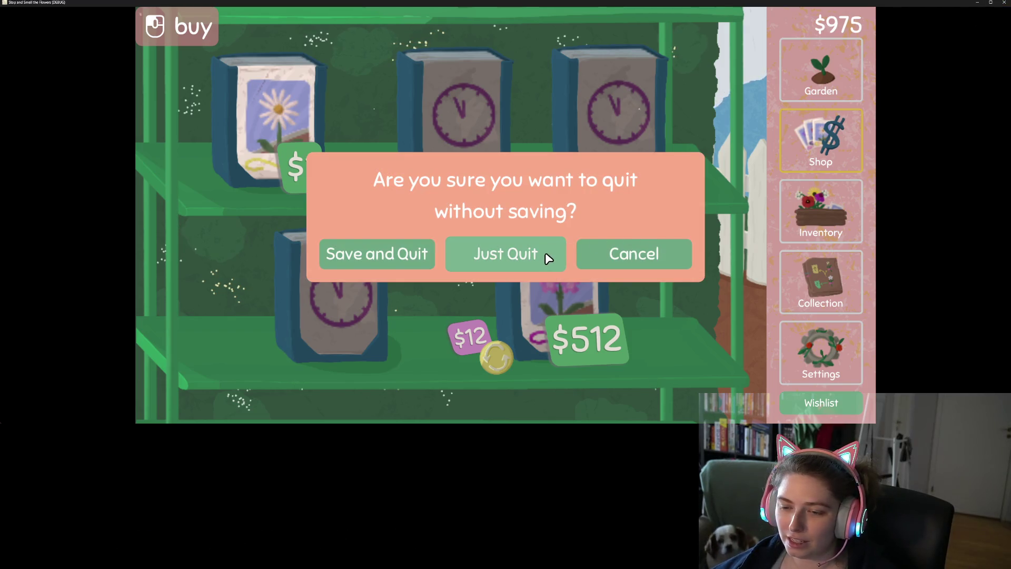
pyautogui.click(500, 259)
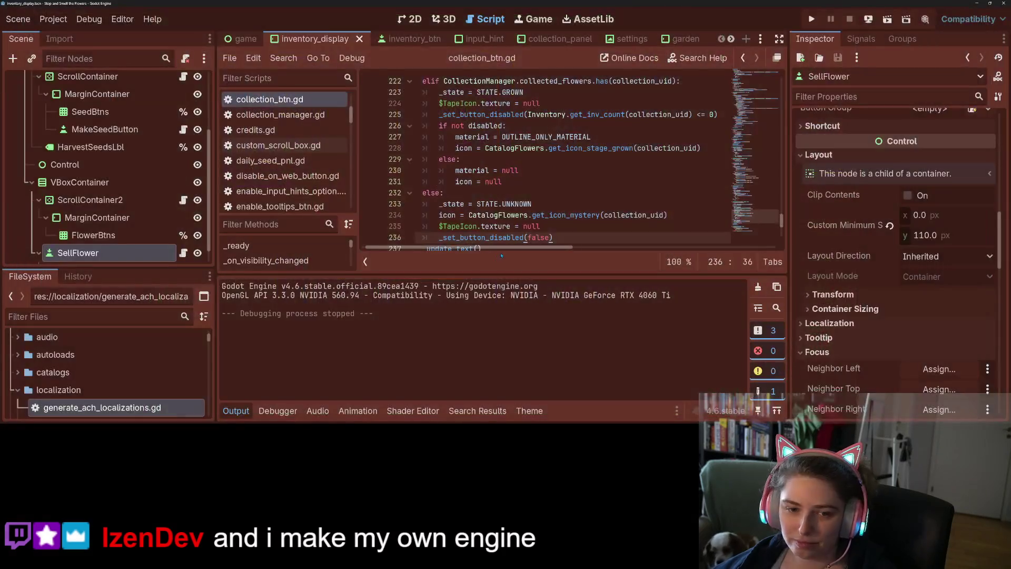
# Switch to the game scene and select the FakeMouse node
pyautogui.scroll(-1, 122, 196)
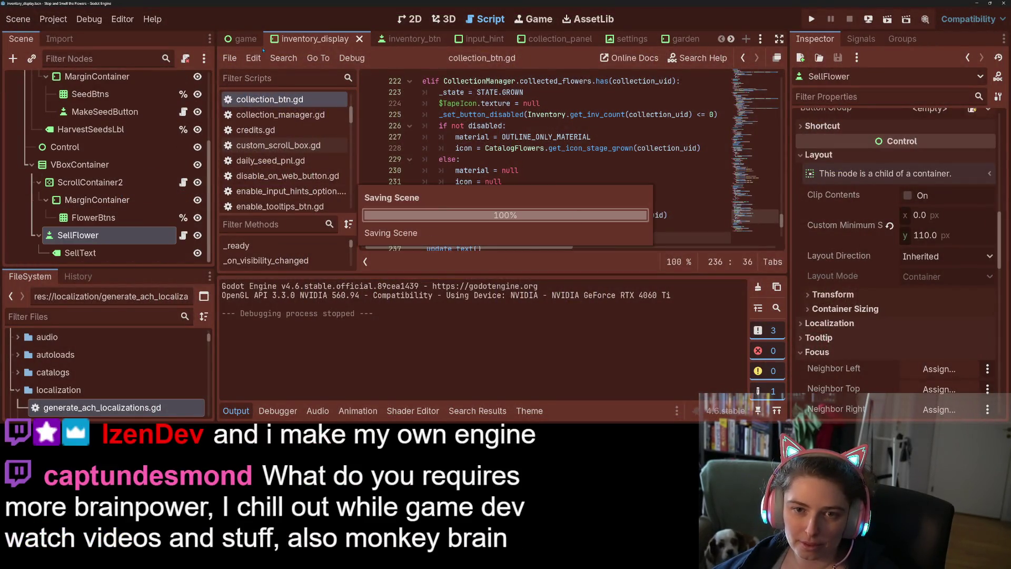
pyautogui.click(246, 40)
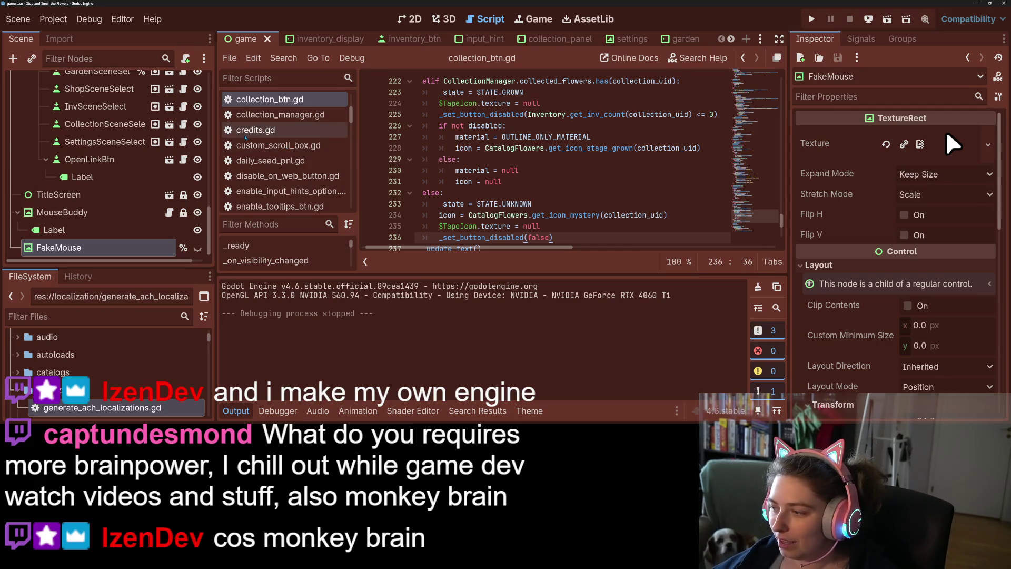
pyautogui.scroll(-1, 245, 138)
pyautogui.click(106, 228)
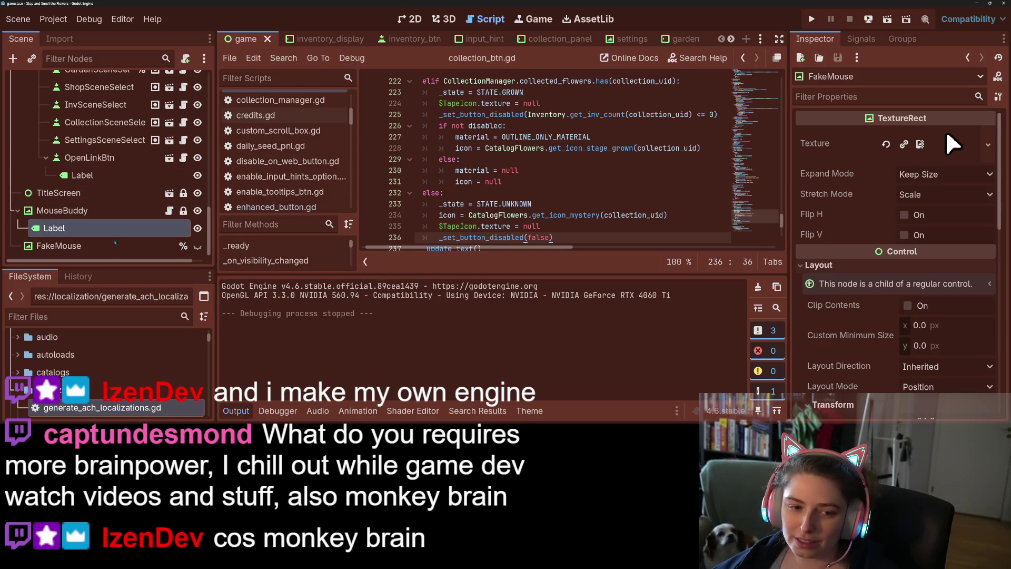
pyautogui.click(113, 246)
# Set FakeMouse's Ordering Z Index to 30 in the Inspector
pyautogui.scroll(-10, 946, 130)
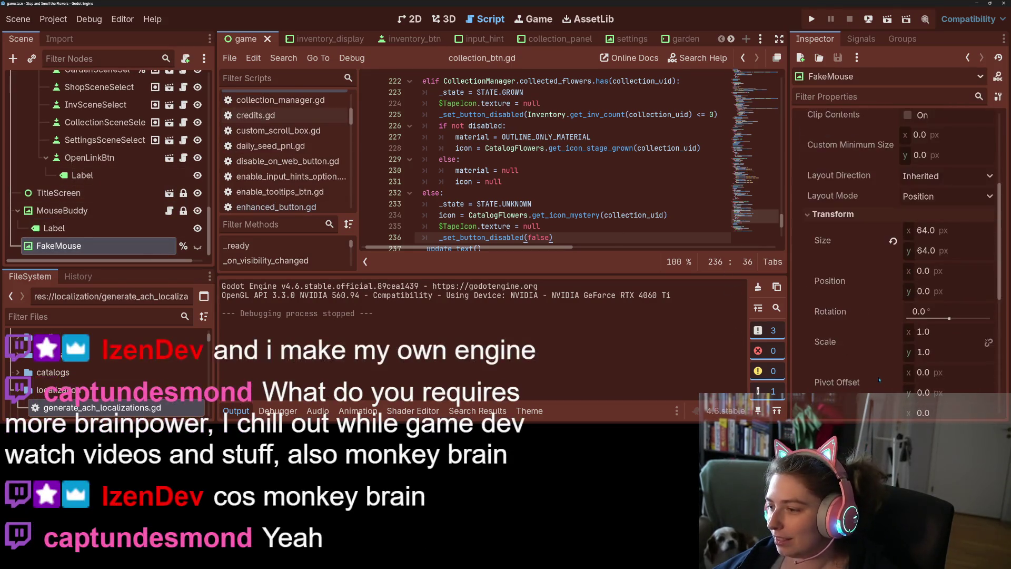
pyautogui.scroll(5, 875, 346)
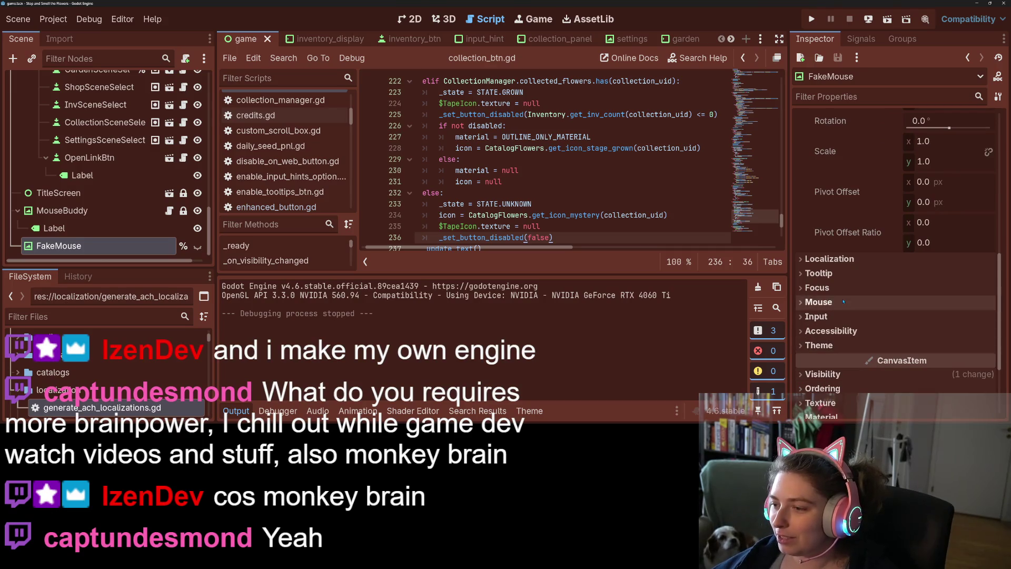
pyautogui.scroll(2, 863, 346)
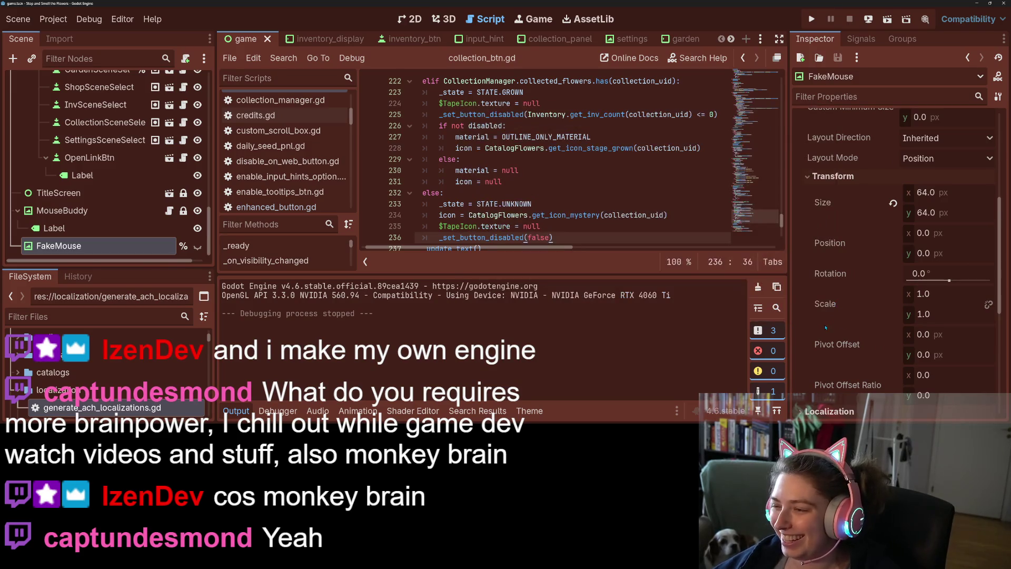
pyautogui.scroll(-2, 838, 327)
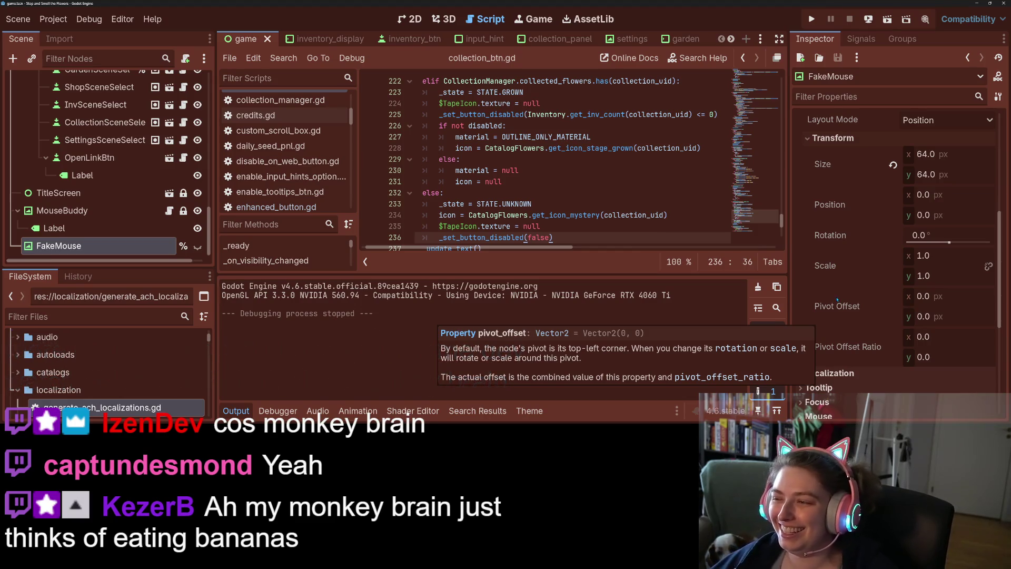
pyautogui.scroll(-3, 835, 313)
pyautogui.scroll(-1, 841, 316)
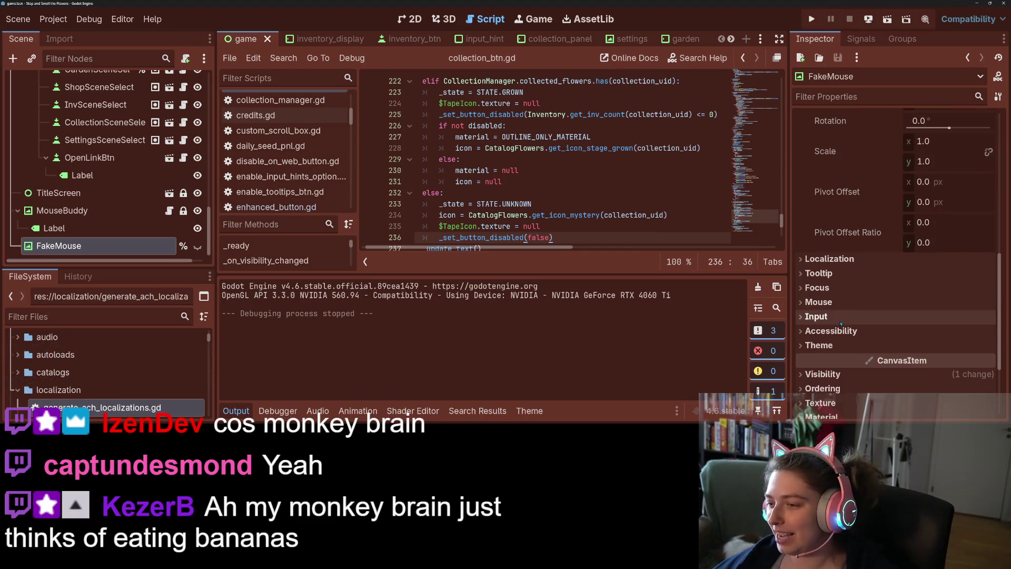
pyautogui.scroll(-3, 842, 351)
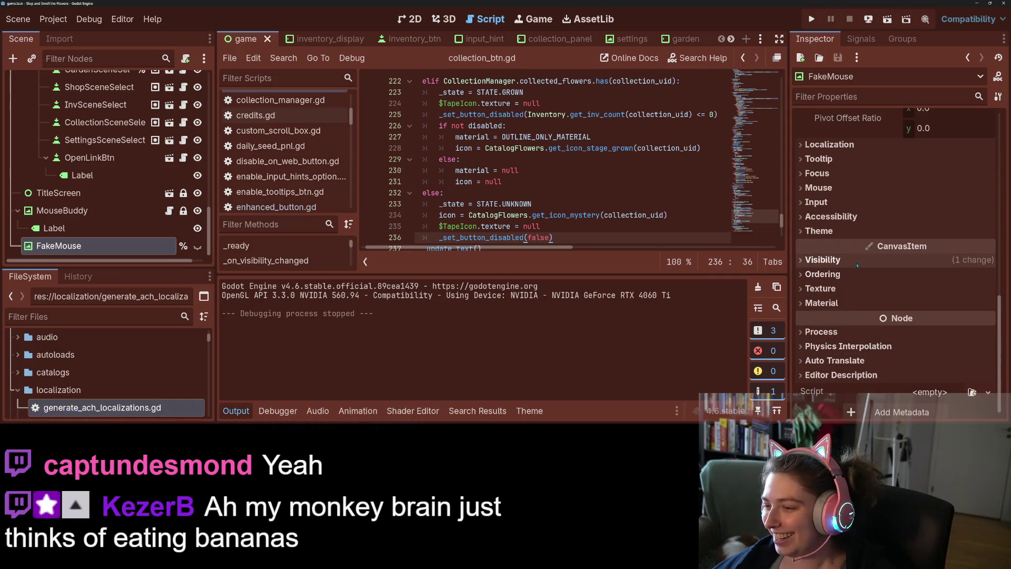
pyautogui.click(869, 274)
pyautogui.click(921, 293)
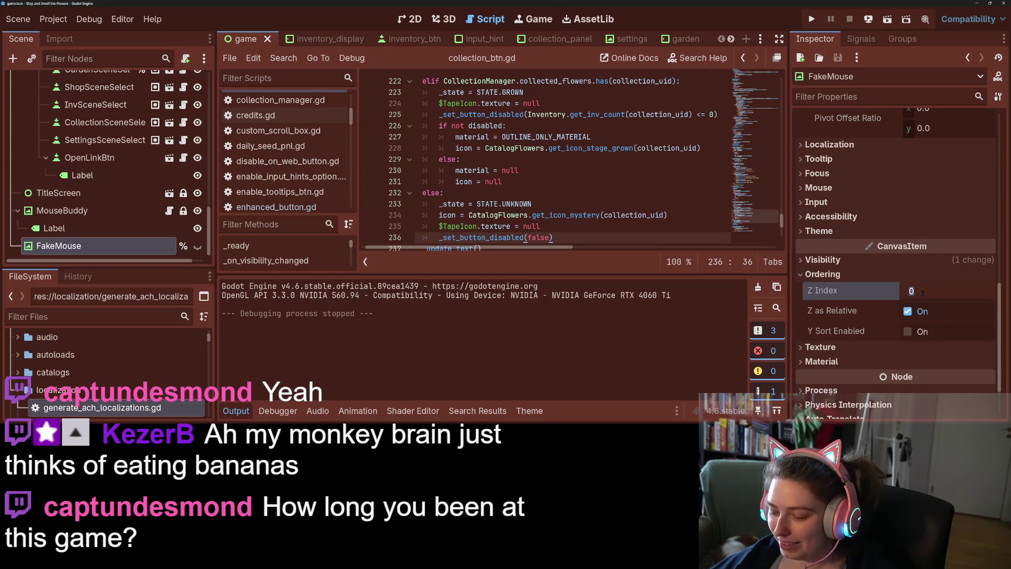
pyautogui.write('0')
pyautogui.press('Return')
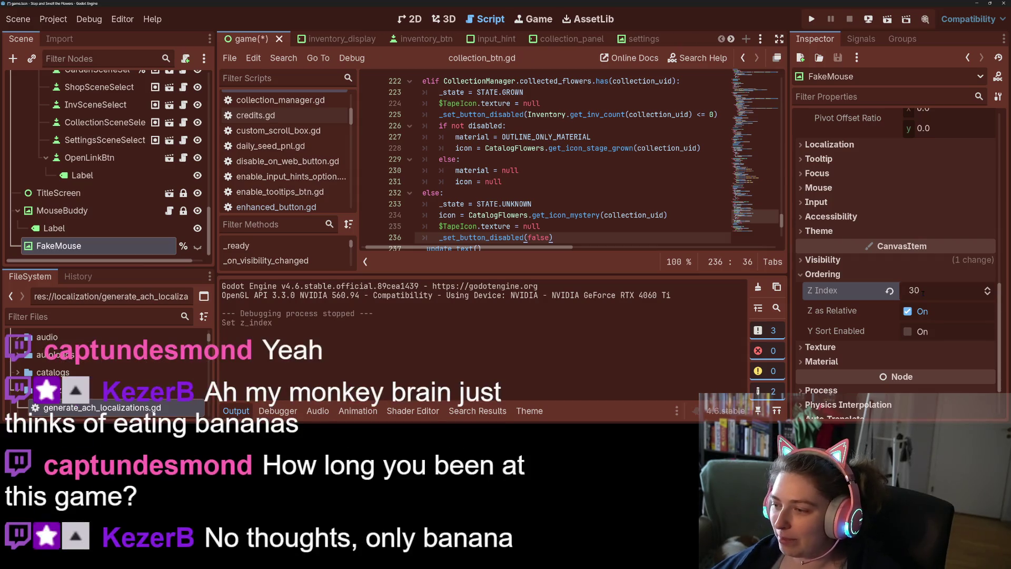
pyautogui.hotkey('ctrl', 's')
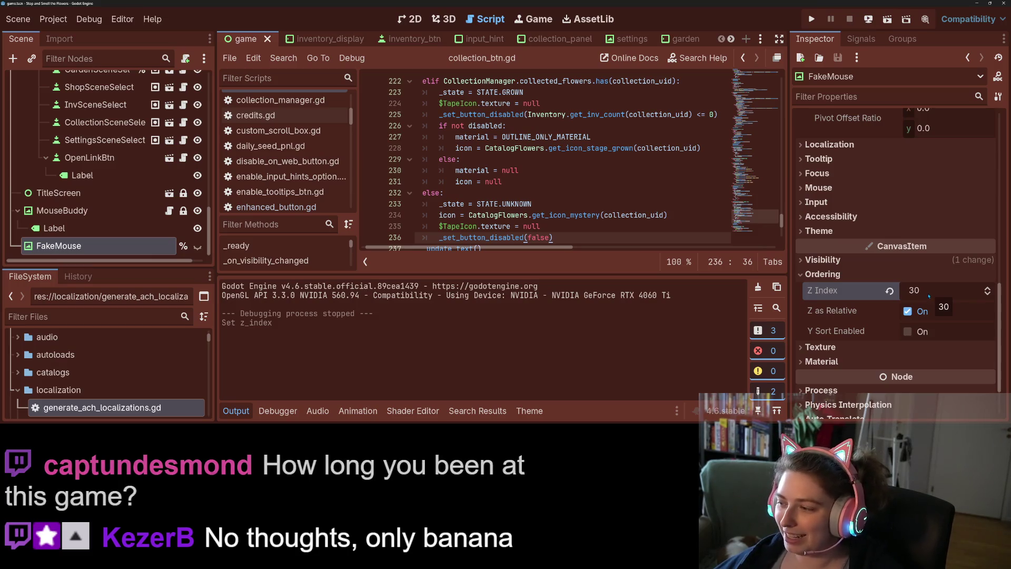
# Hide the output log and place the cursor at line 241 in the code editor
pyautogui.moveTo(806, 287)
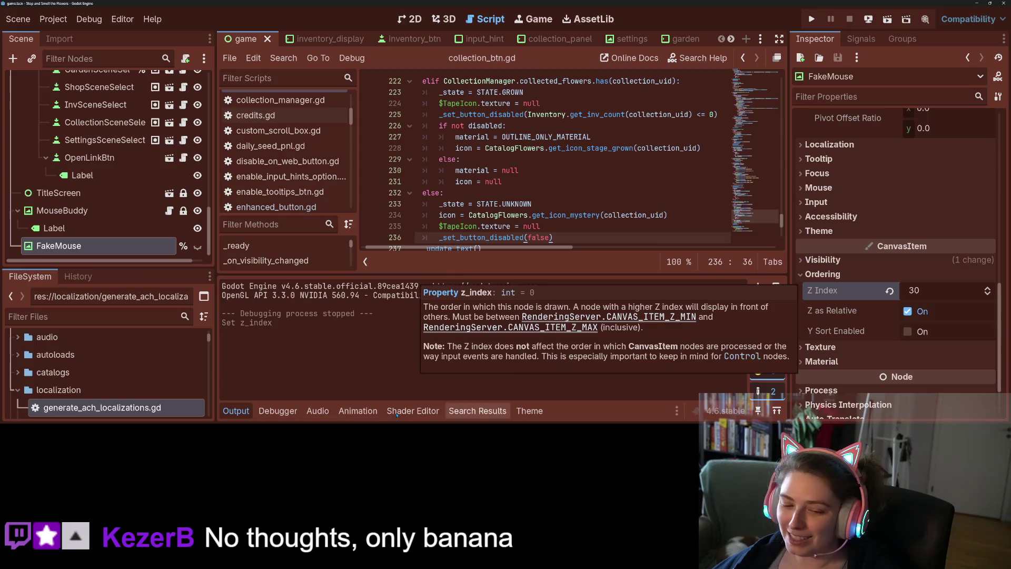
pyautogui.click(236, 410)
pyautogui.click(599, 289)
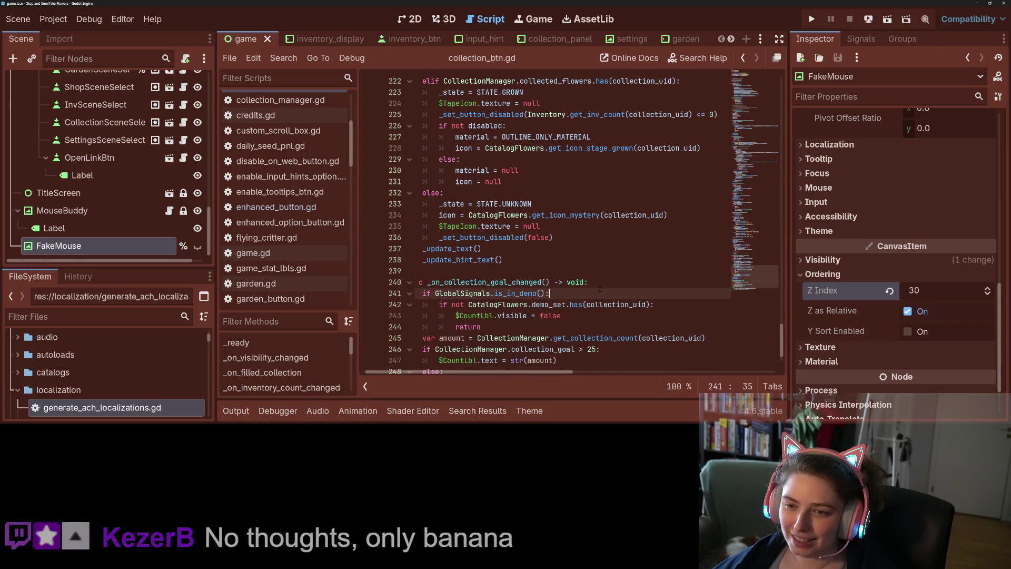
pyautogui.scroll(3, 102, 153)
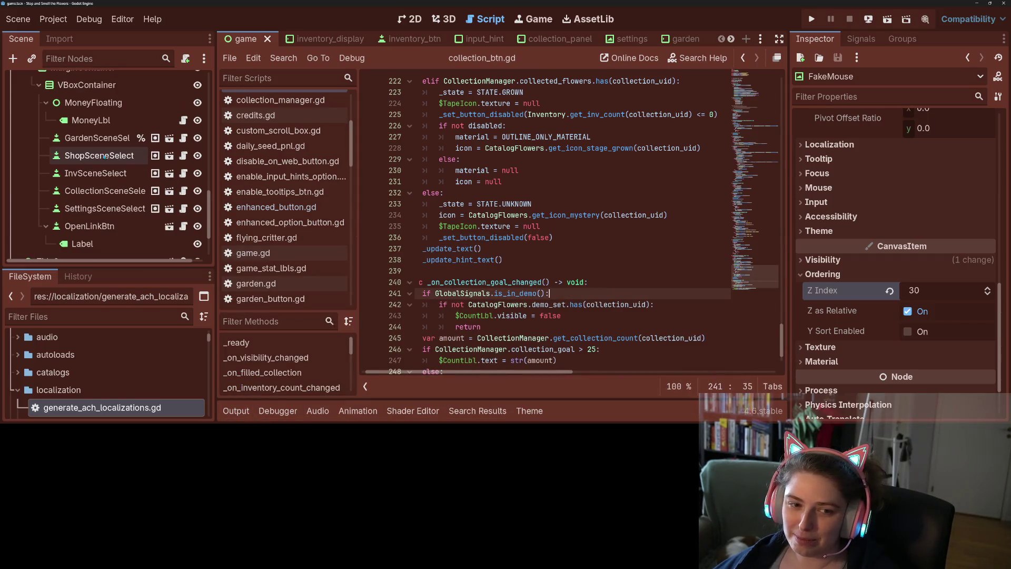
pyautogui.click(98, 114)
pyautogui.scroll(2, 98, 179)
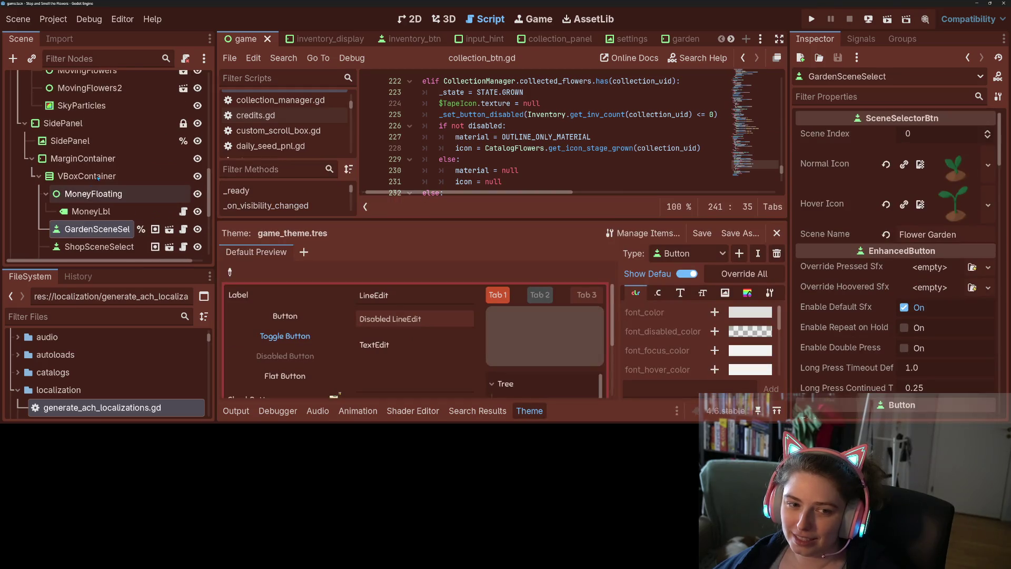
pyautogui.scroll(-4, 98, 179)
pyautogui.scroll(-10, 929, 294)
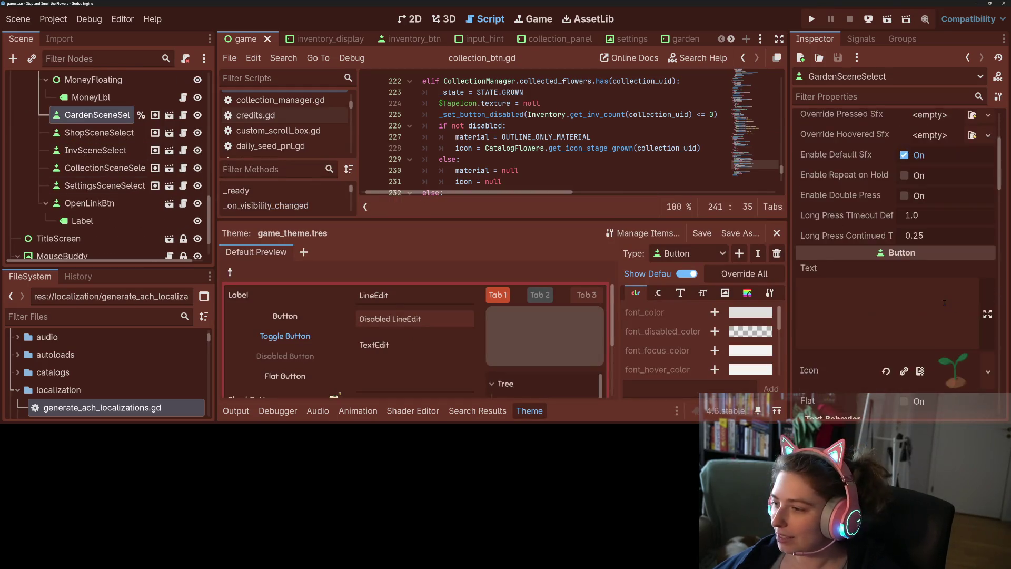
pyautogui.click(948, 389)
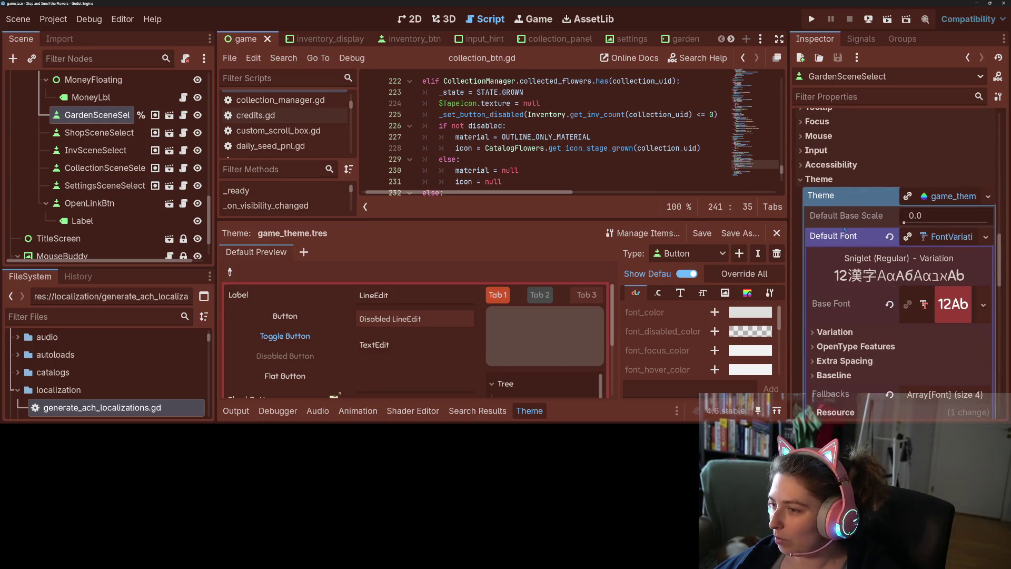
pyautogui.click(940, 196)
pyautogui.click(837, 181)
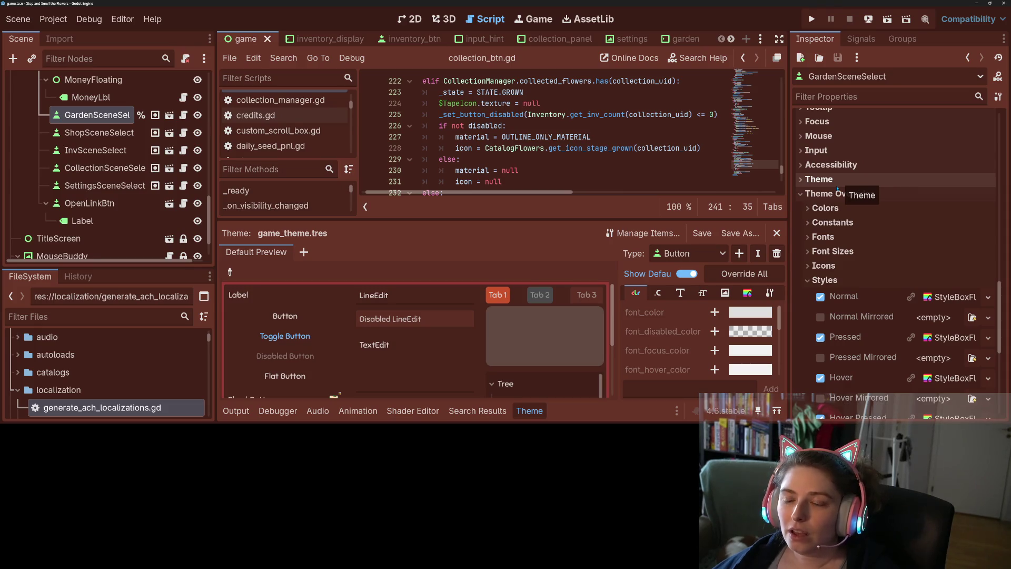
pyautogui.click(529, 411)
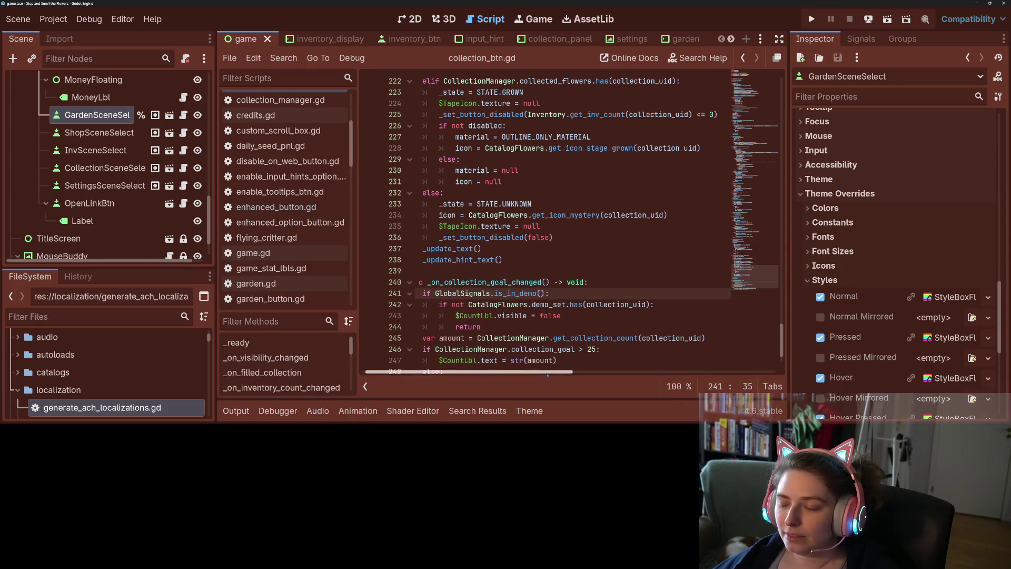
# Save the game scene, scroll collection_btn.gd to its first line, and run the project
pyautogui.hotkey('ctrl', 's')
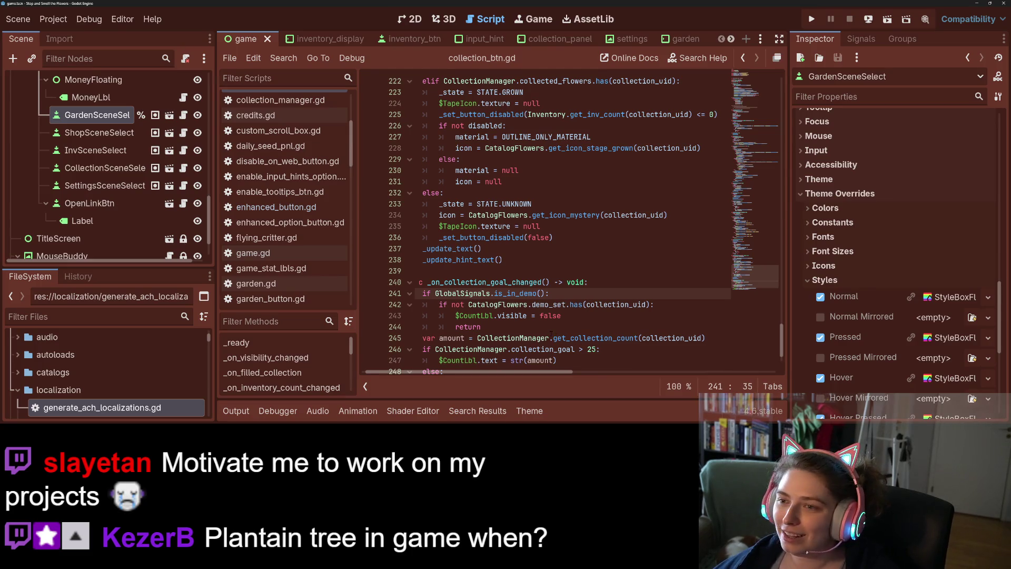
pyautogui.scroll(2, 522, 272)
pyautogui.scroll(3, 515, 263)
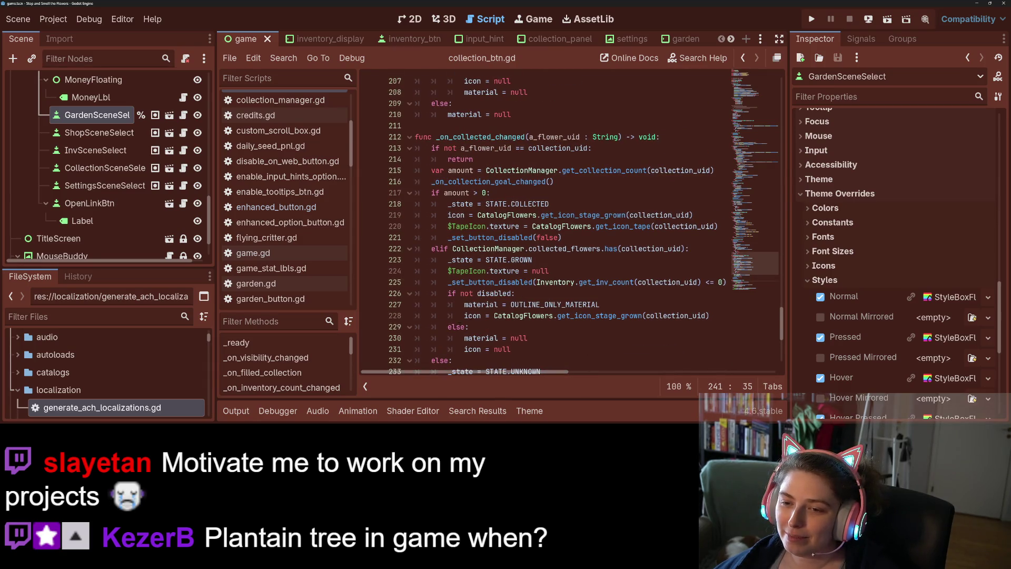
pyautogui.scroll(6, 519, 366)
pyautogui.scroll(3, 475, 318)
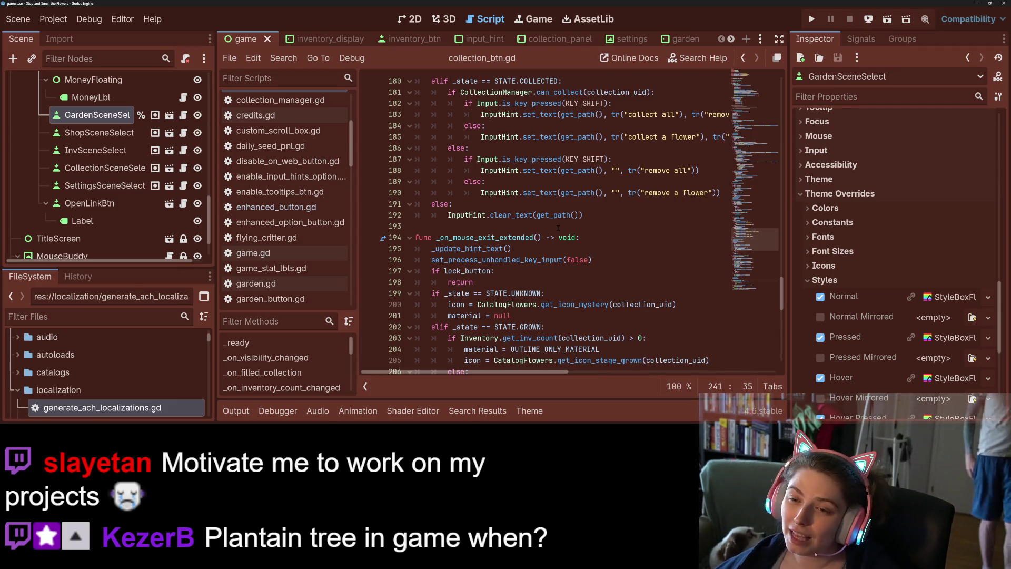
pyautogui.scroll(3, 557, 228)
pyautogui.scroll(1, 558, 228)
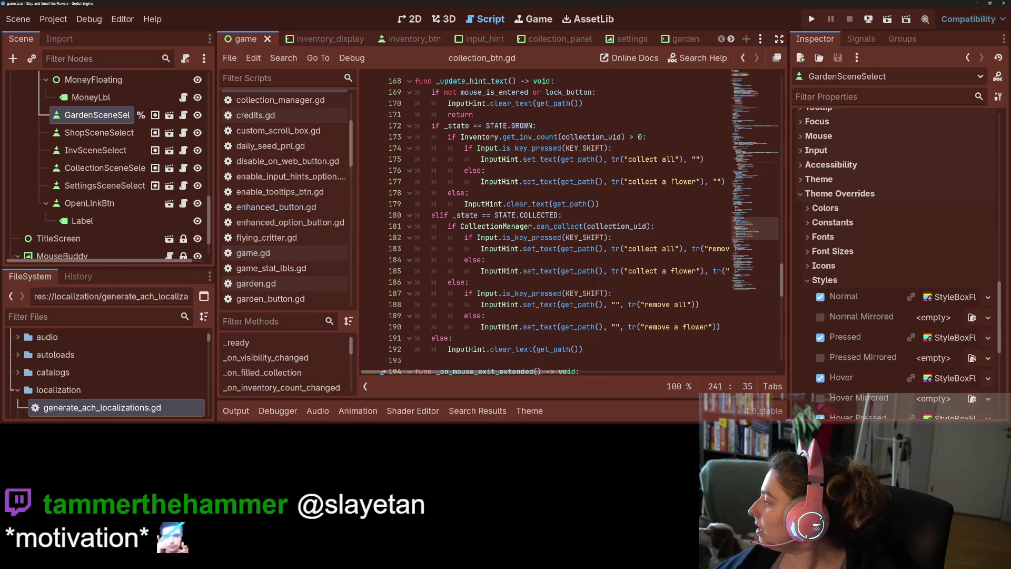
pyautogui.scroll(16, 762, 209)
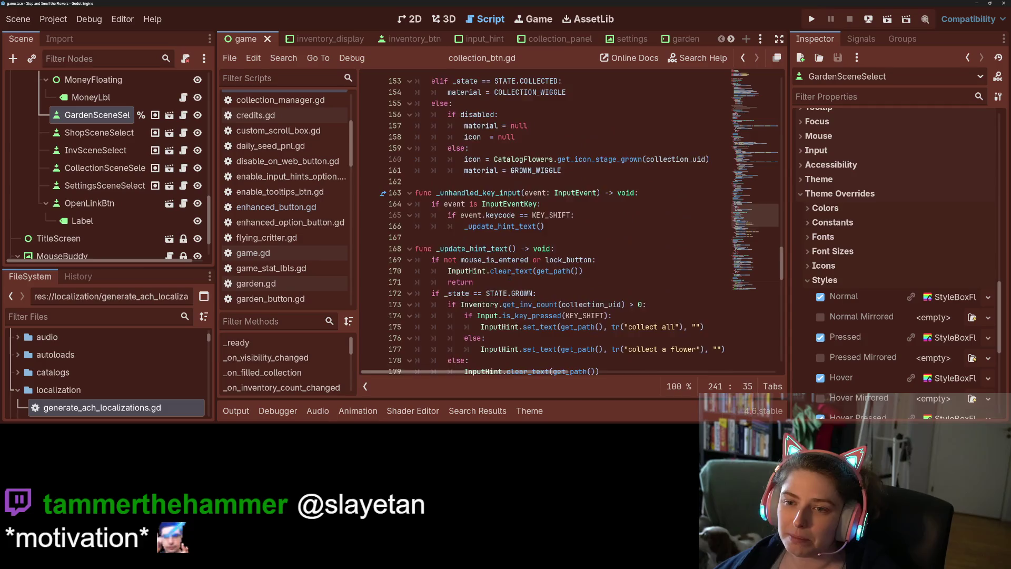
pyautogui.moveTo(761, 209); pyautogui.dragTo(768, 107)
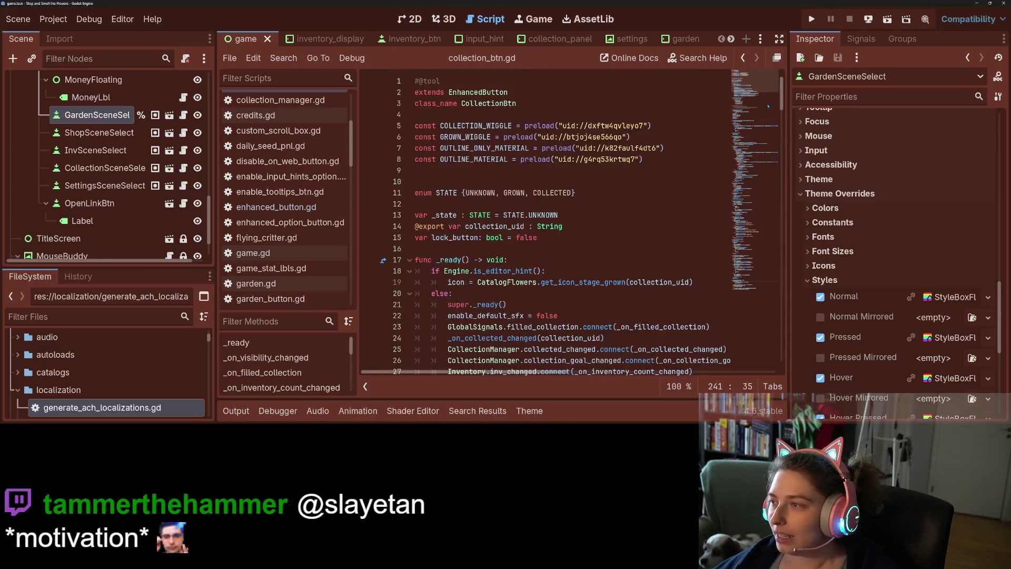
pyautogui.click(811, 18)
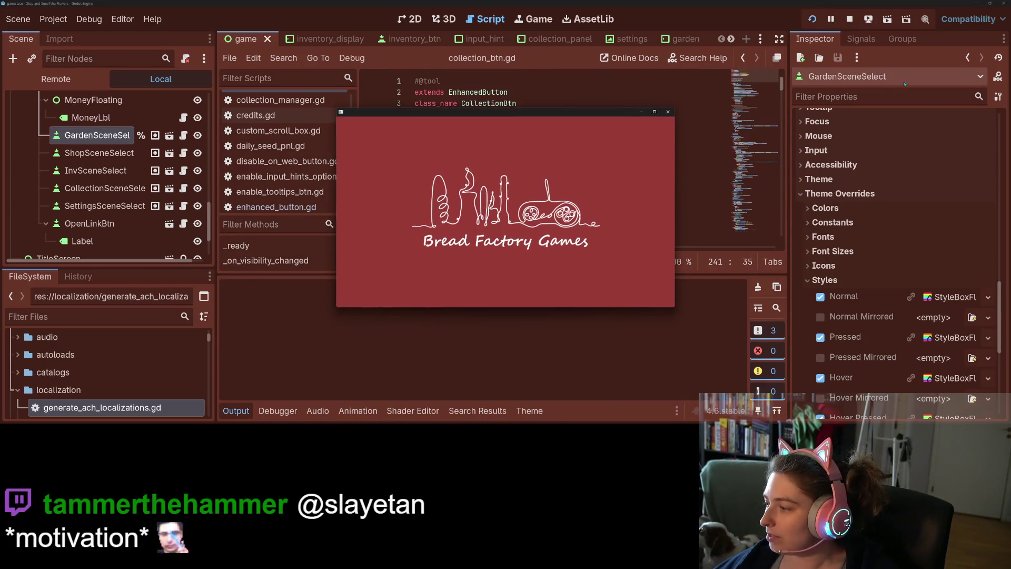
# Maximize the game window to play, then shrink it and switch to the Trello board
pyautogui.click(655, 112)
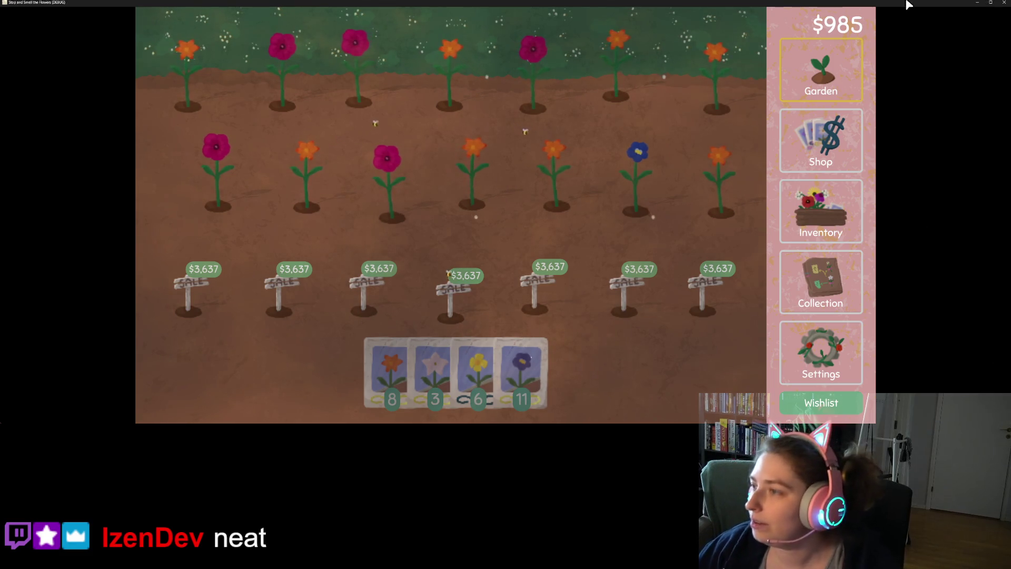
pyautogui.moveTo(898, 2); pyautogui.dragTo(615, 218)
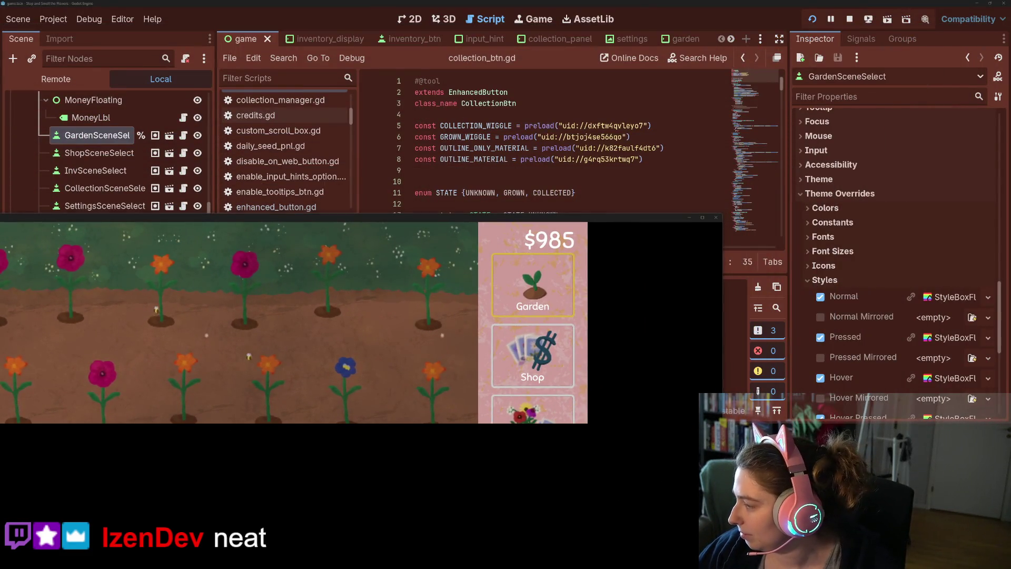
pyautogui.hotkey('alt', 'Tab')
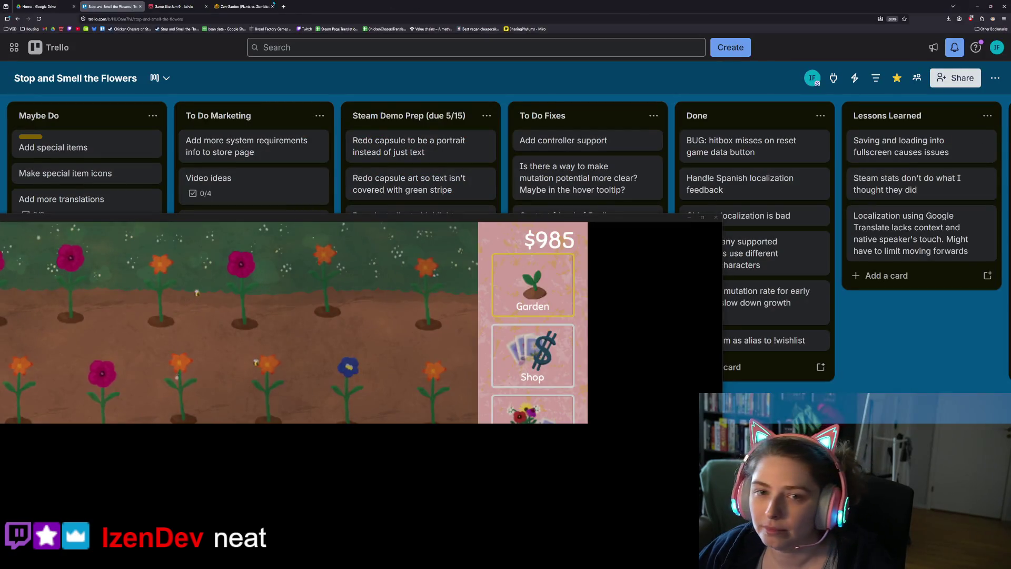
# Search Google for 'roti subgi' in a new tab and view image results for roti sabji
pyautogui.click(283, 6)
pyautogui.write('roti')
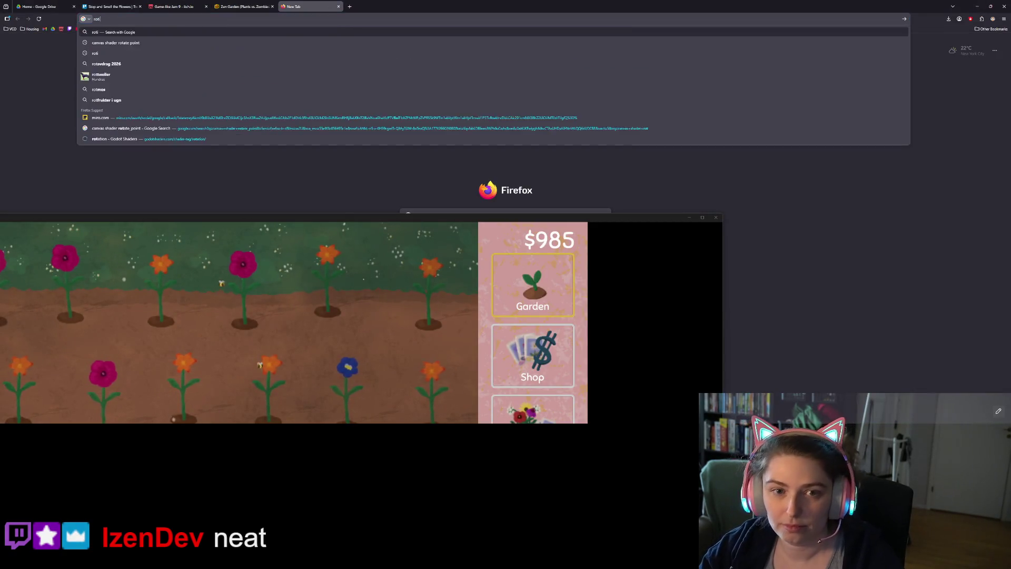
pyautogui.write(' subgi')
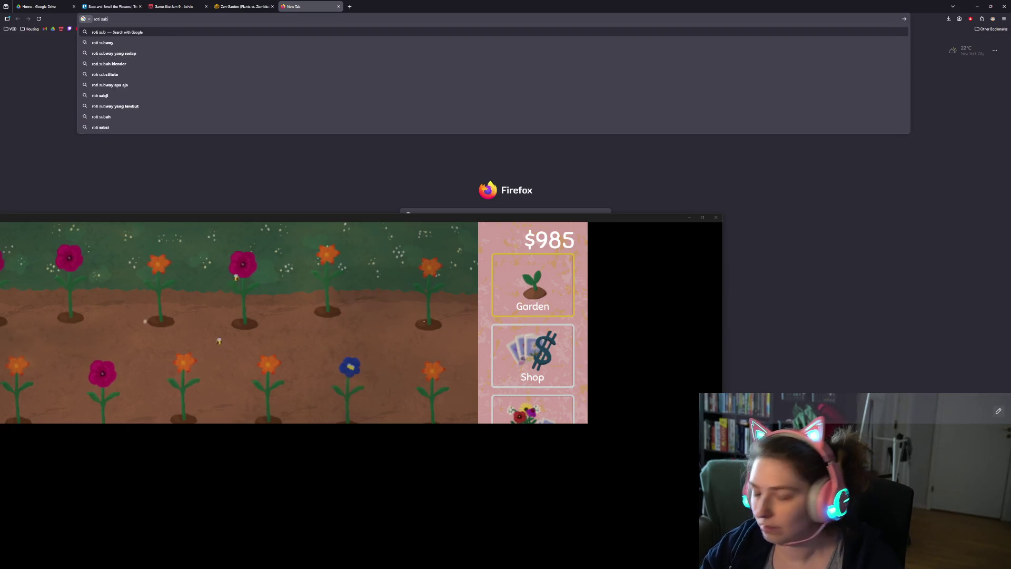
pyautogui.press('Return')
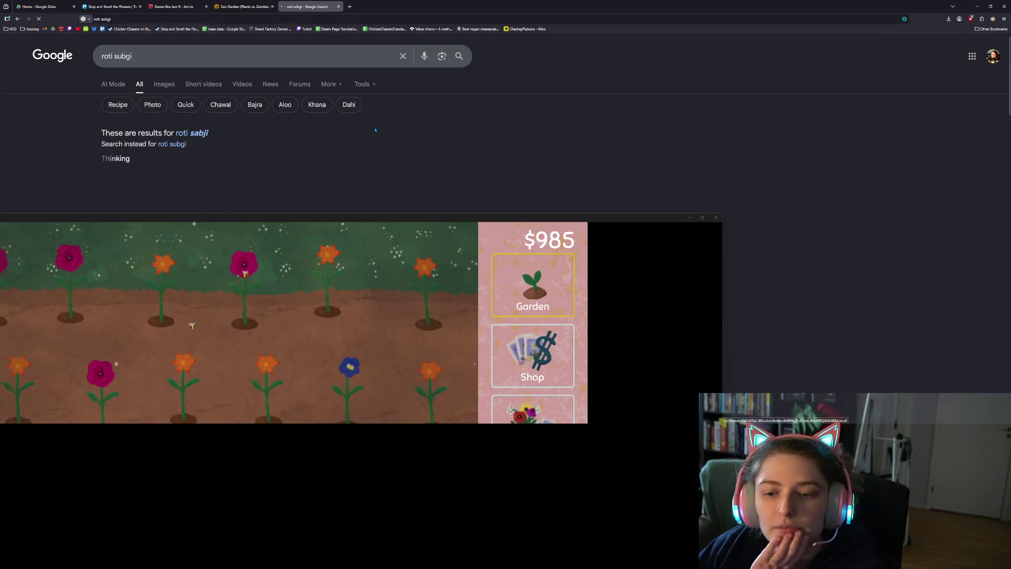
pyautogui.moveTo(452, 217); pyautogui.dragTo(499, 430)
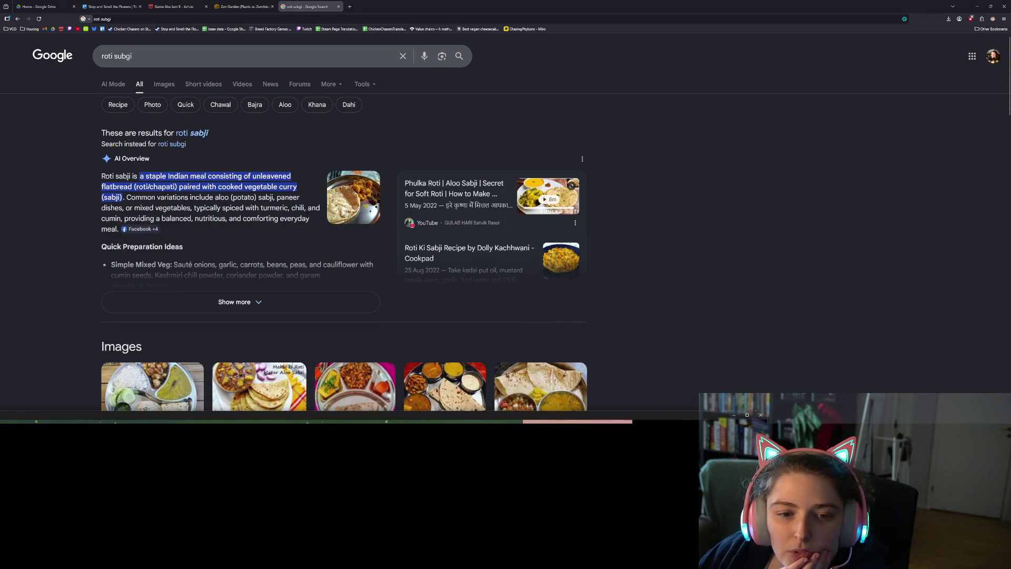
pyautogui.scroll(-2, 354, 229)
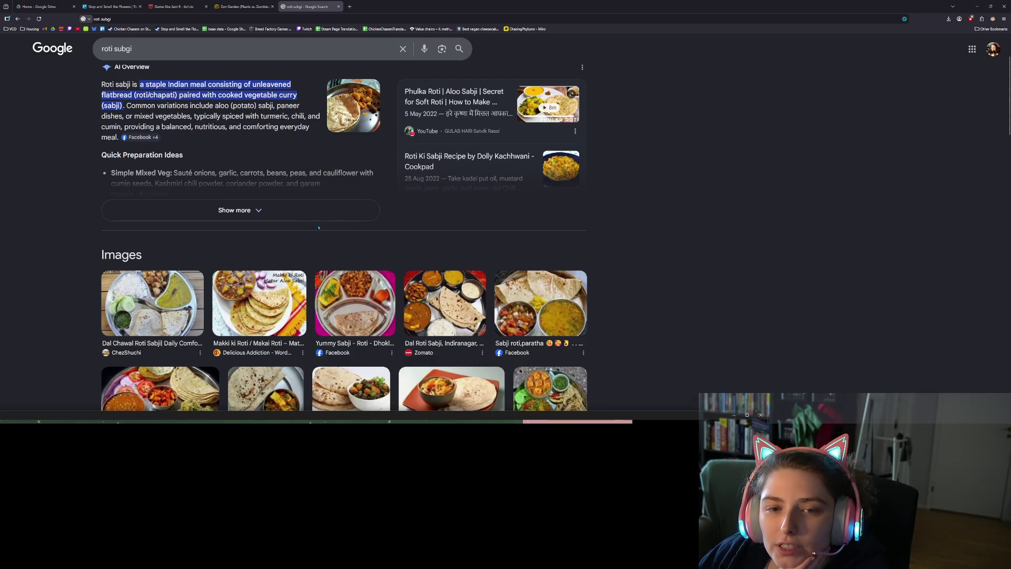
pyautogui.scroll(-3, 334, 232)
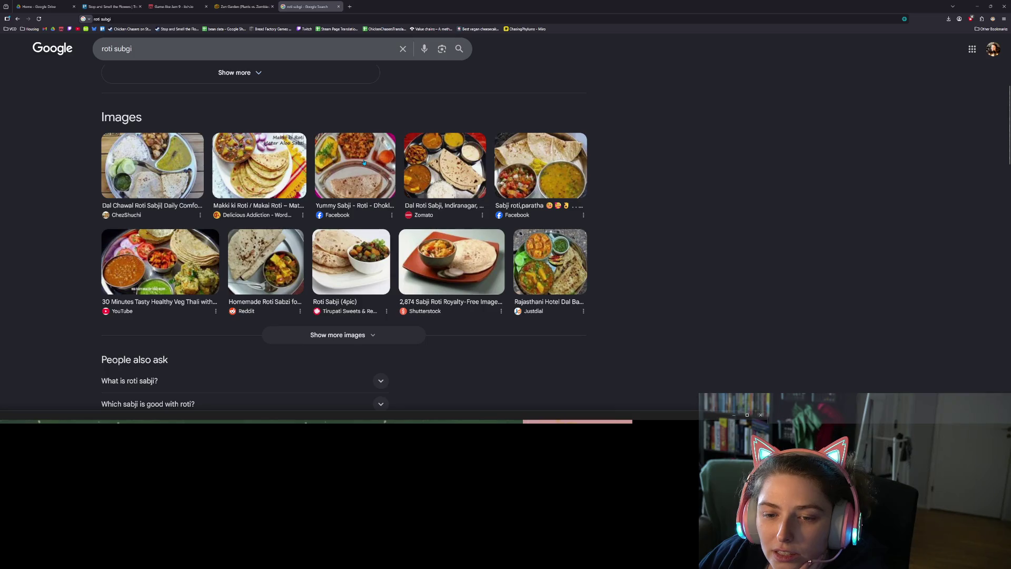
pyautogui.scroll(5, 165, 80)
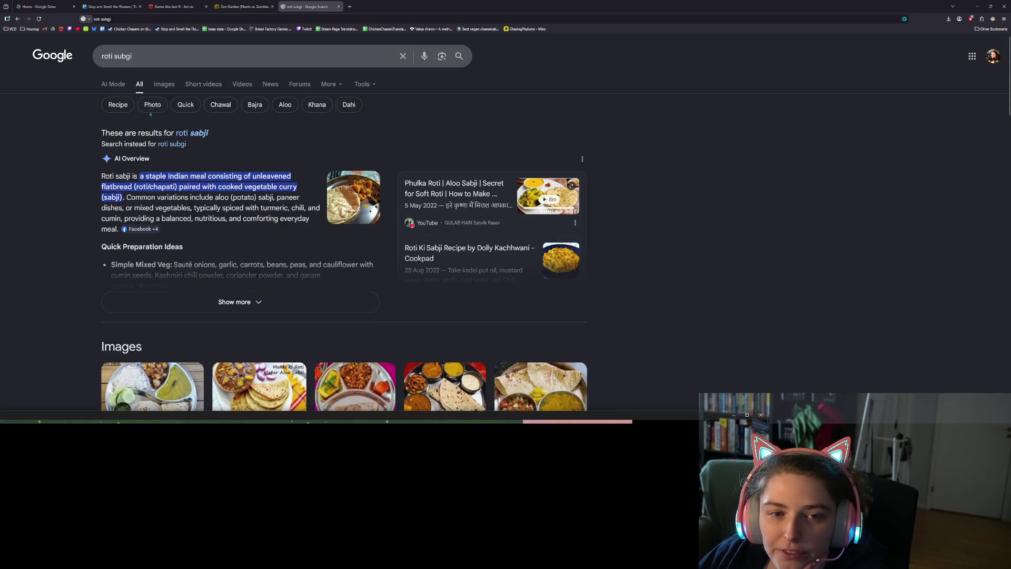
pyautogui.click(164, 83)
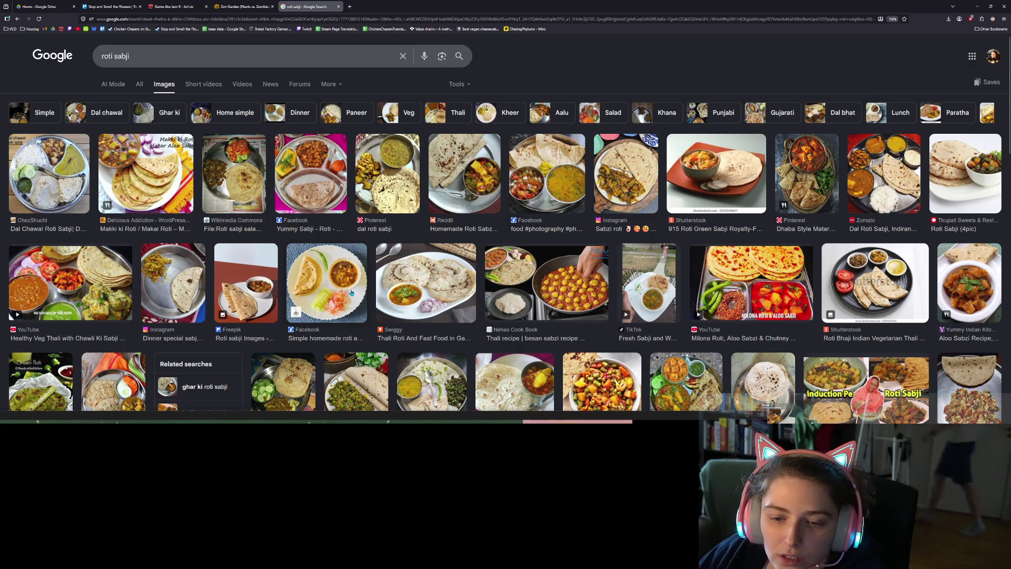
# Preview the roti sabji photos, from the homemade plate to Yummy Sabji, ending on Makki ki Roti
pyautogui.click(351, 292)
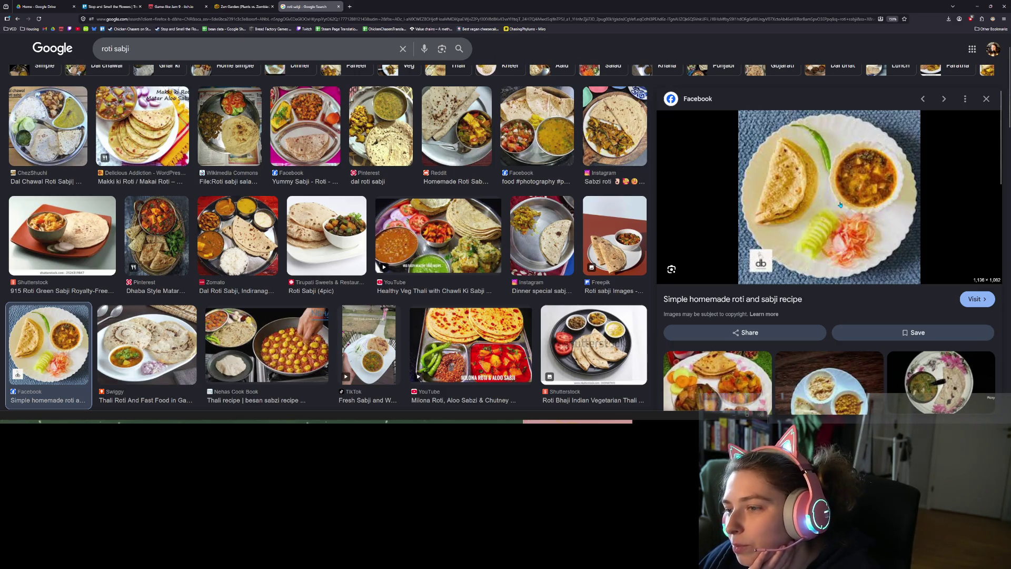
pyautogui.click(638, 135)
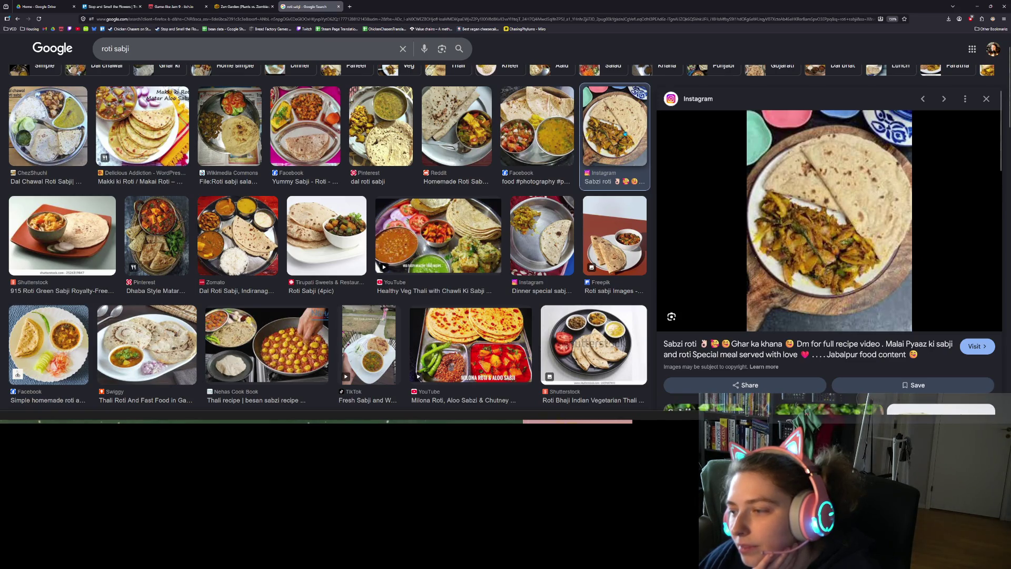
pyautogui.click(540, 146)
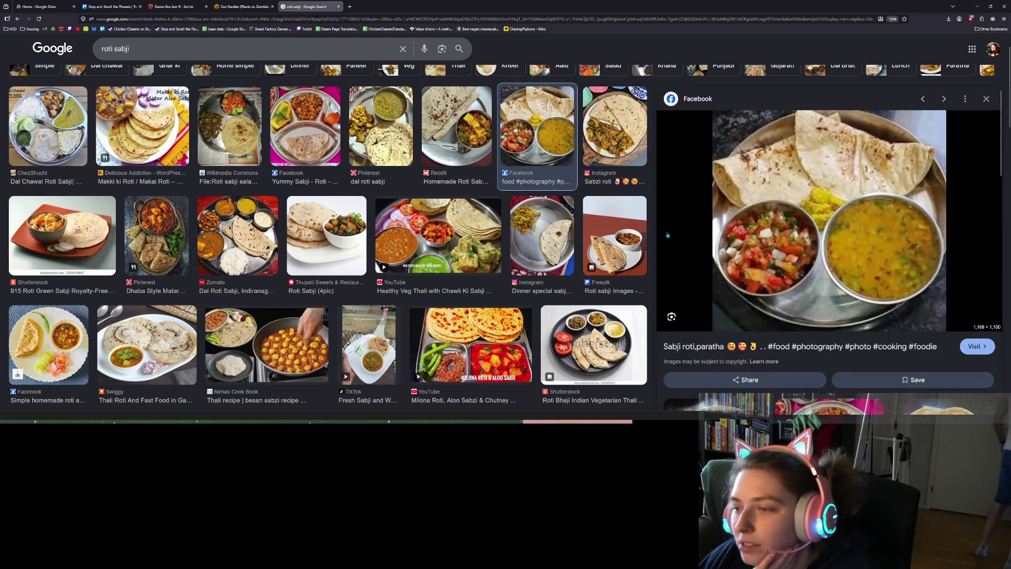
pyautogui.scroll(2, 526, 222)
pyautogui.click(463, 180)
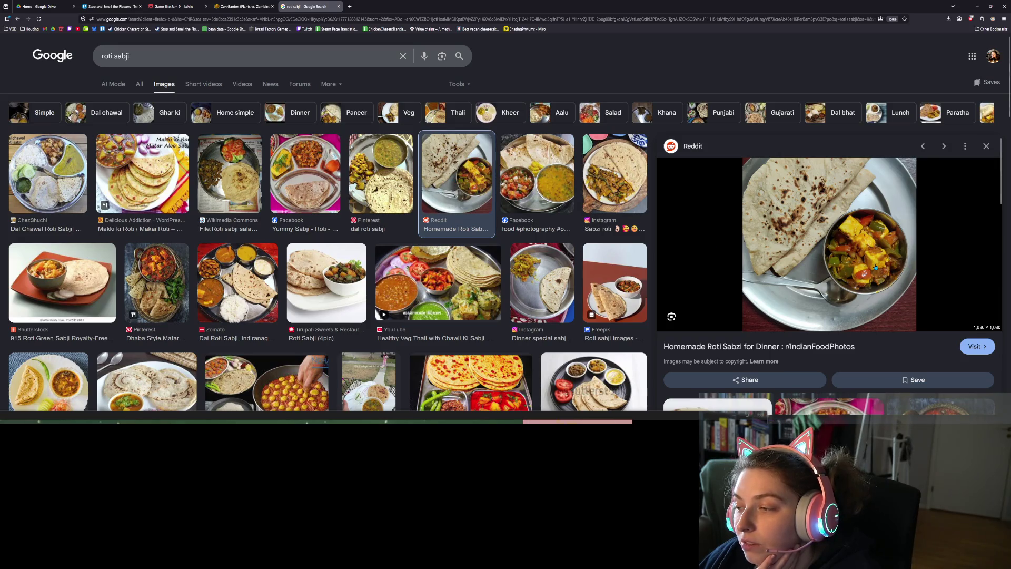
pyautogui.click(383, 195)
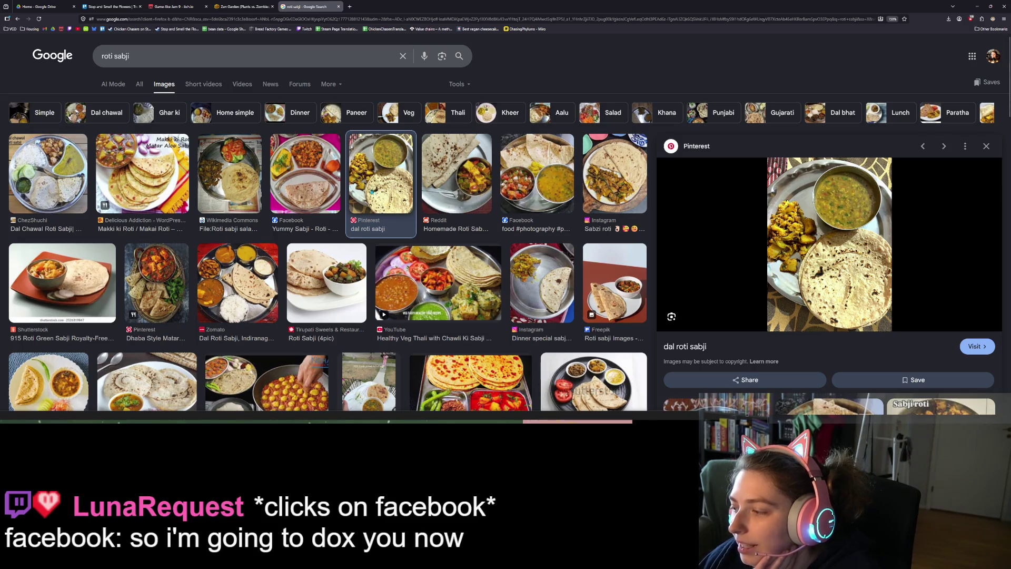
pyautogui.click(307, 177)
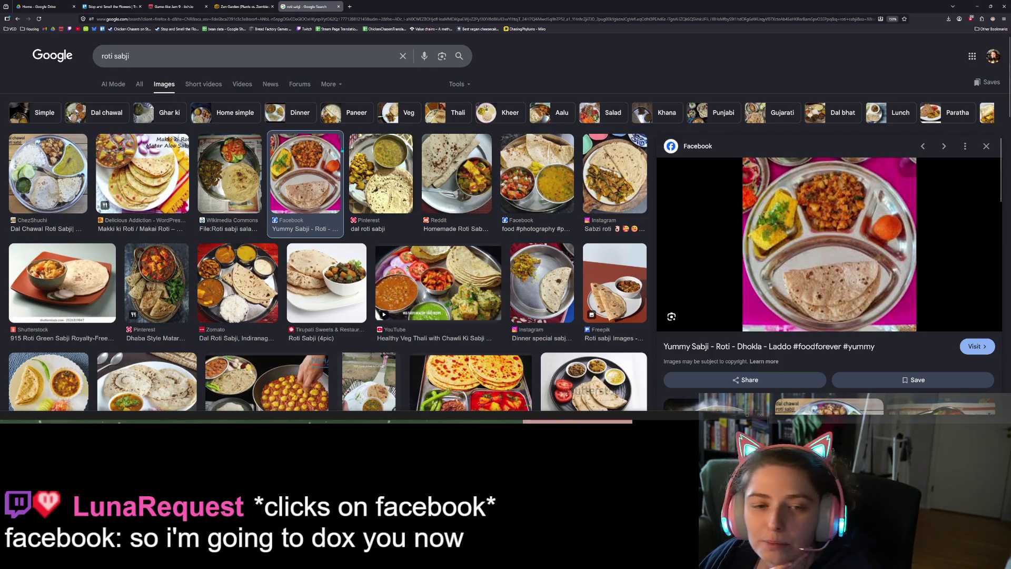
pyautogui.click(145, 170)
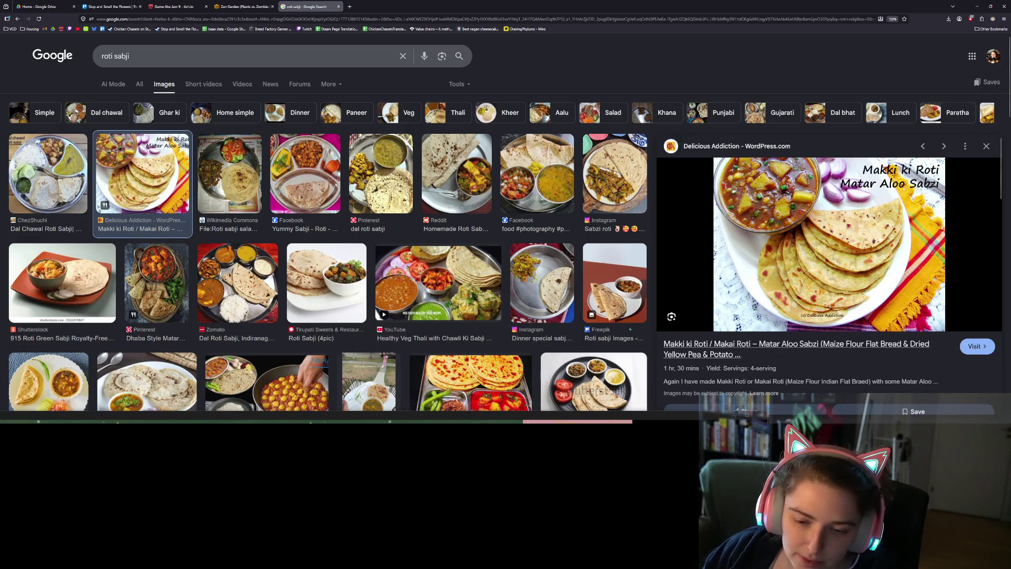
# Scroll through the roti sabji image results, view the Stop and Smell the Flowers Trello board, then minimize the browser
pyautogui.scroll(-3, 489, 313)
pyautogui.scroll(-3, 489, 313)
pyautogui.scroll(-2, 509, 318)
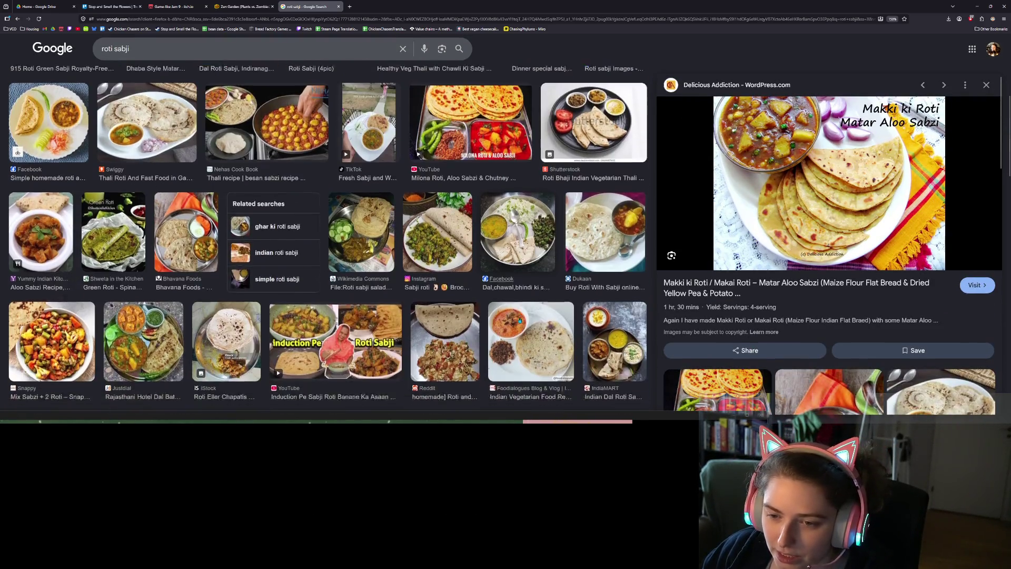
pyautogui.scroll(-5, 521, 320)
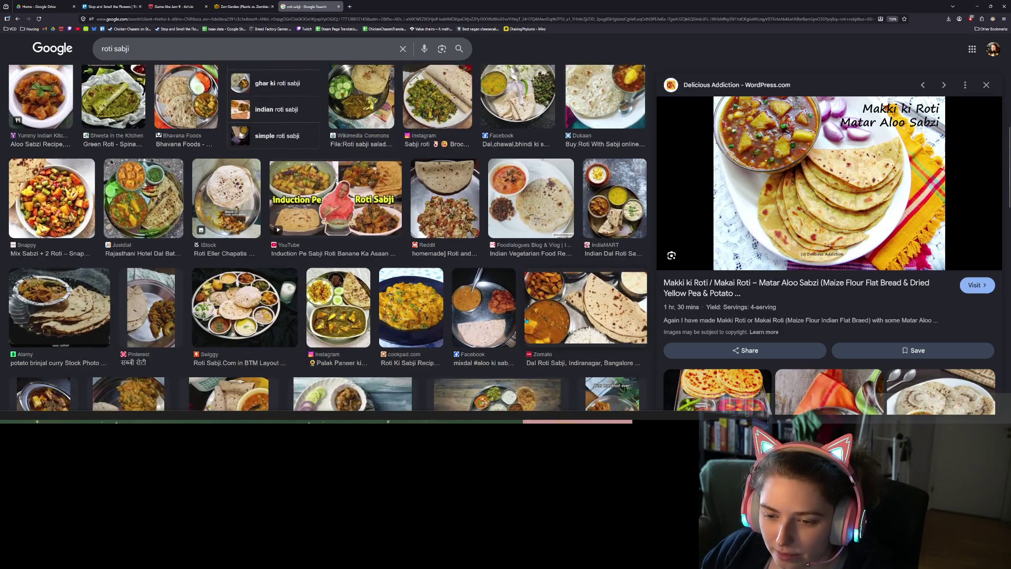
pyautogui.scroll(-5, 527, 320)
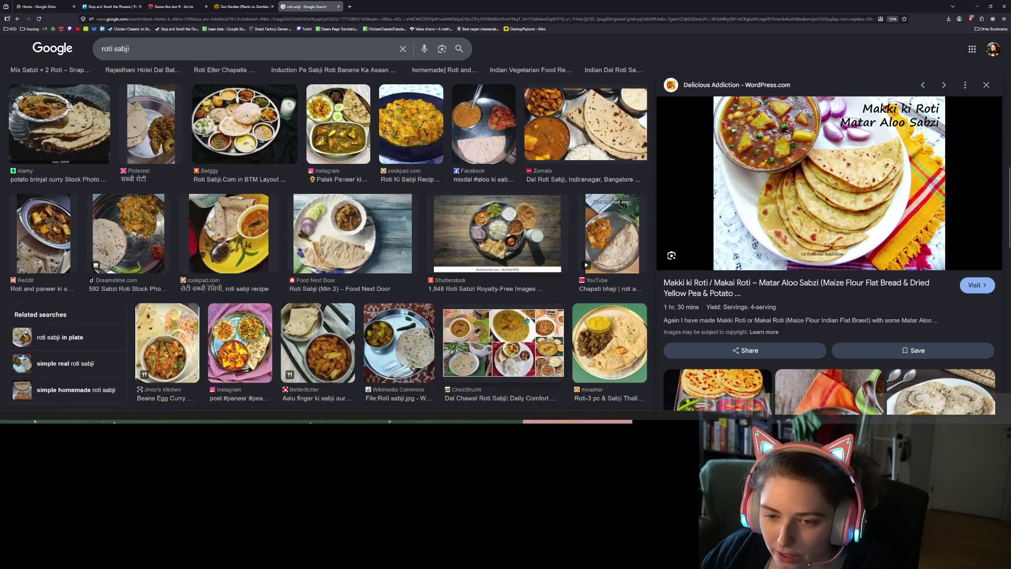
pyautogui.scroll(-2, 526, 319)
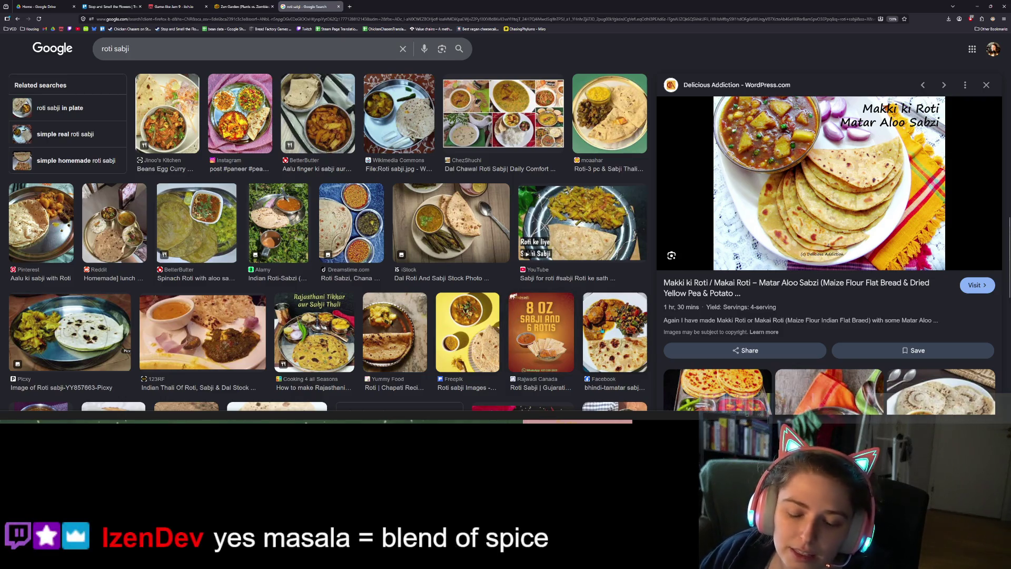
pyautogui.scroll(-2, 608, 331)
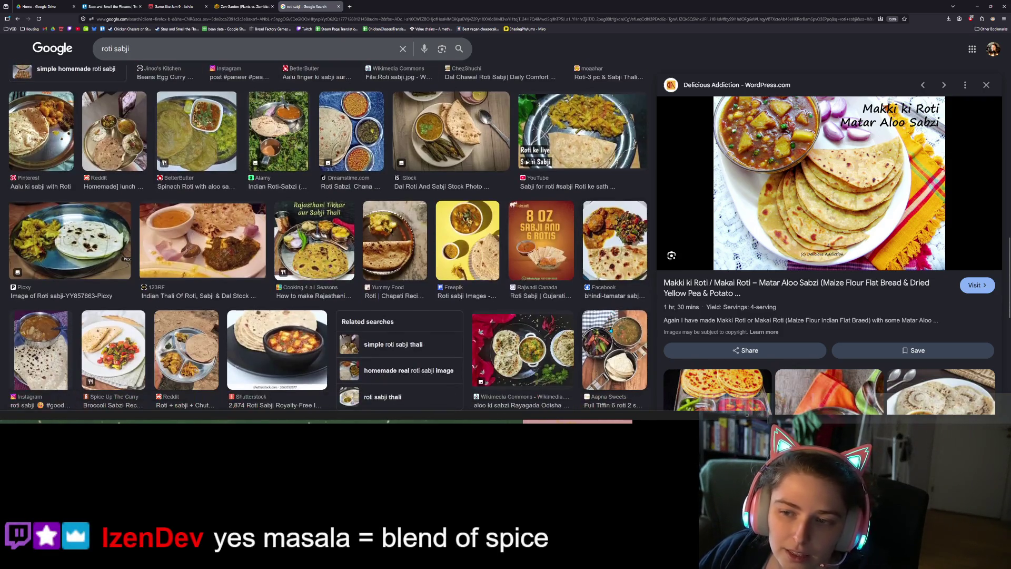
pyautogui.scroll(-3, 603, 328)
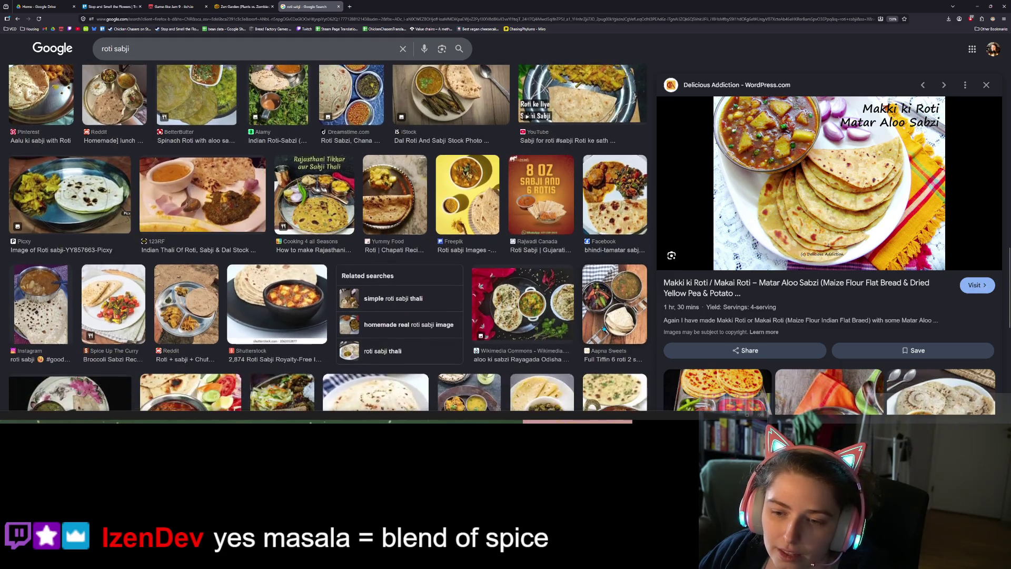
pyautogui.scroll(-1, 603, 328)
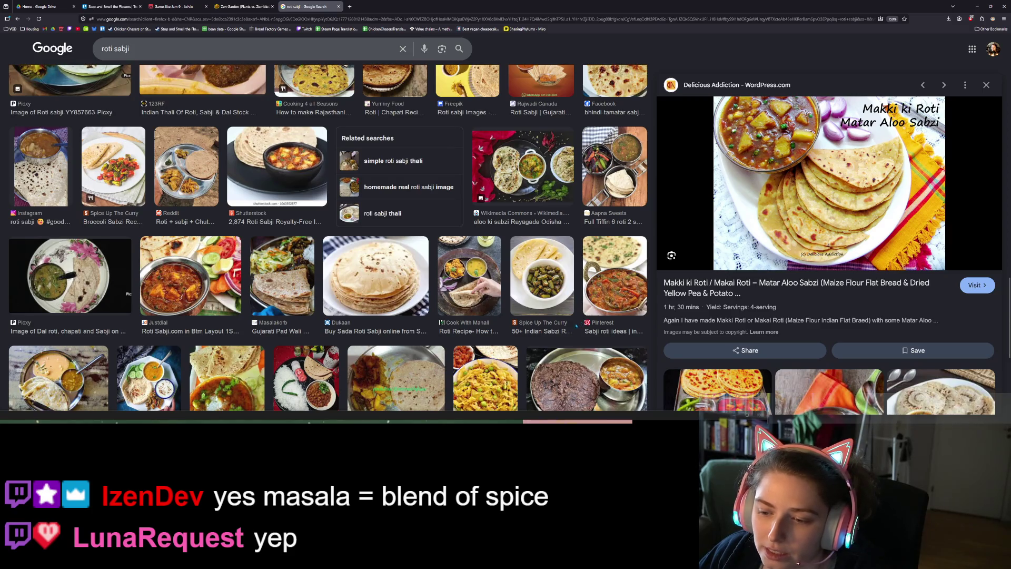
pyautogui.scroll(-2, 576, 326)
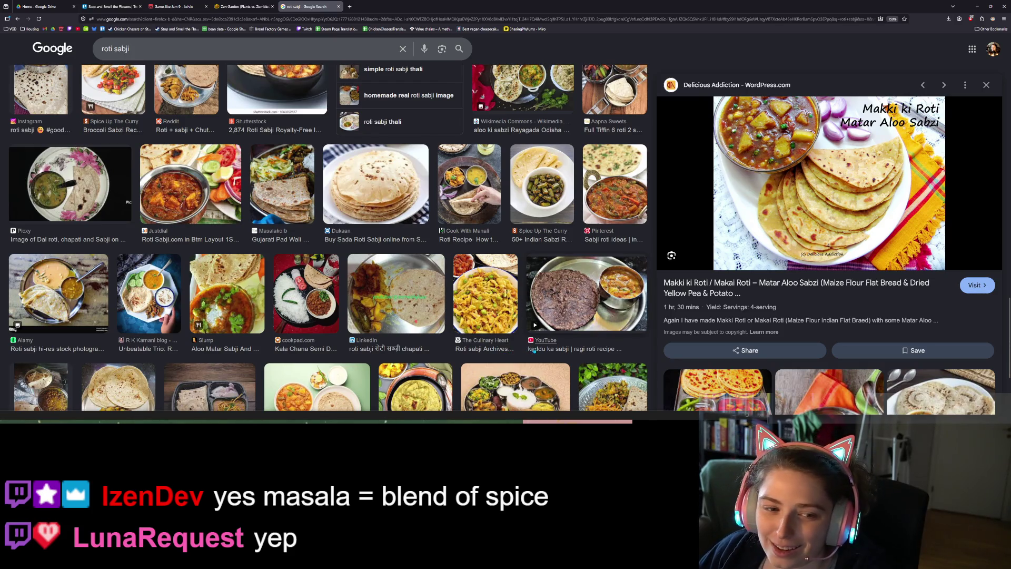
pyautogui.scroll(-1, 447, 353)
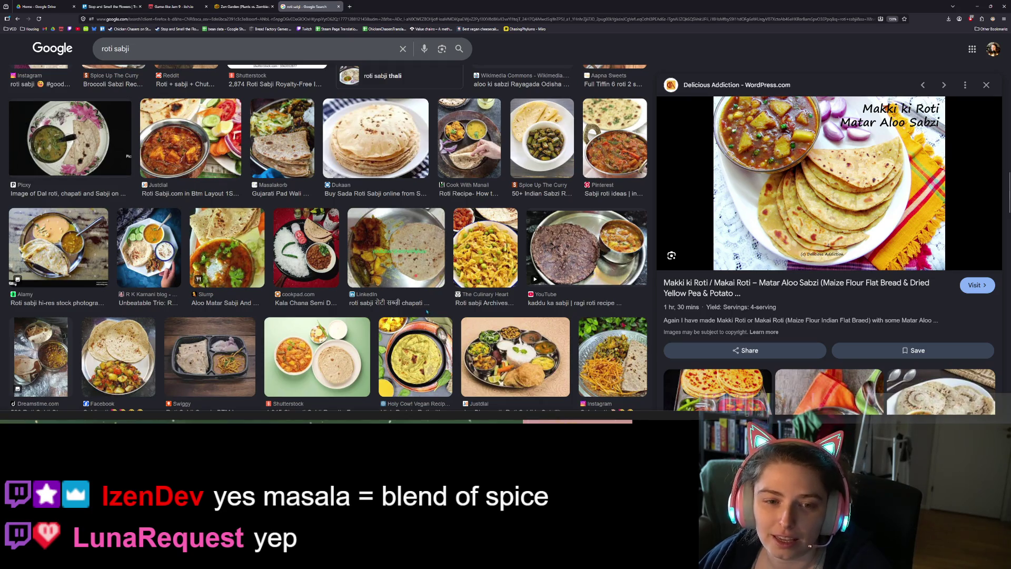
pyautogui.scroll(-2, 410, 343)
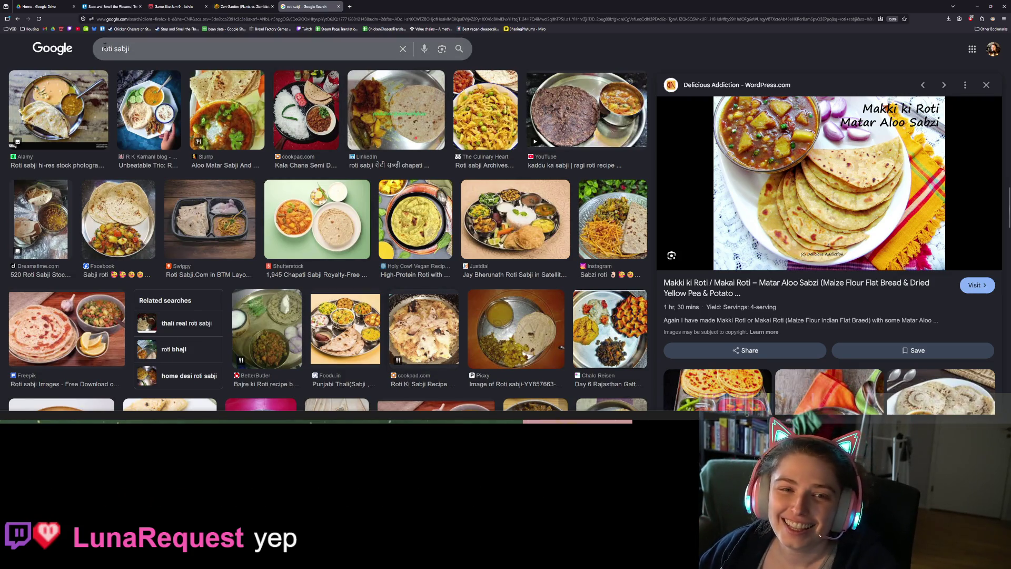
pyautogui.click(110, 6)
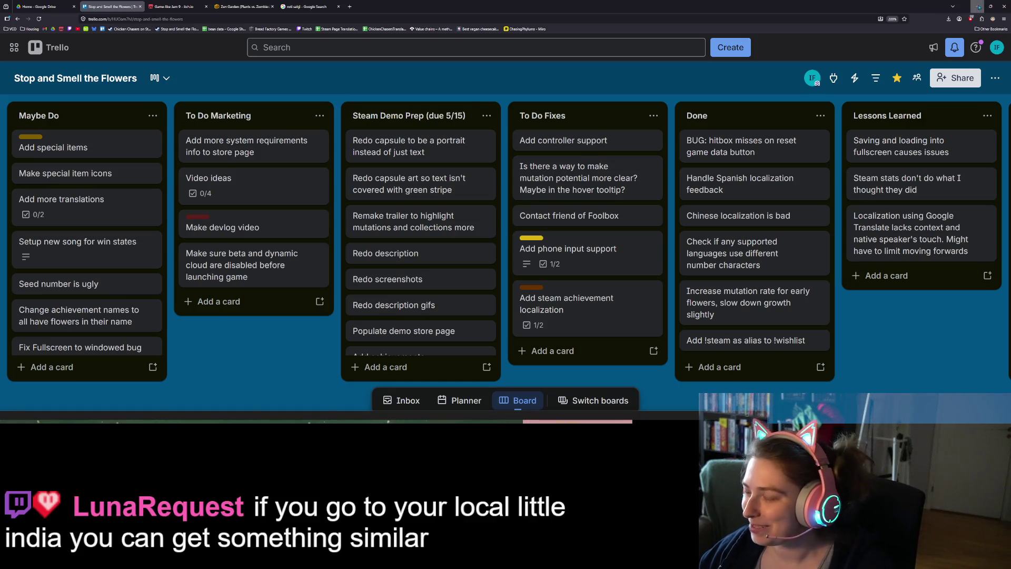
pyautogui.click(976, 7)
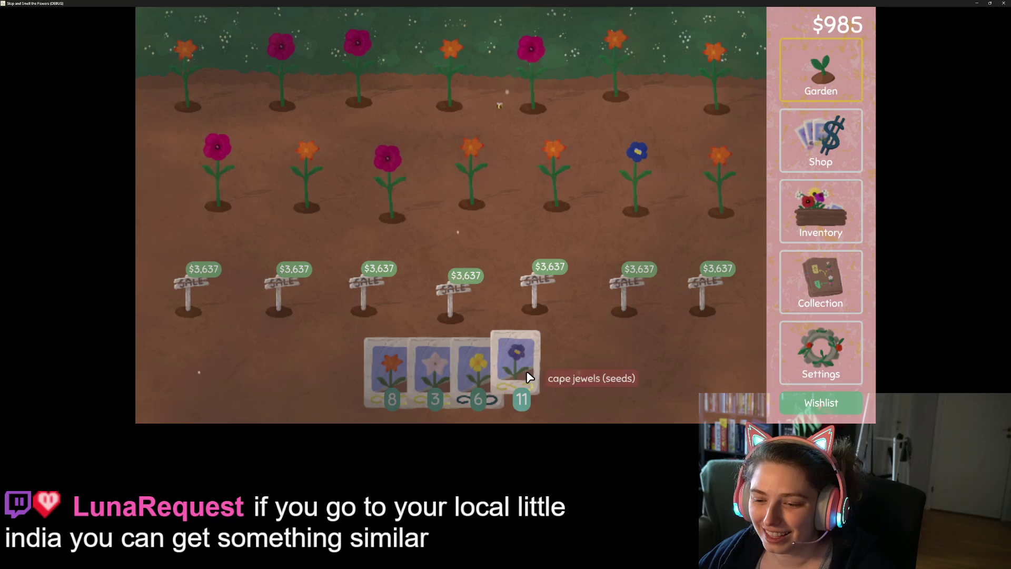
# Plant cape jewels seeds in the empty garden plots, then save and quit the game from Settings
pyautogui.moveTo(518, 371)
pyautogui.mouseDown()
pyautogui.moveTo(563, 271)
pyautogui.moveTo(689, 183)
pyautogui.moveTo(413, 209)
pyautogui.moveTo(226, 198)
pyautogui.moveTo(216, 94)
pyautogui.moveTo(554, 95)
pyautogui.moveTo(440, 370)
pyautogui.moveTo(582, 143)
pyautogui.moveTo(659, 61)
pyautogui.moveTo(710, 86)
pyautogui.moveTo(758, 79)
pyautogui.mouseUp()
pyautogui.click(842, 371)
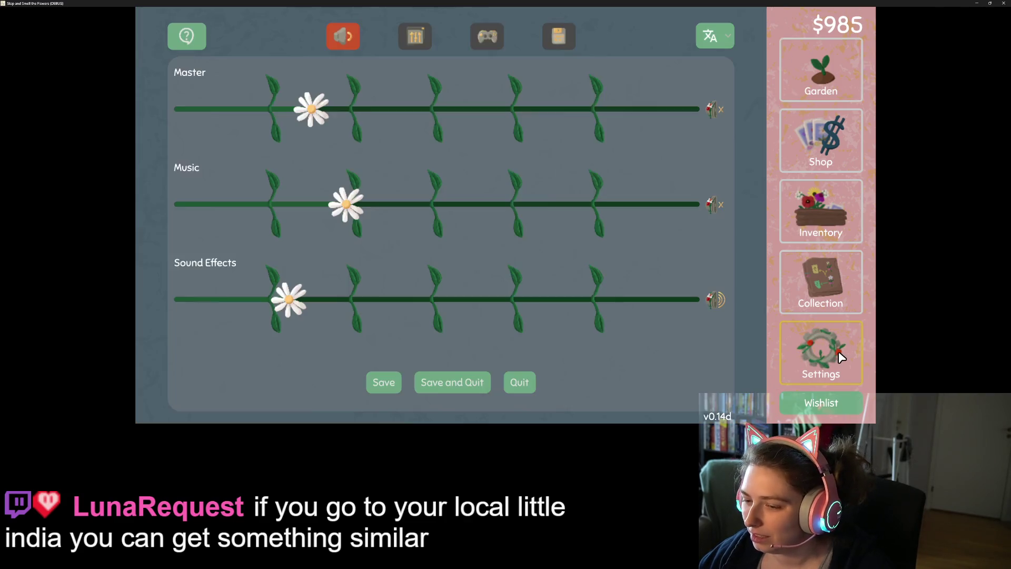
pyautogui.click(444, 385)
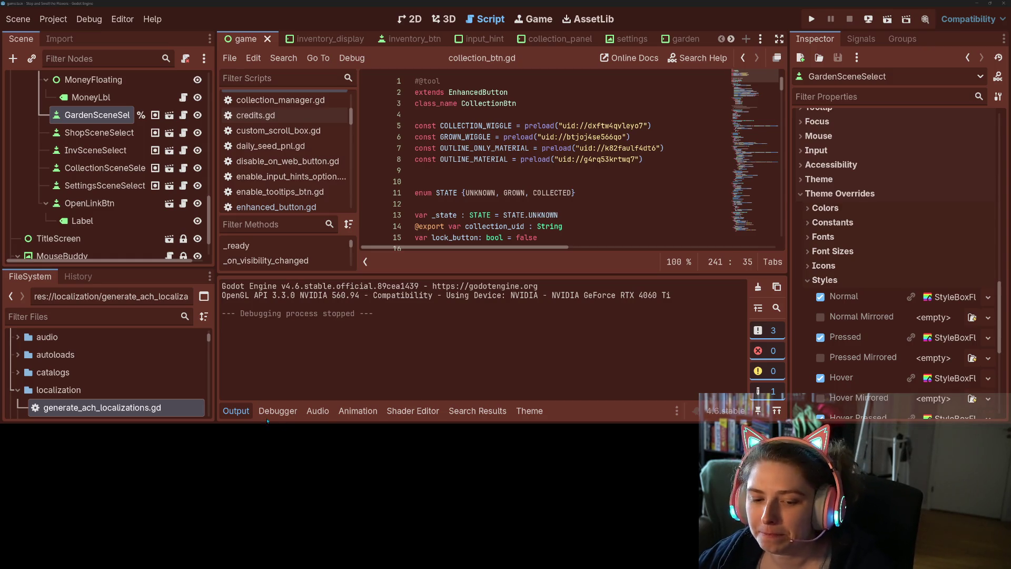
# Hide the Output panel, delete blank line 9 before the STATE enum, save collection_btn.gd, and switch to GitHub Desktop
pyautogui.click(236, 410)
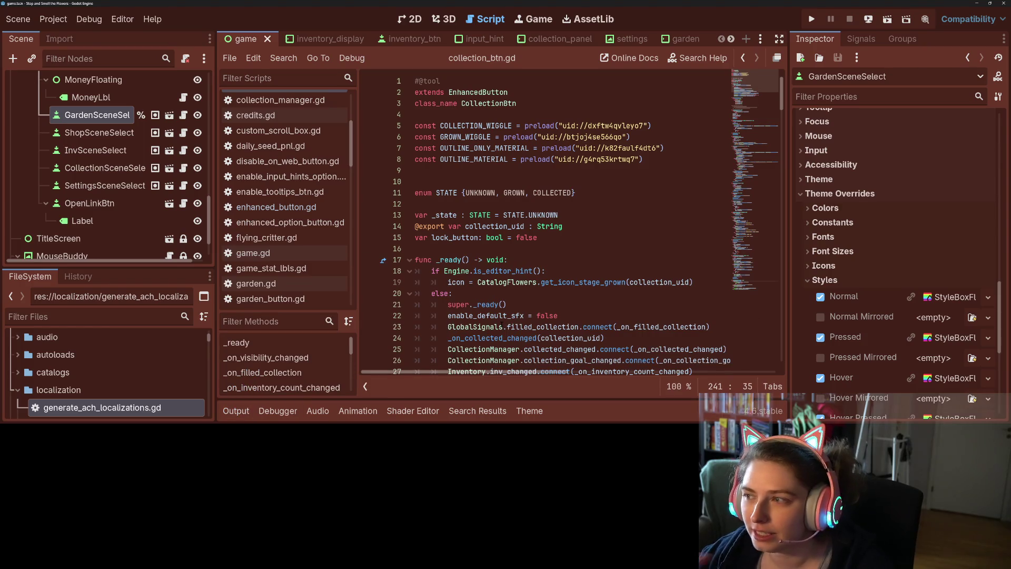
pyautogui.moveTo(489, 326)
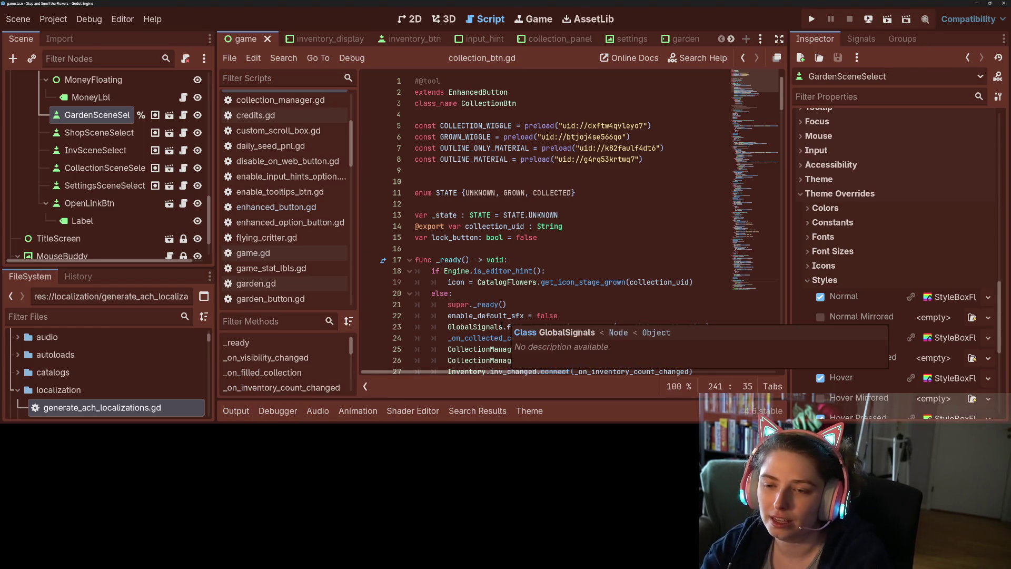
pyautogui.click(455, 171)
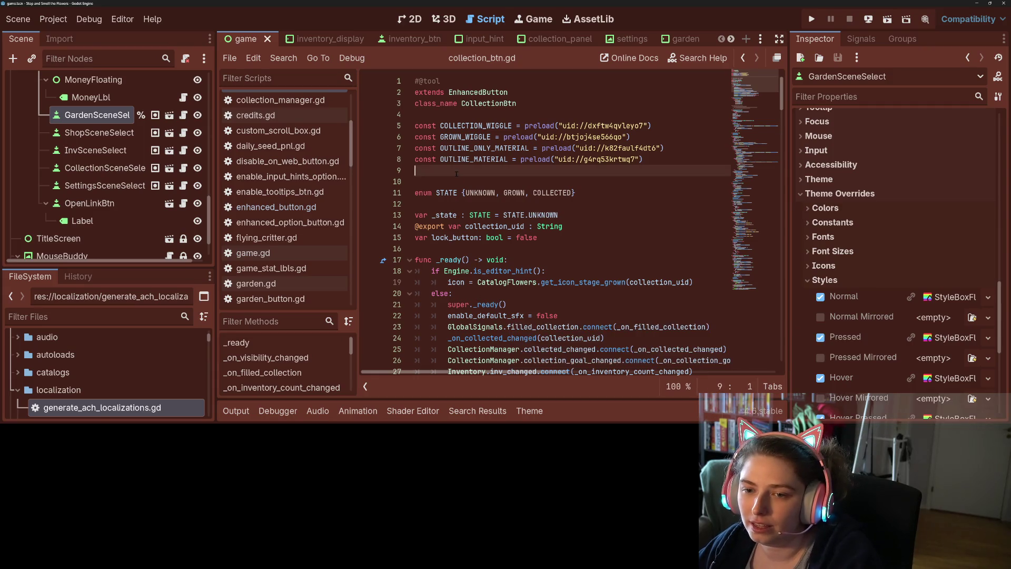
pyautogui.press('BackSpace')
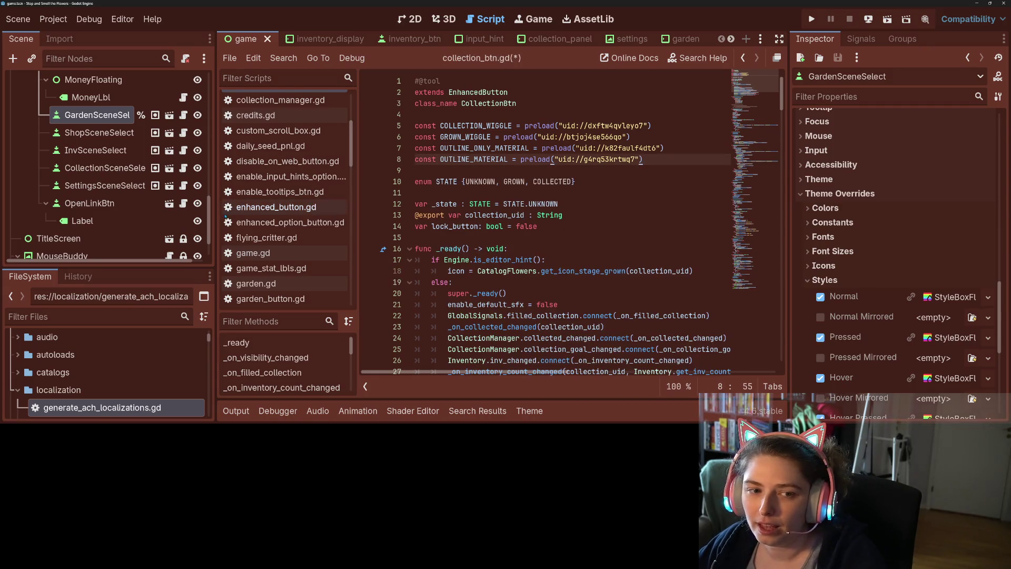
pyautogui.hotkey('ctrl', 's')
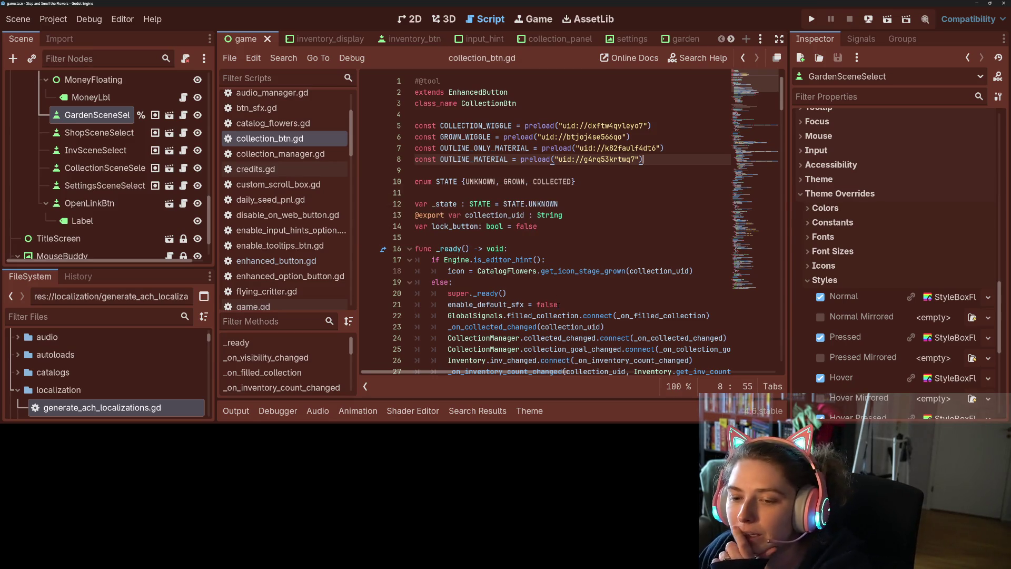
pyautogui.scroll(-12, 554, 305)
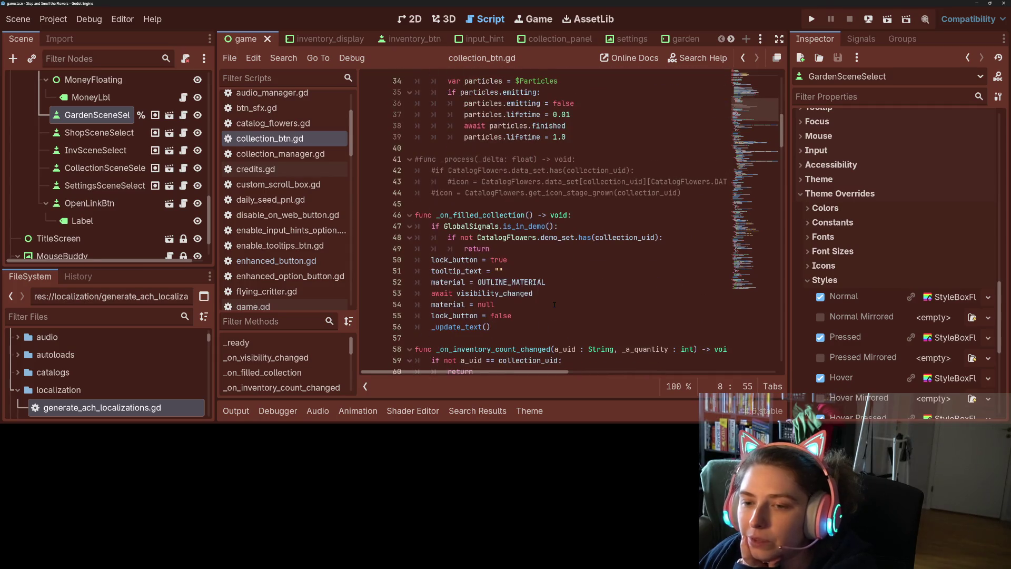
pyautogui.scroll(-8, 554, 304)
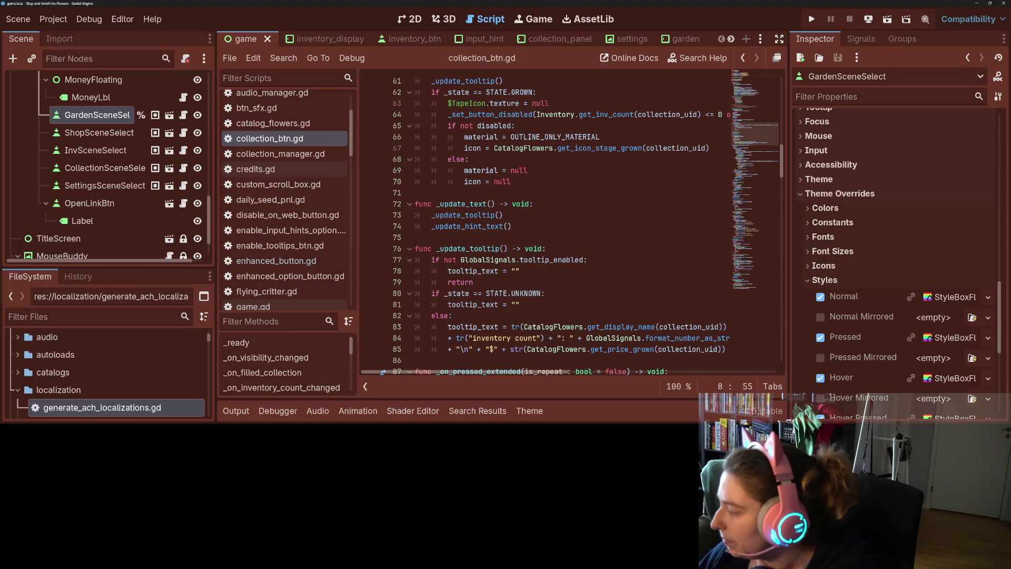
pyautogui.hotkey('alt', 'Tab')
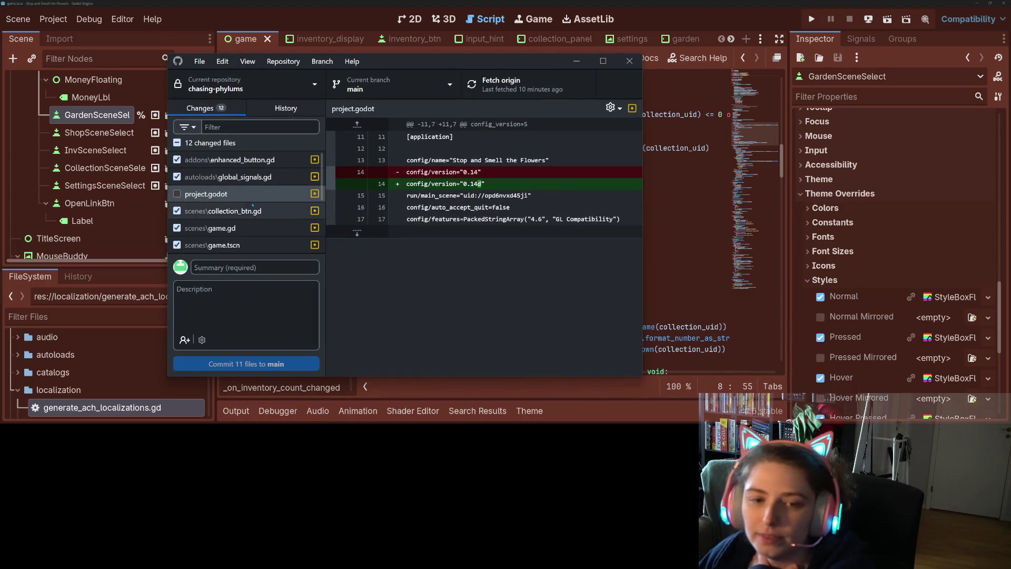
# Exclude project.godot from the commit and review the enhanced_button.gd, global_signals.gd, collection_btn.gd and game.gd diffs
pyautogui.press('space')
pyautogui.click(230, 160)
pyautogui.scroll(-2, 484, 245)
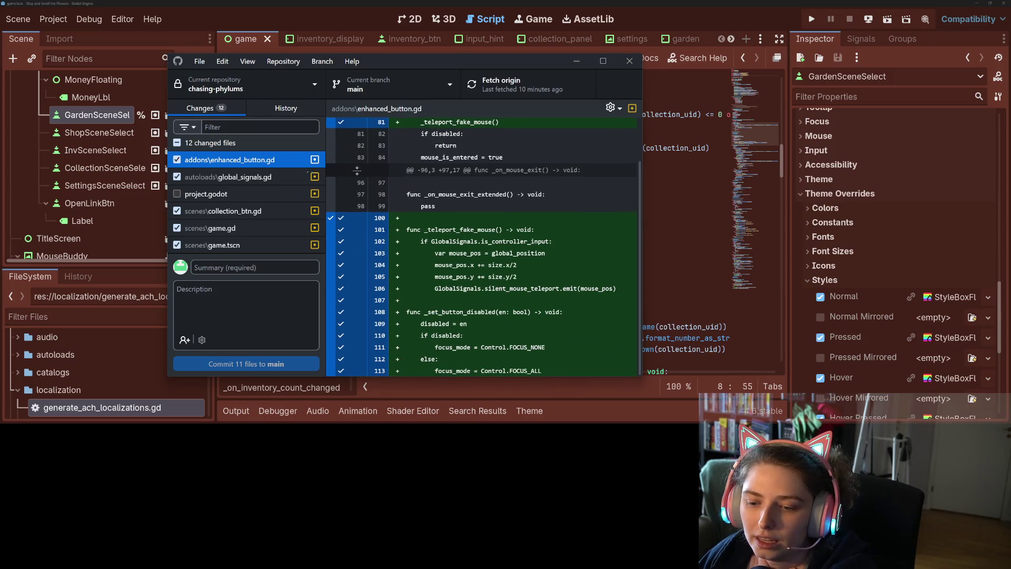
pyautogui.click(229, 177)
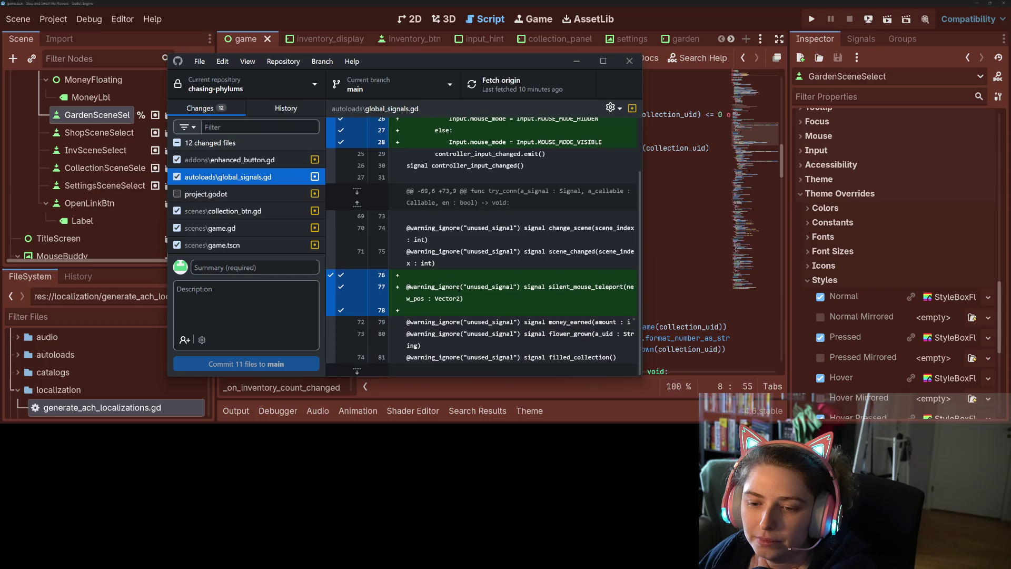
pyautogui.click(232, 211)
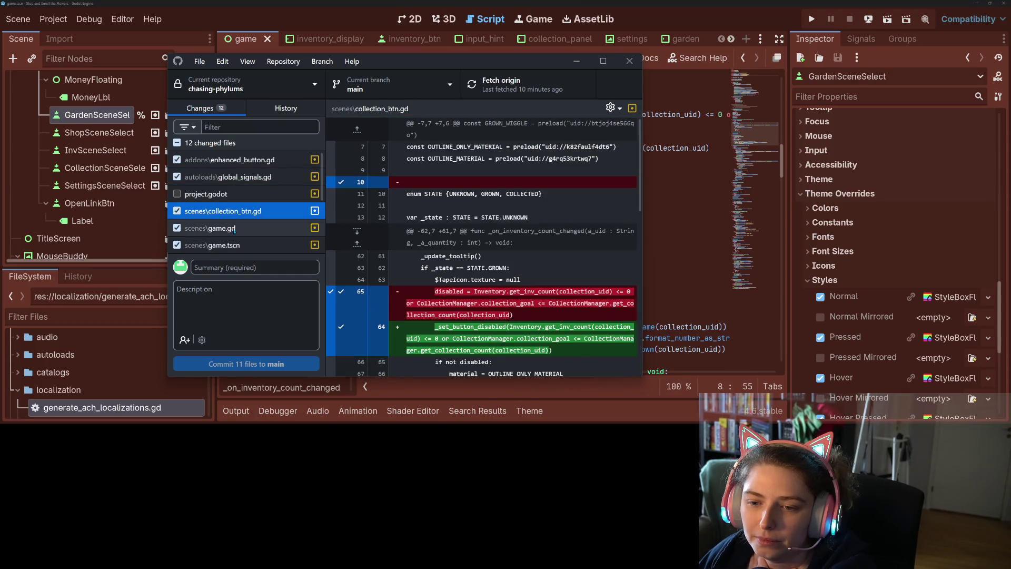
pyautogui.scroll(-15, 392, 309)
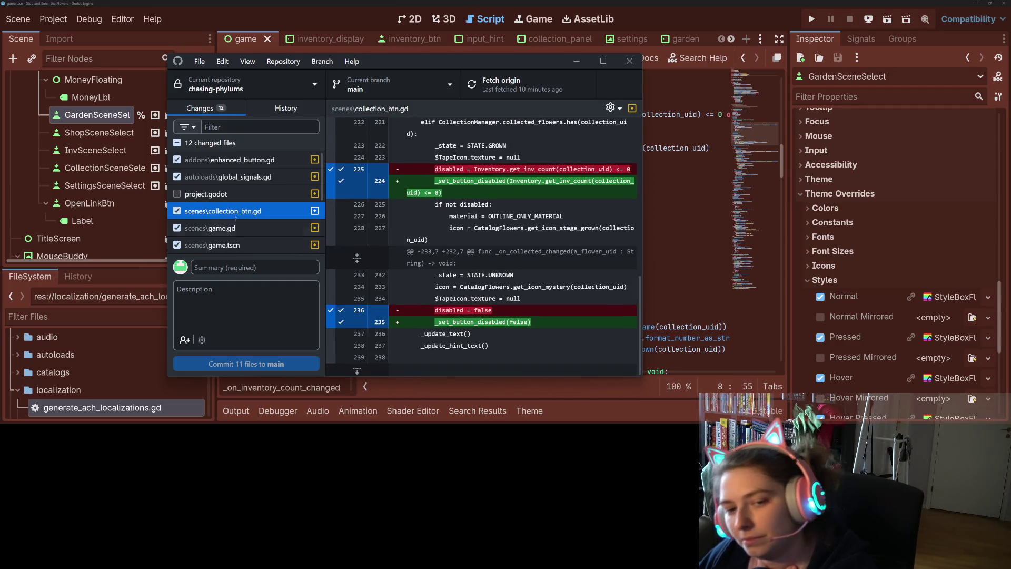
pyautogui.click(234, 228)
pyautogui.scroll(-1, 236, 235)
pyautogui.scroll(-3, 237, 235)
pyautogui.scroll(-10, 453, 297)
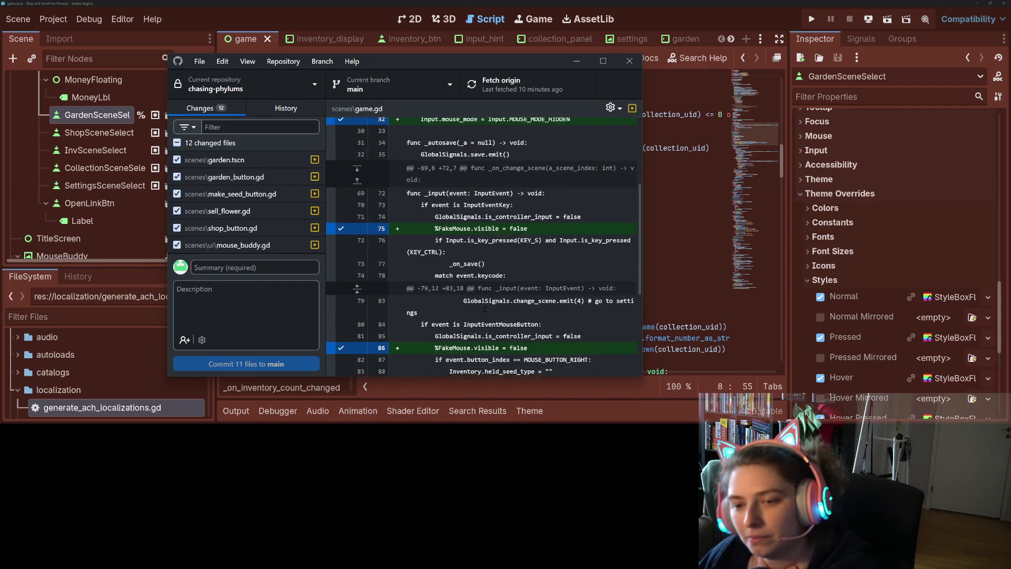
pyautogui.scroll(2, 237, 221)
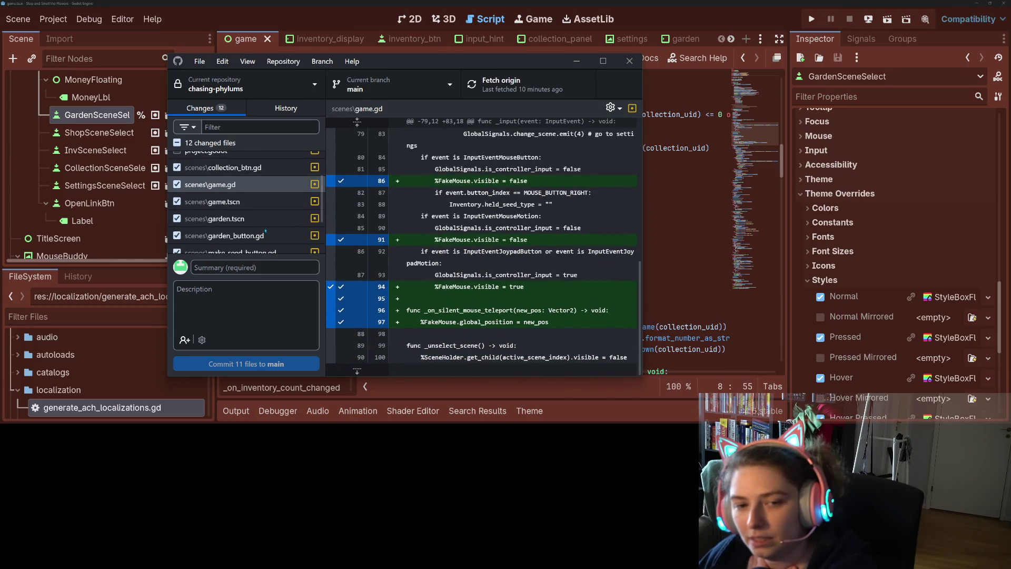
# Review the game.tscn and garden.tscn diffs
pyautogui.click(231, 201)
pyautogui.scroll(-3, 372, 222)
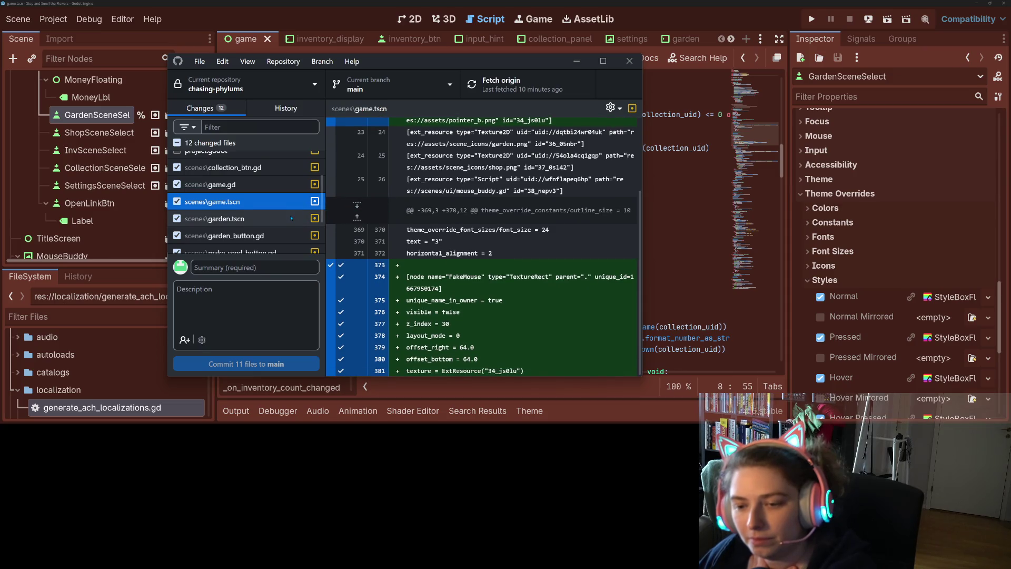
pyautogui.click(292, 218)
pyautogui.scroll(-5, 481, 247)
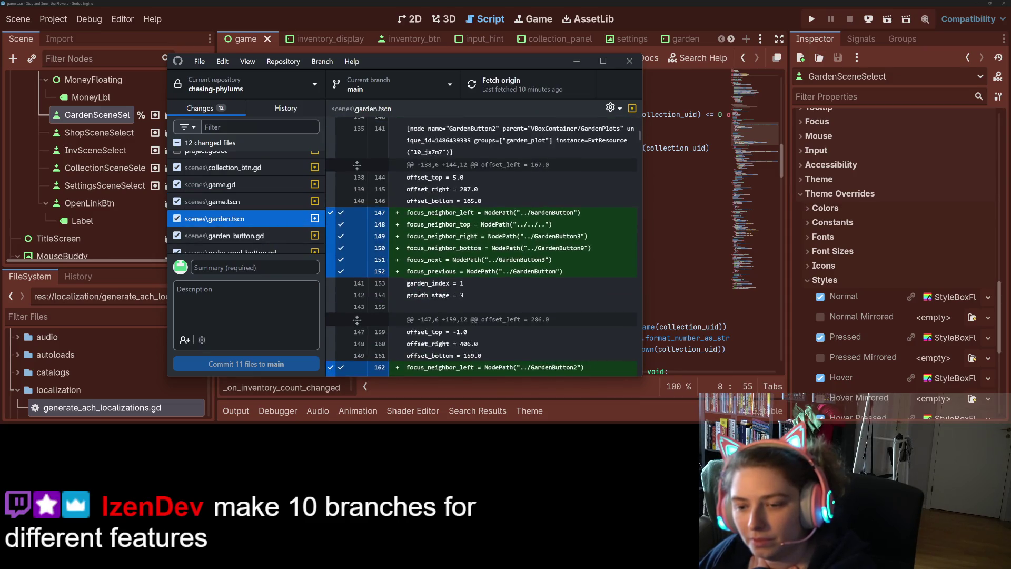
pyautogui.scroll(-7, 481, 246)
pyautogui.scroll(-2, 255, 240)
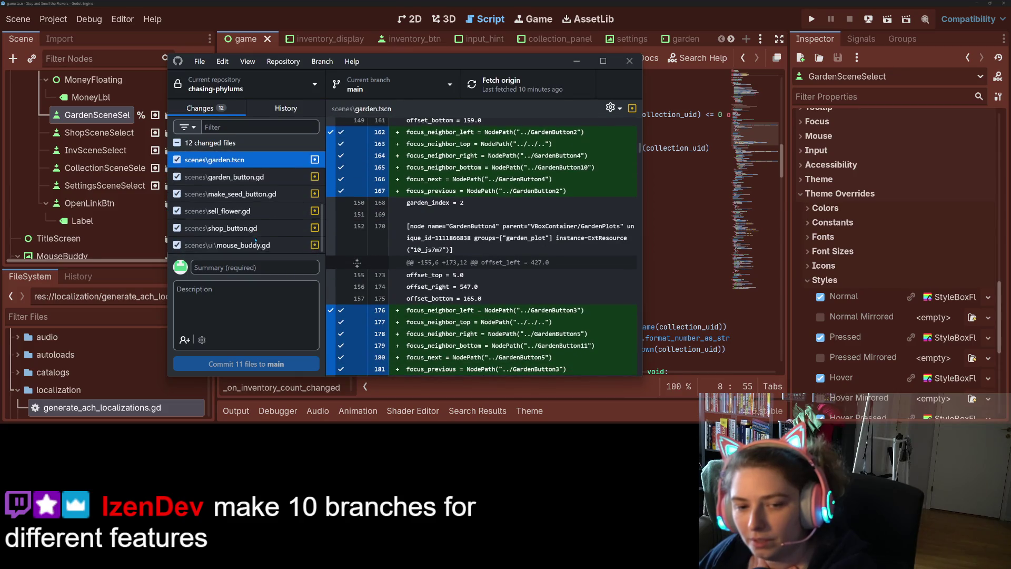
# Discard the changes to garden_button.gd
pyautogui.click(257, 177)
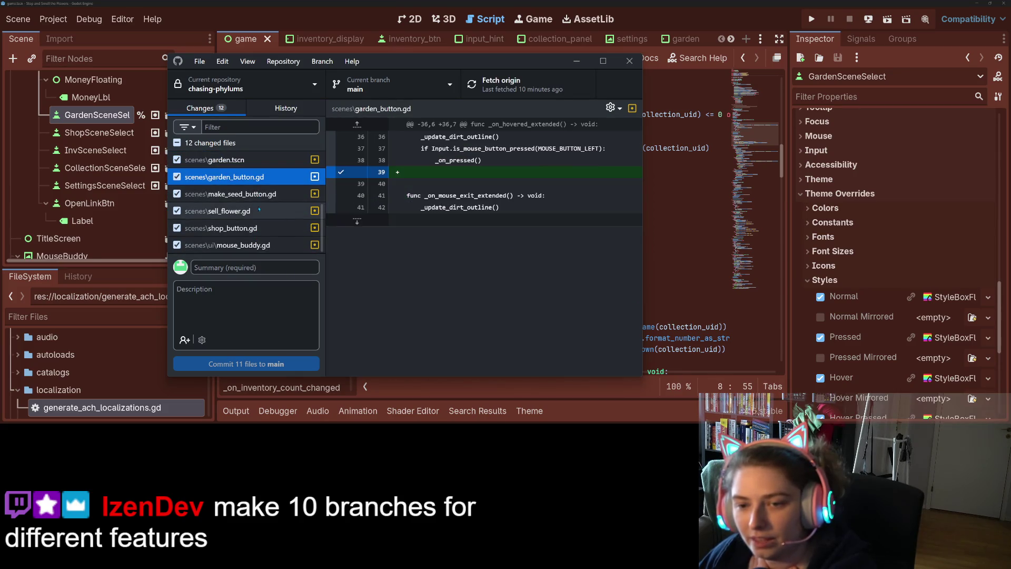
pyautogui.rightClick(289, 183)
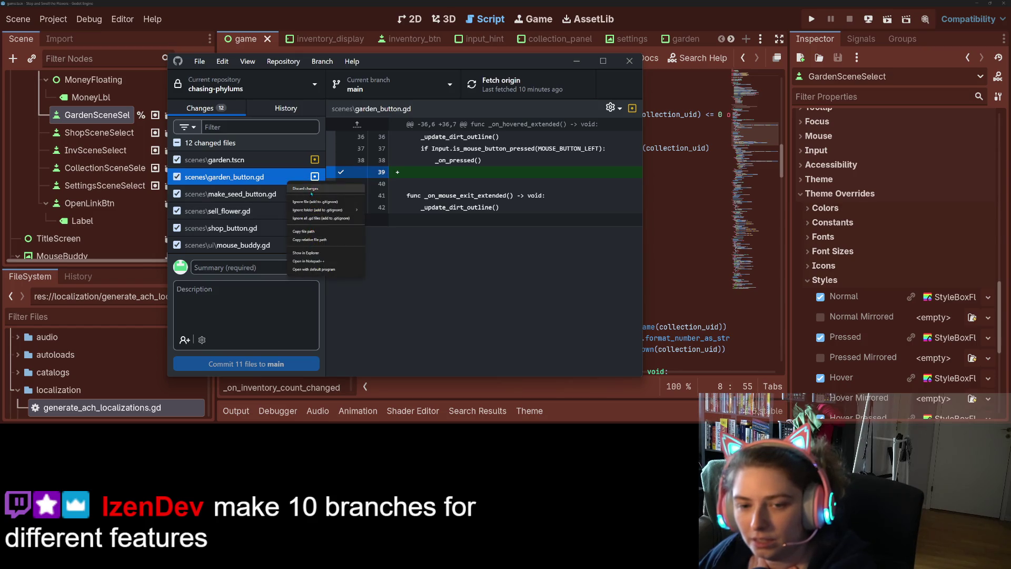
pyautogui.click(313, 190)
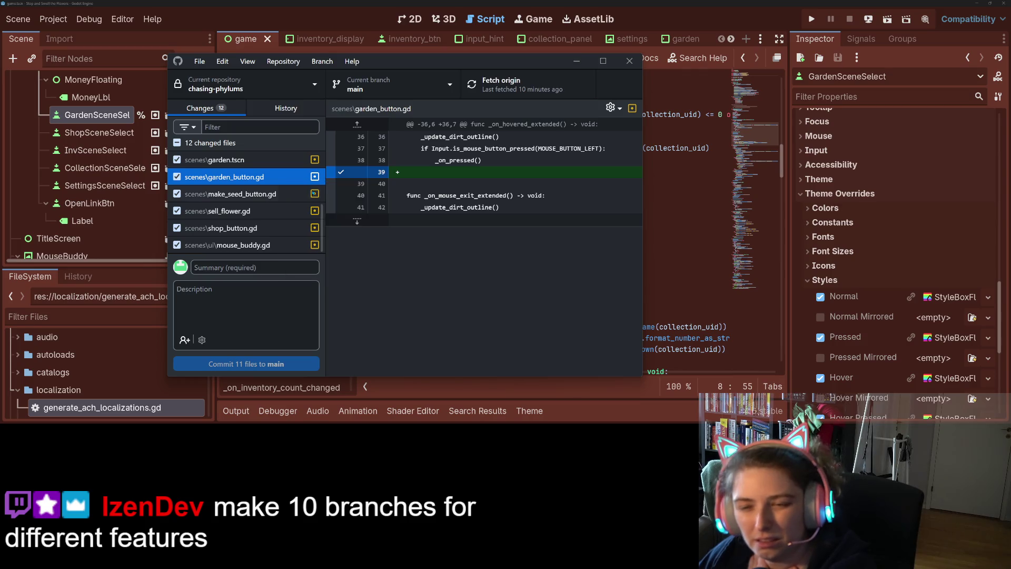
# Review the make_seed_button.gd, sell_flower.gd, shop_button.gd and mouse_buddy.gd diffs
pyautogui.click(254, 200)
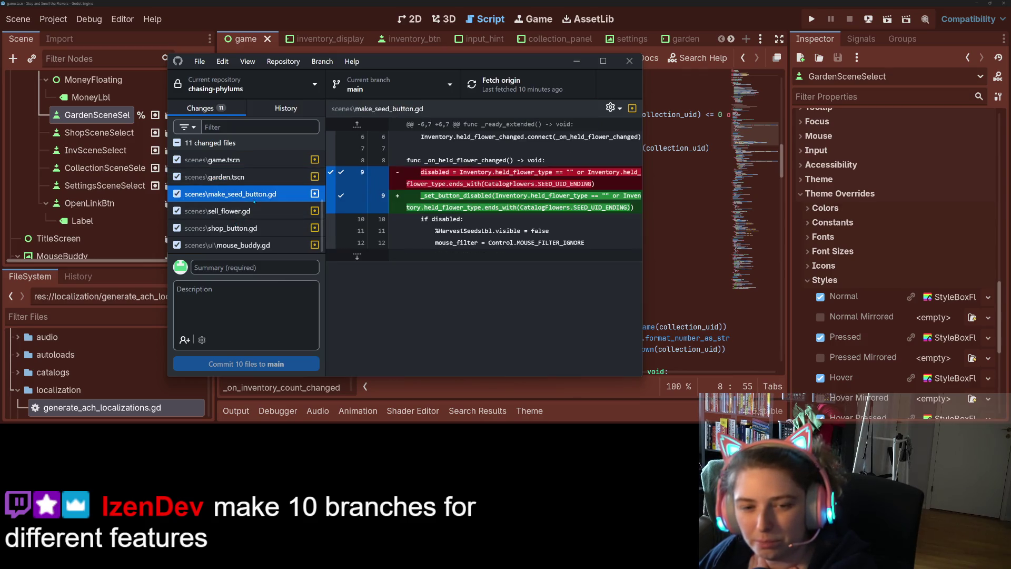
pyautogui.click(260, 211)
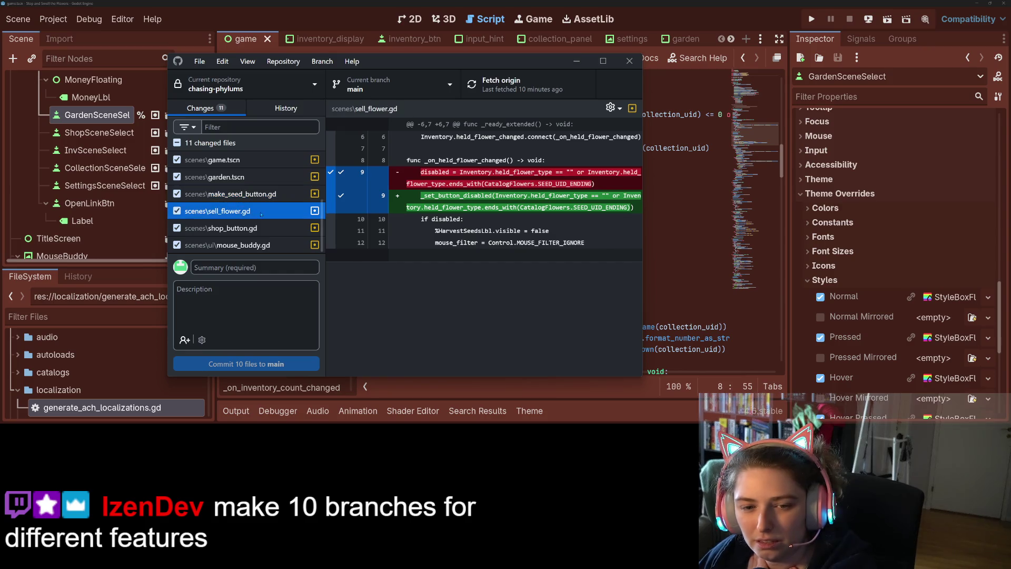
pyautogui.click(261, 228)
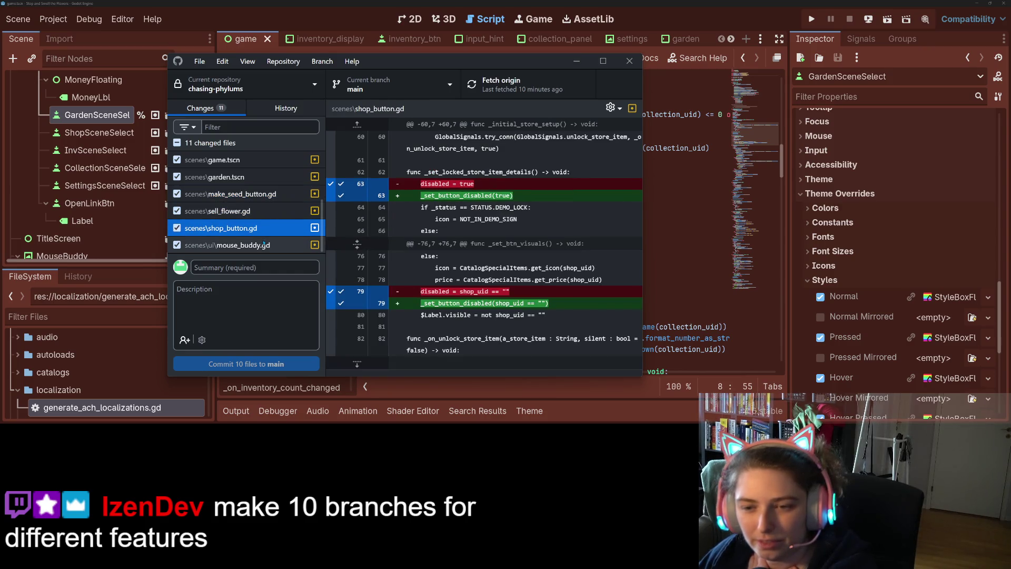
pyautogui.click(260, 245)
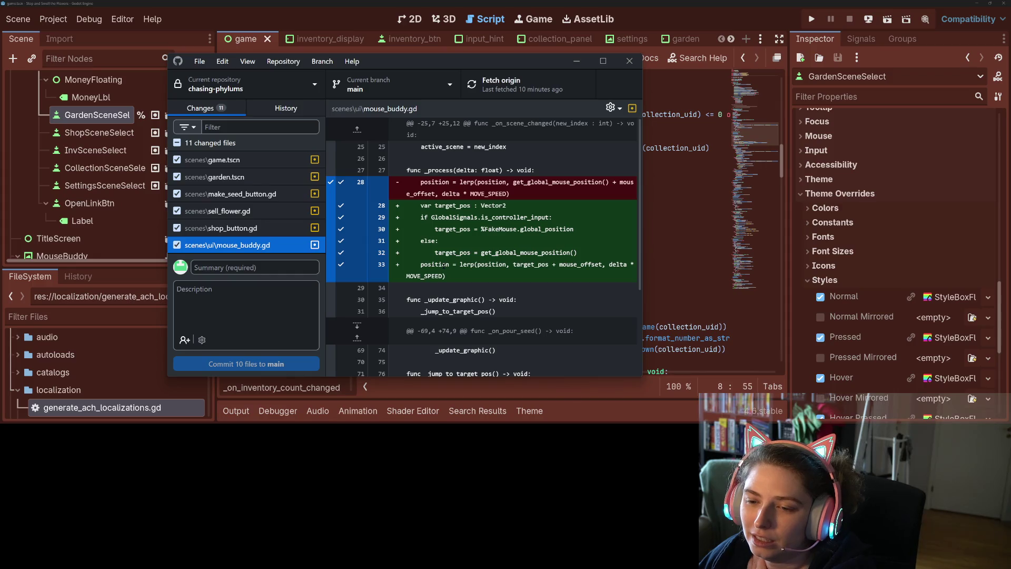
pyautogui.click(285, 269)
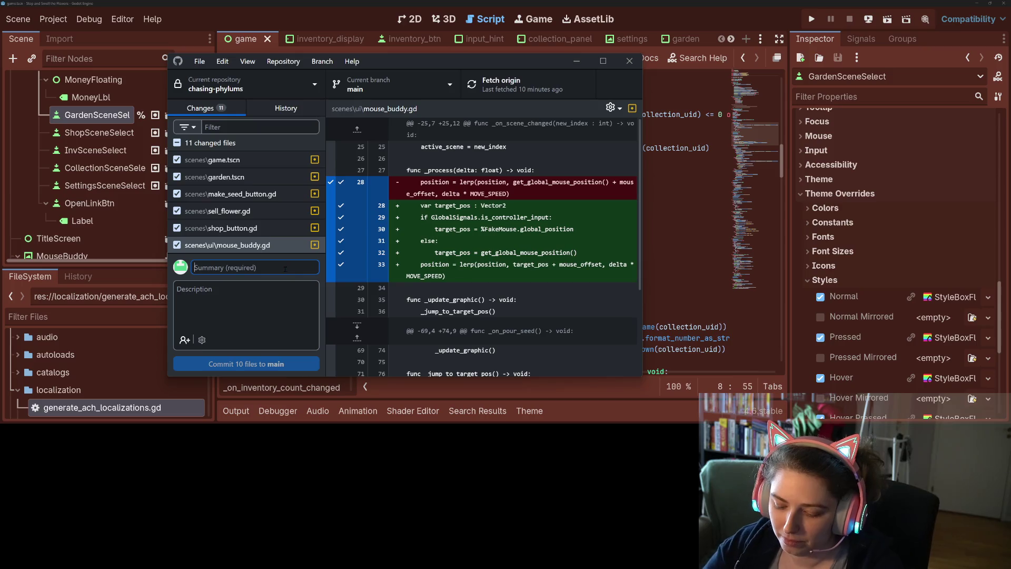
# Commit 10 files to main as 'adds cursor movement for controller support', push, and discard the project.godot change
pyautogui.write('adds ')
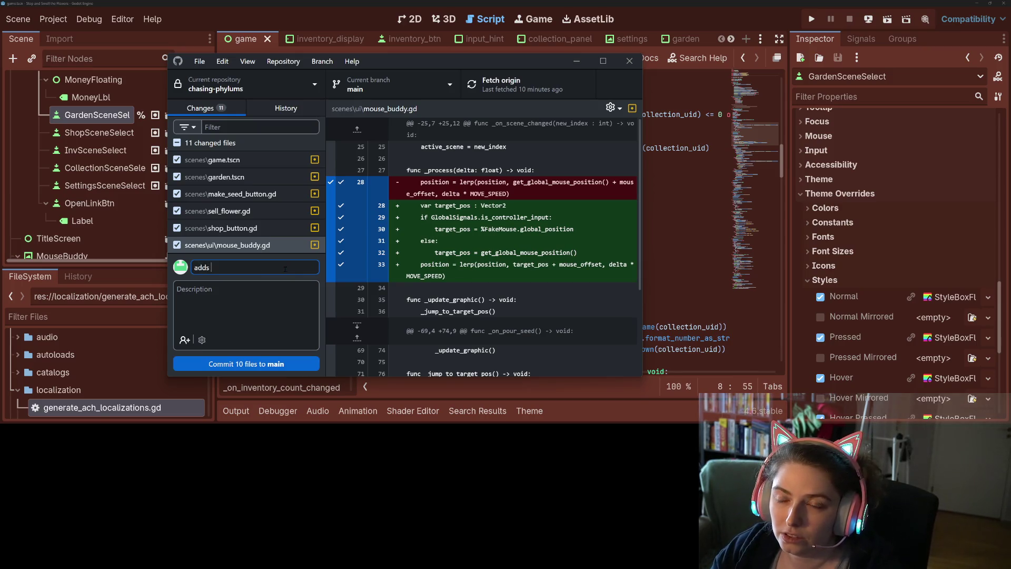
pyautogui.write('cursor movement')
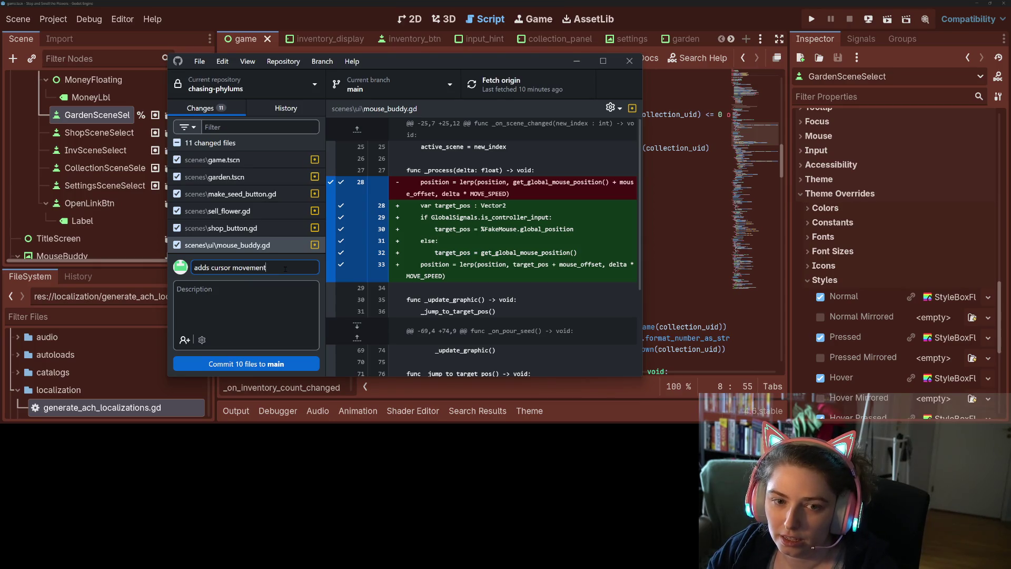
pyautogui.write(' for con')
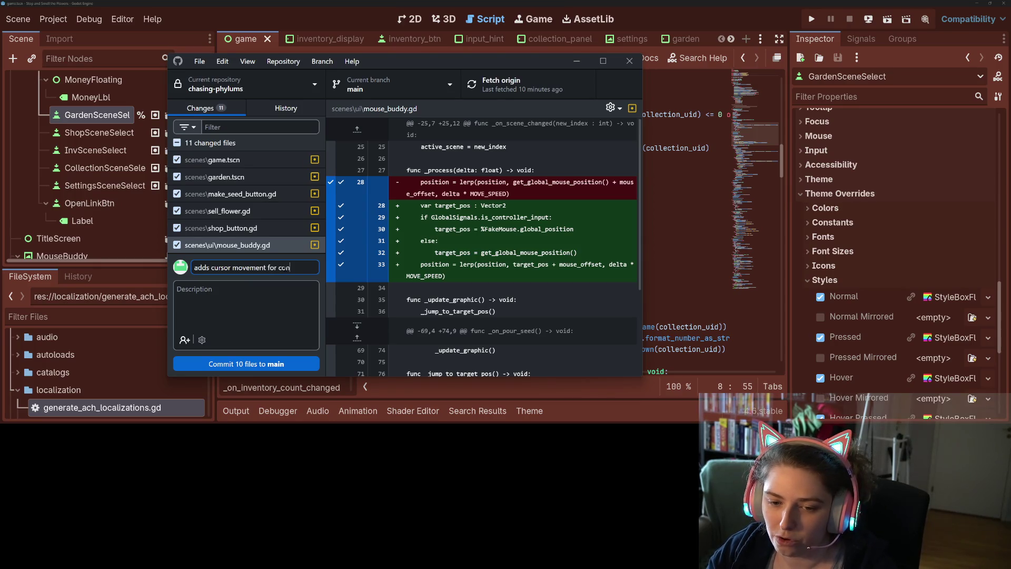
pyautogui.write('troller support')
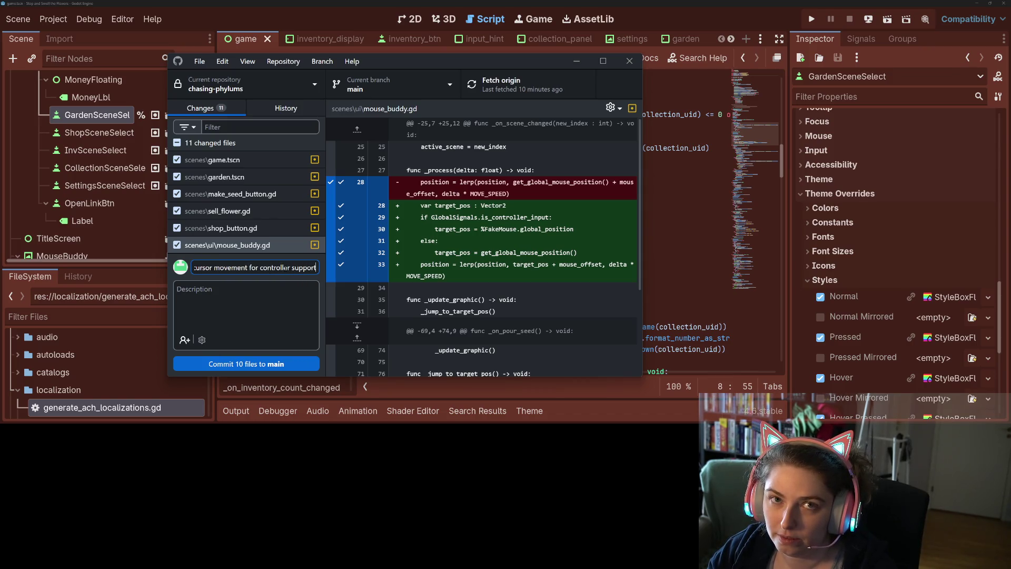
pyautogui.click(288, 368)
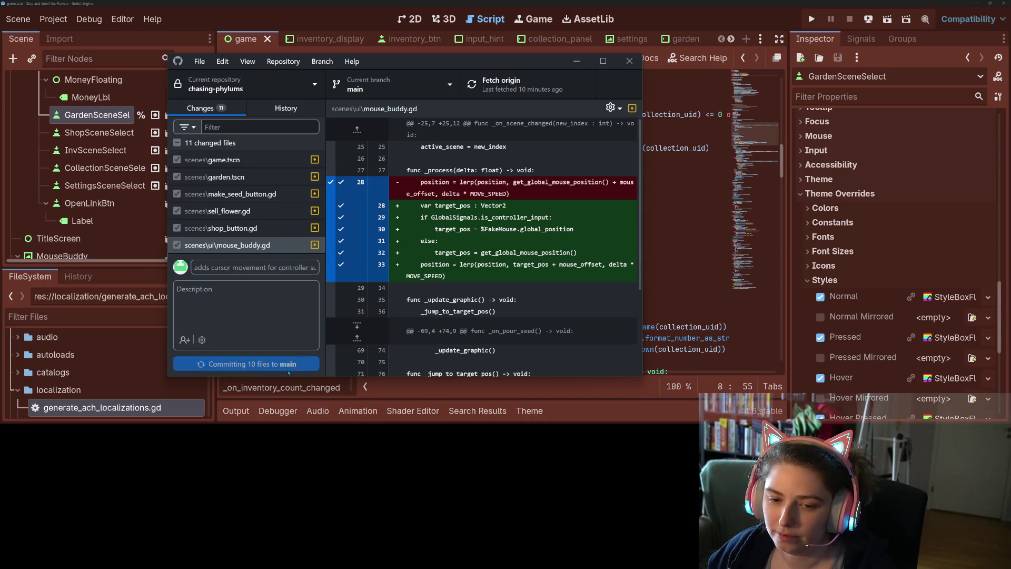
pyautogui.click(588, 77)
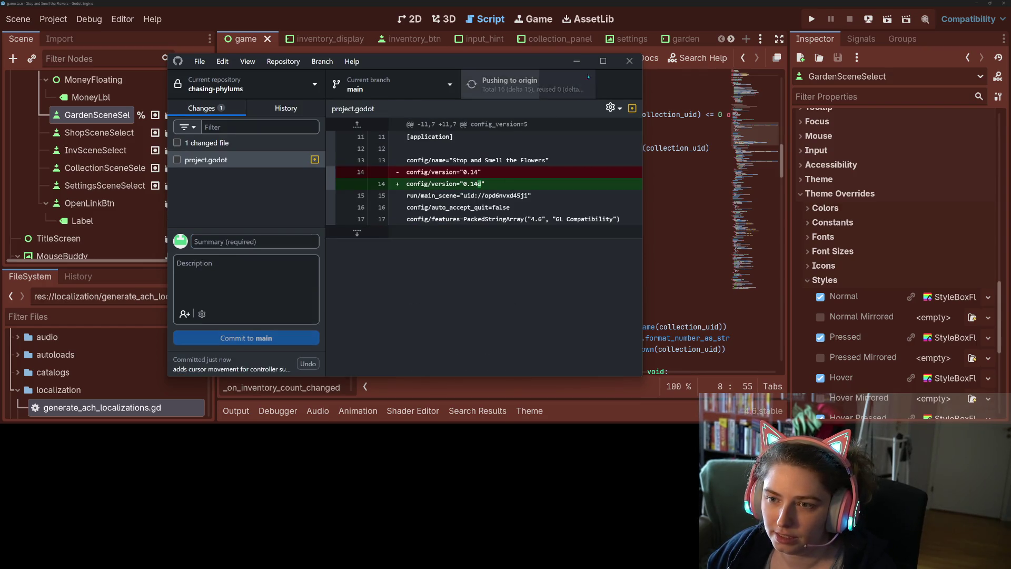
pyautogui.rightClick(274, 160)
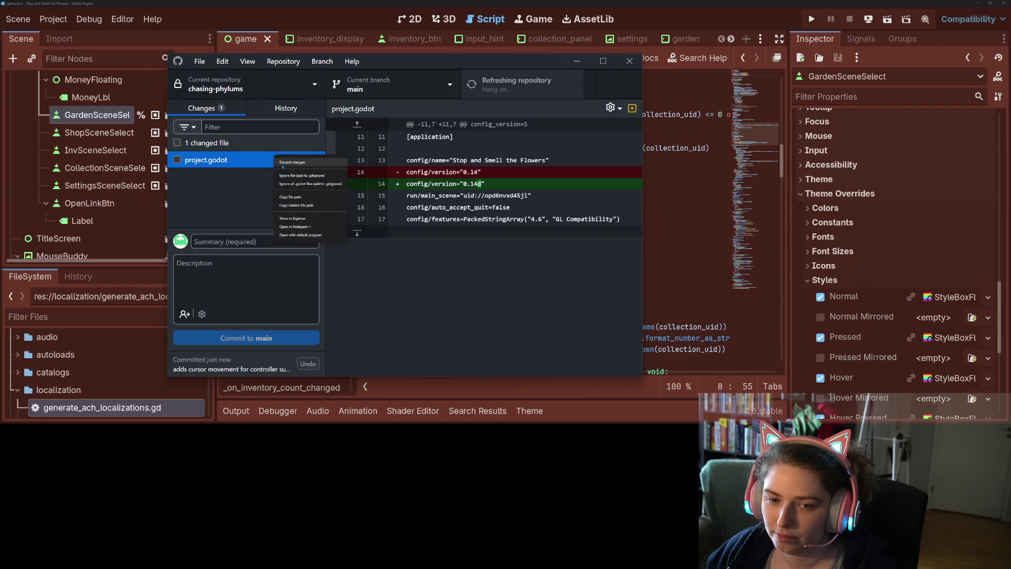
pyautogui.click(284, 163)
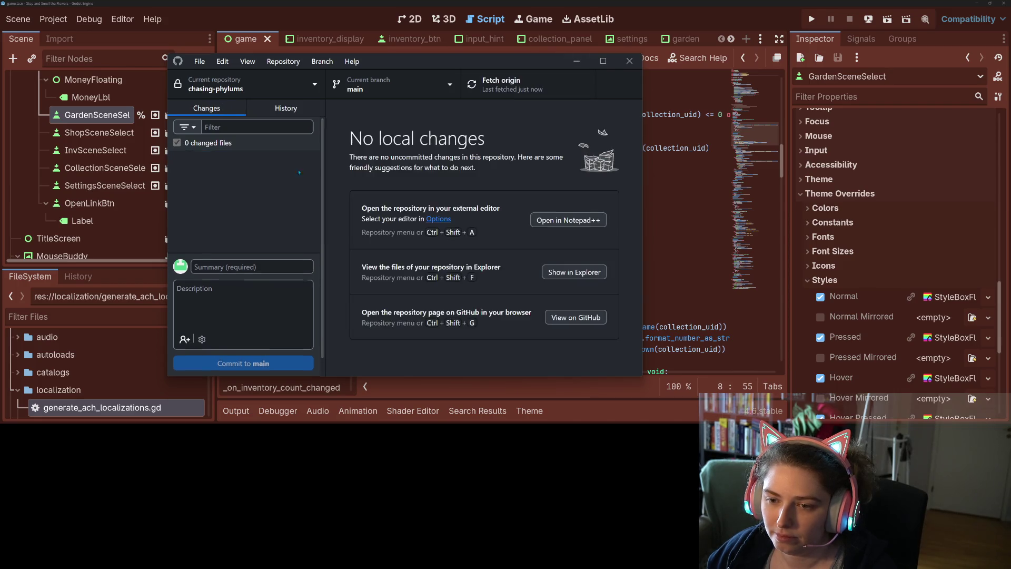
# Minimize GitHub Desktop and reload the changed files from disk in Godot
pyautogui.click(578, 60)
pyautogui.click(521, 260)
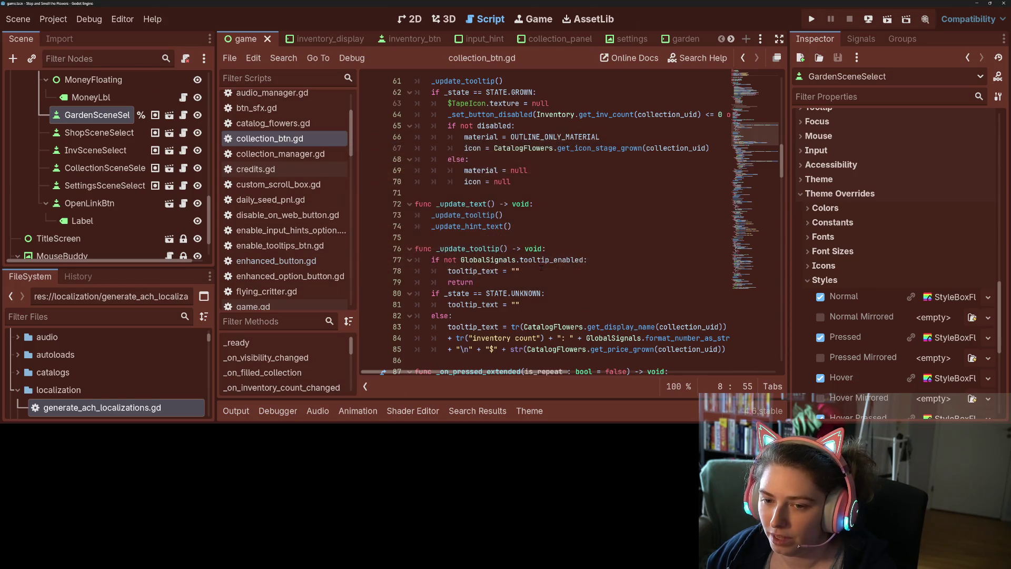
pyautogui.click(539, 271)
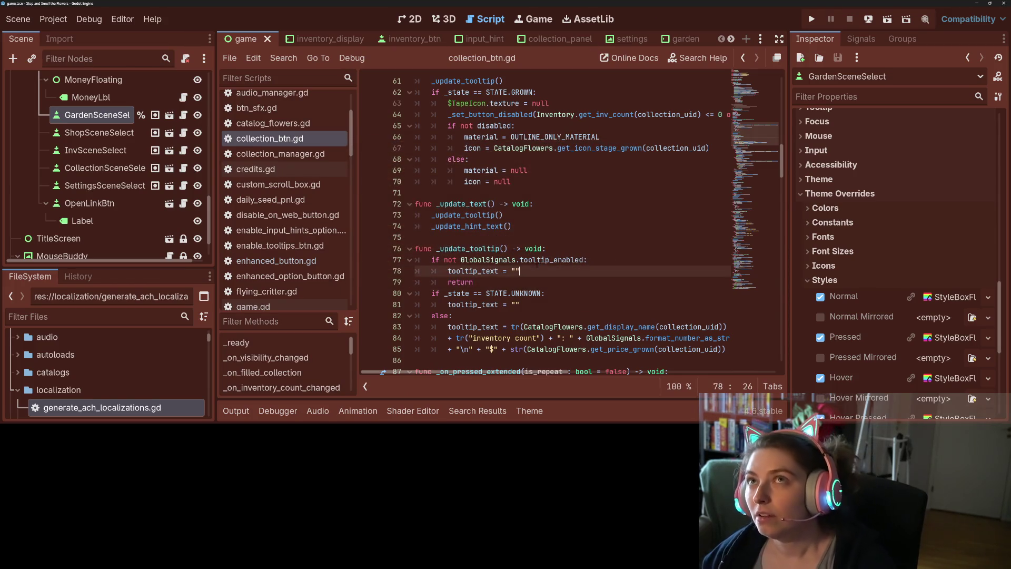
pyautogui.scroll(3, 125, 167)
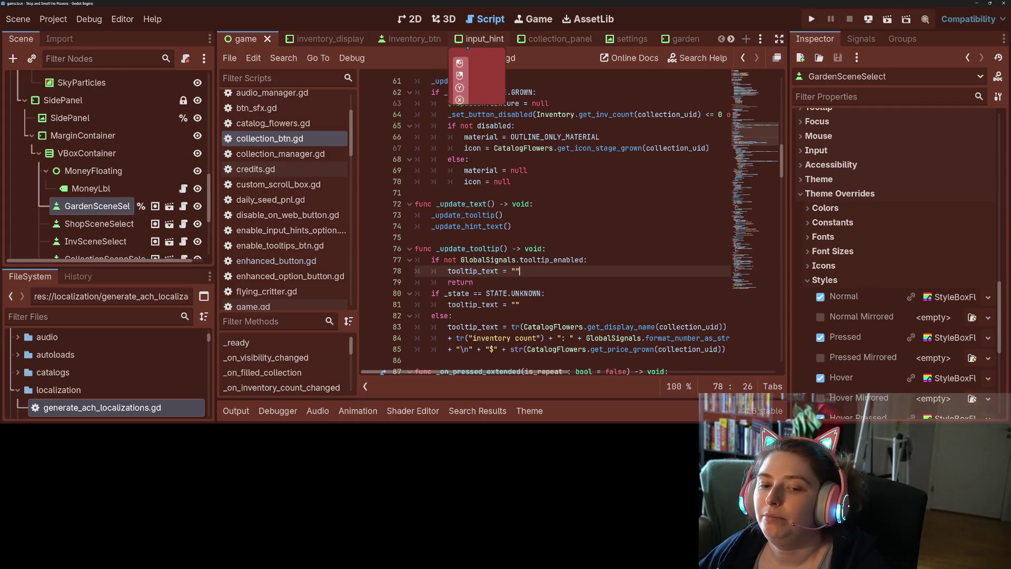
# Open custom_scroll_box.gd from the ScrollContainer in the collection_panel scene
pyautogui.click(545, 38)
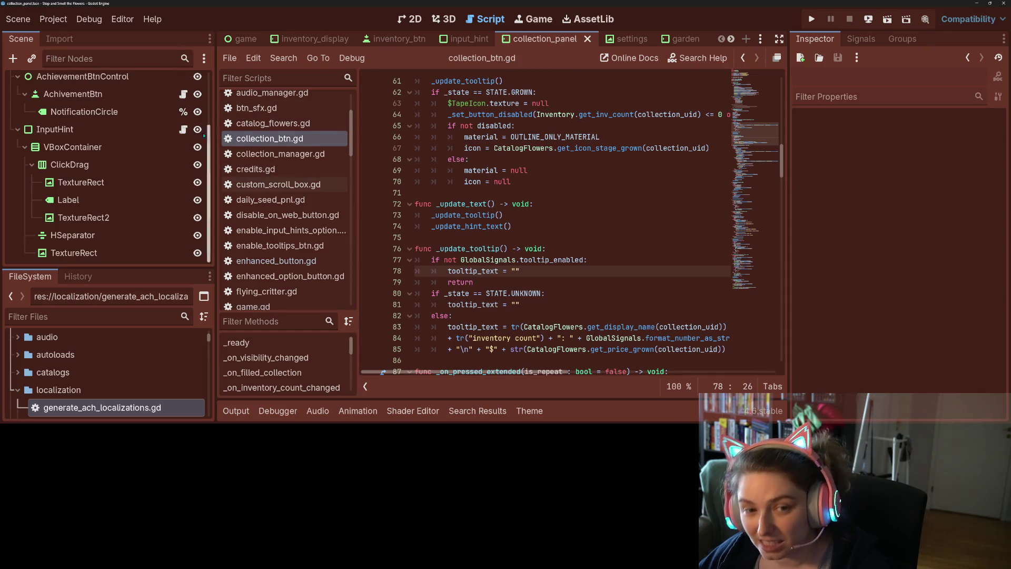
pyautogui.scroll(3, 132, 142)
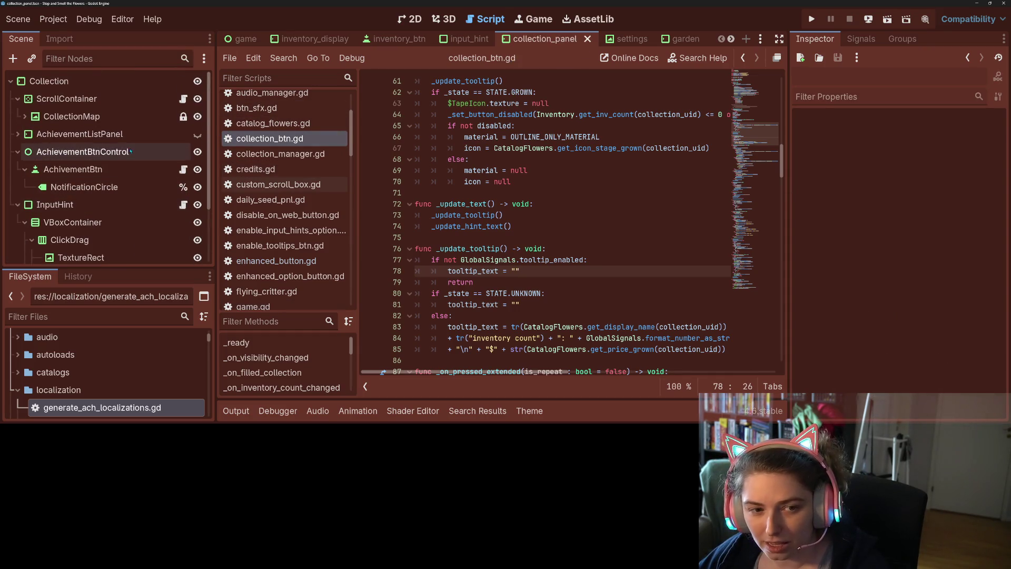
pyautogui.click(183, 100)
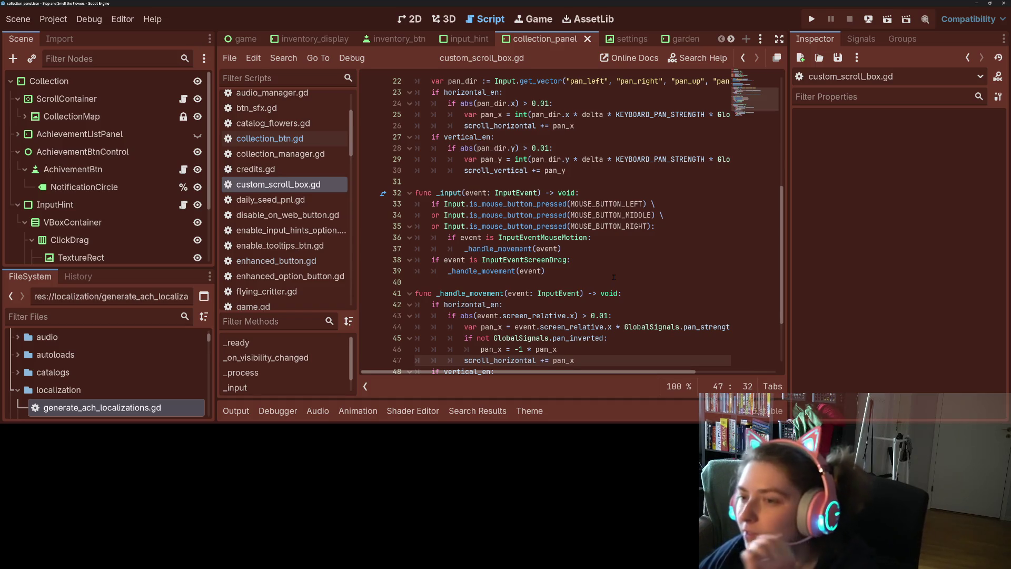
pyautogui.scroll(-3, 613, 281)
# Add an 'if event is InputEventJoypadMotion:' line after line 39, using autocomplete
pyautogui.click(456, 238)
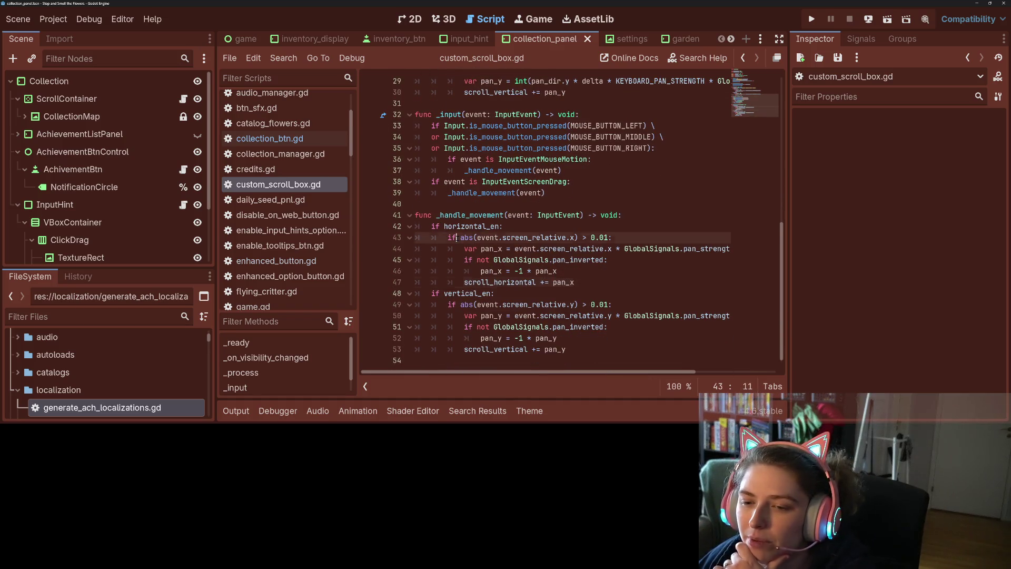
pyautogui.doubleClick(469, 215)
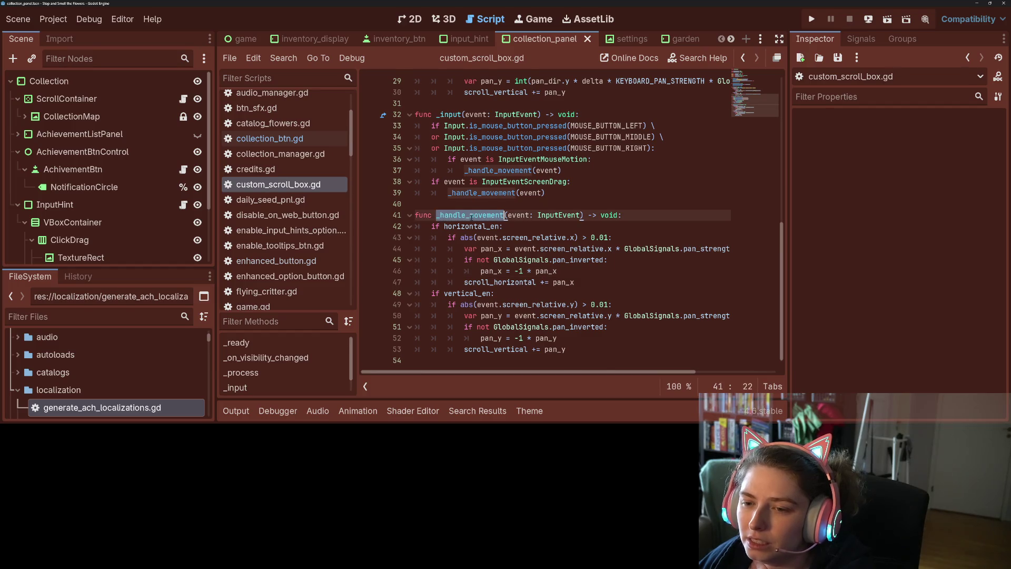
pyautogui.scroll(1, 563, 237)
pyautogui.click(564, 226)
pyautogui.press('Return')
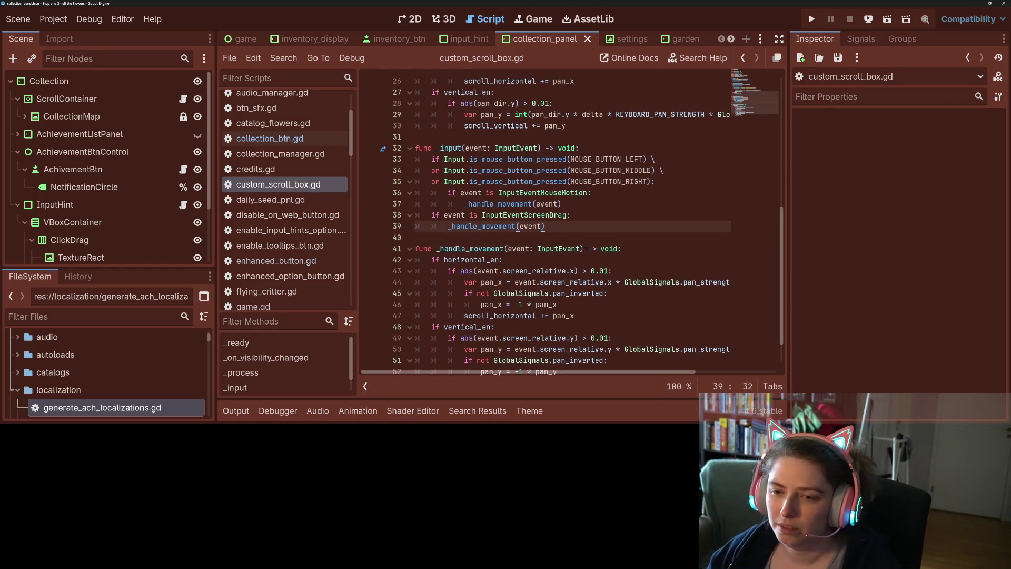
pyautogui.press('BackSpace')
pyautogui.write('if event is ')
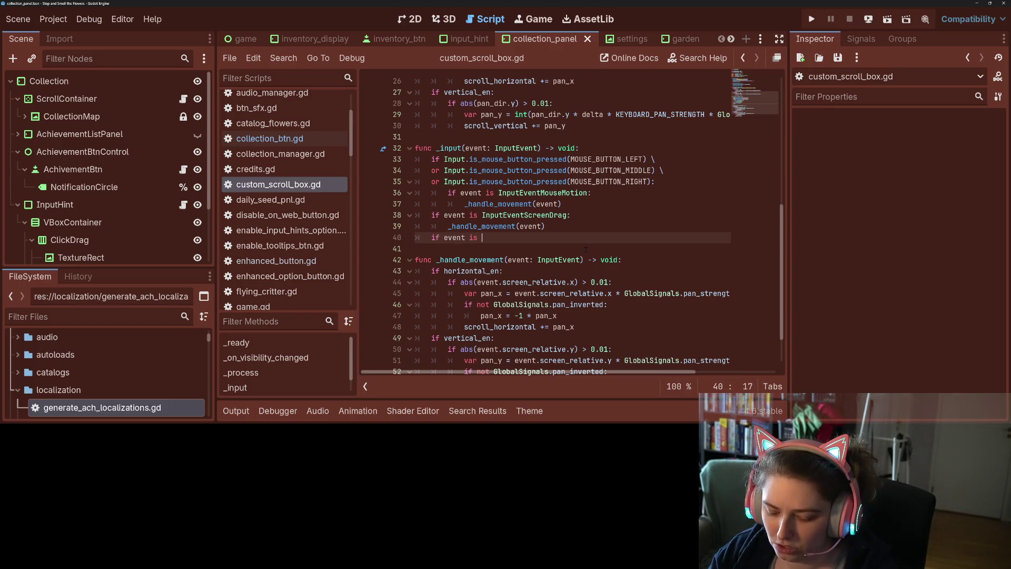
pyautogui.write('Joy')
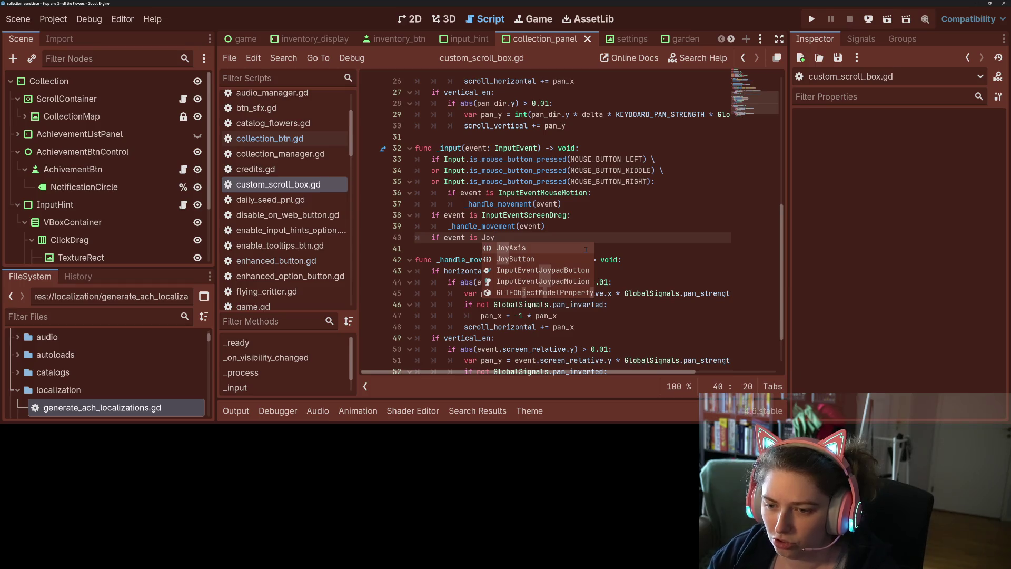
pyautogui.press('Down')
pyautogui.press('Down')
pyautogui.press('Down')
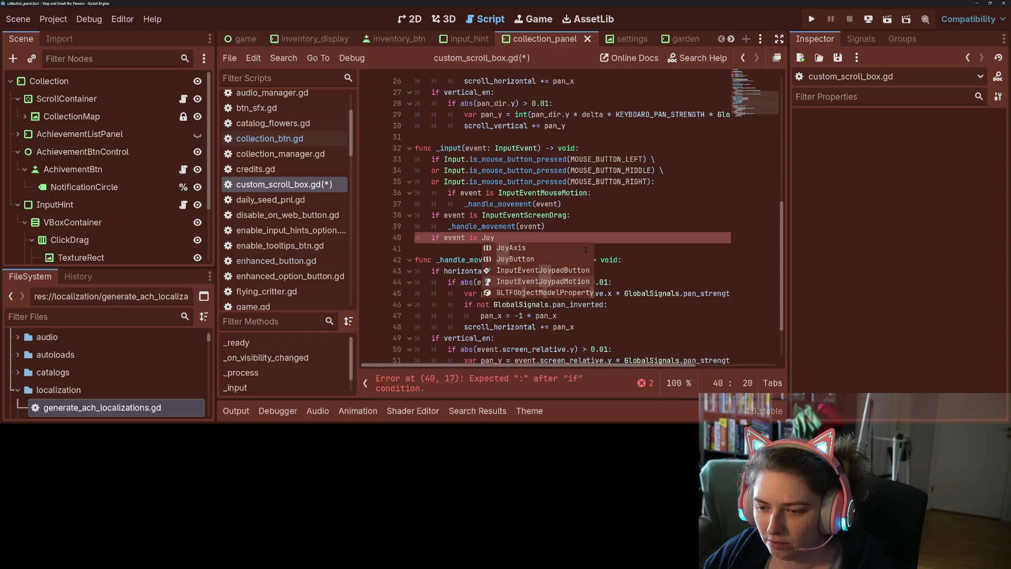
pyautogui.press('Return')
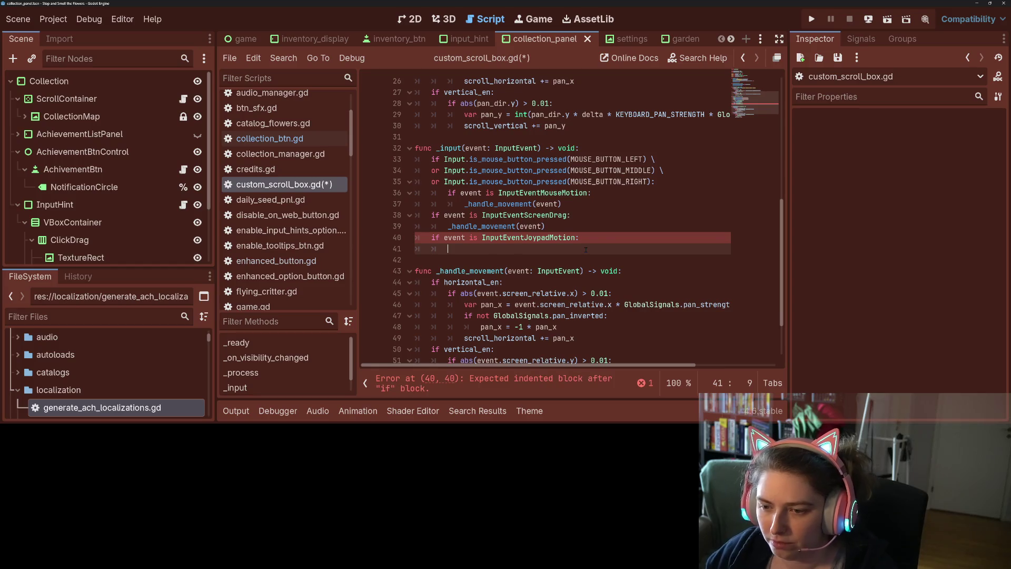
# Read the InputEventJoypadMotion help page, then return to custom_scroll_box.gd's screen-drag call and _handle_movement
pyautogui.keyDown('ctrl'); pyautogui.click(558, 238); pyautogui.keyUp('ctrl')
pyautogui.scroll(-5, 563, 257)
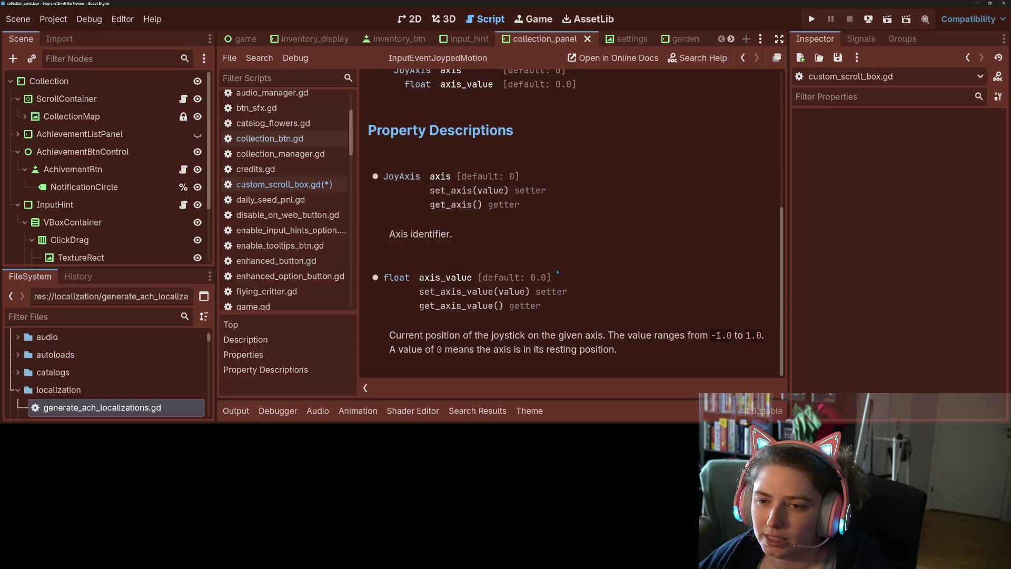
pyautogui.scroll(5, 557, 272)
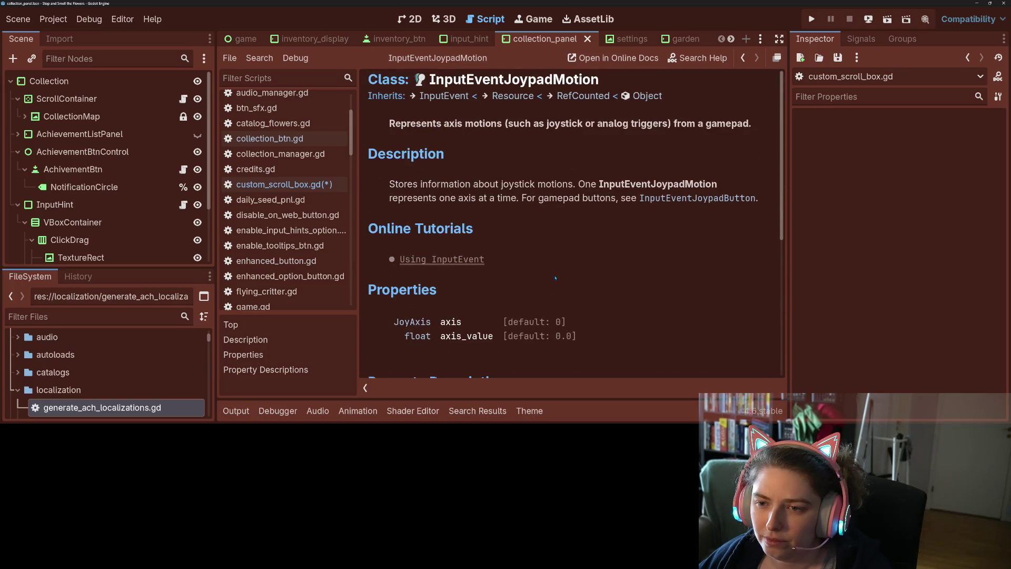
pyautogui.scroll(-5, 556, 278)
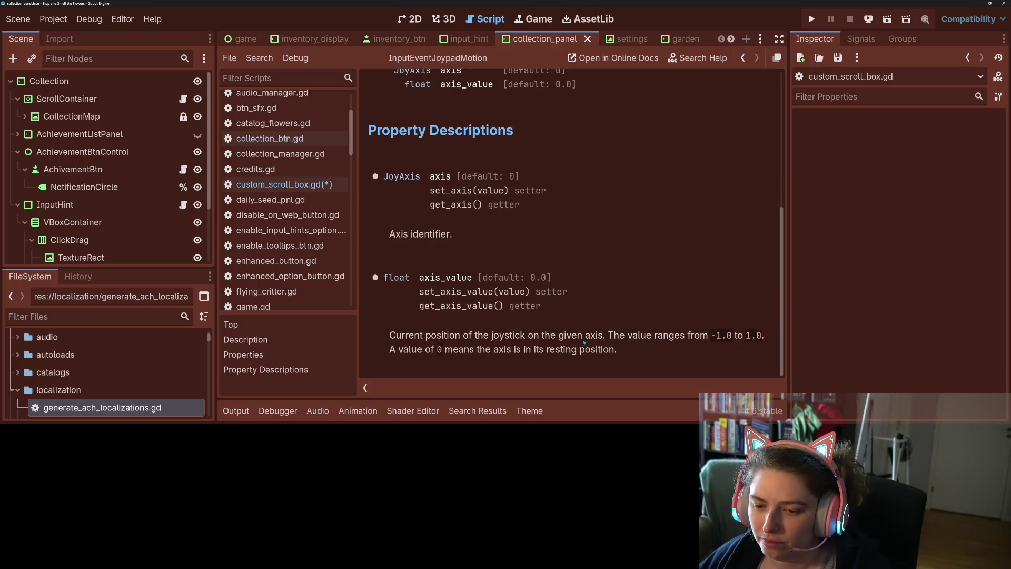
pyautogui.click(312, 186)
pyautogui.click(527, 215)
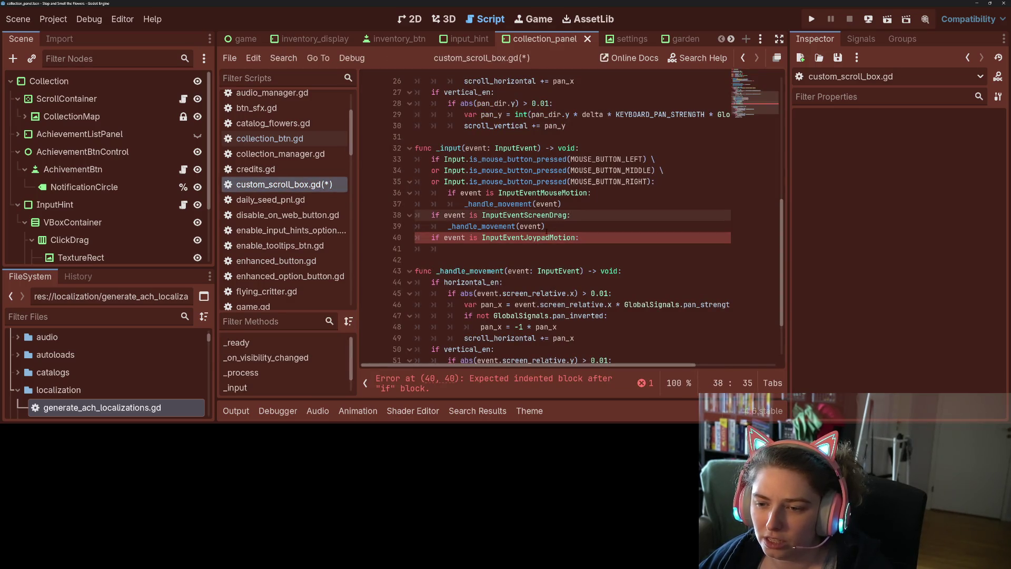
pyautogui.doubleClick(531, 226)
pyautogui.scroll(-2, 530, 226)
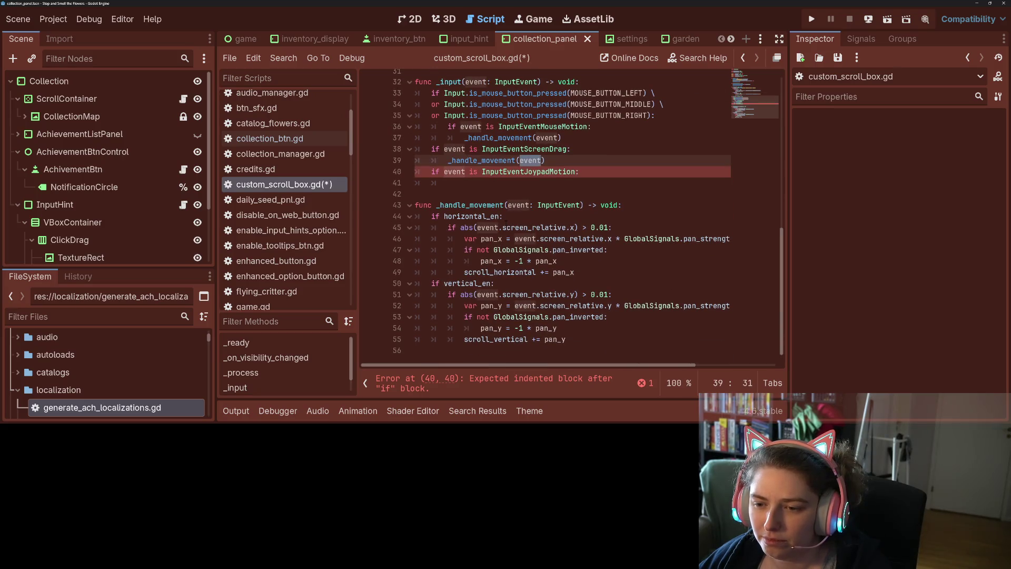
pyautogui.click(543, 205)
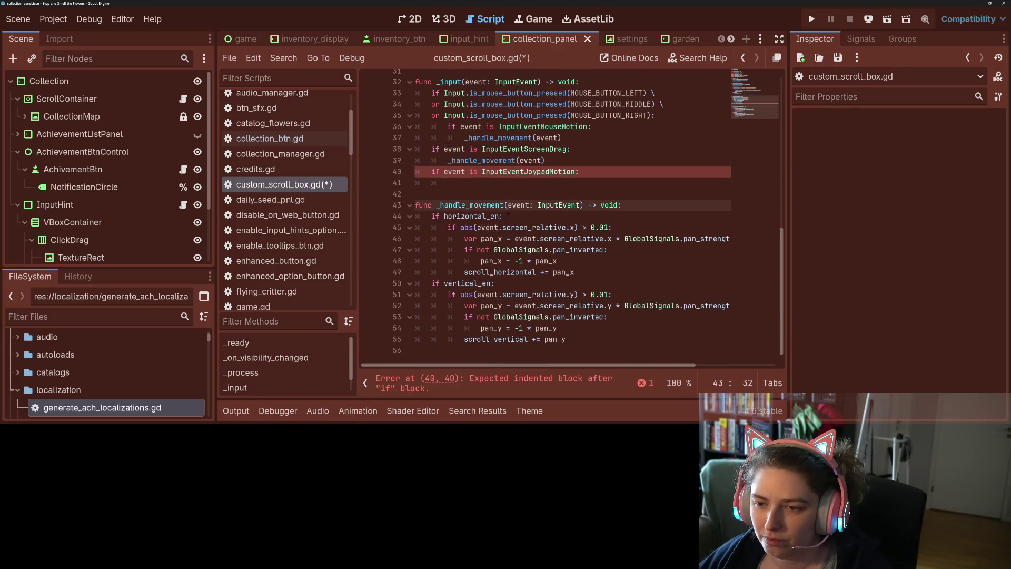
# Change the _handle_movement parameter from event: InputEvent to movement_xy : Vector2
pyautogui.moveTo(477, 228)
pyautogui.mouseDown()
pyautogui.moveTo(584, 227)
pyautogui.moveTo(477, 227)
pyautogui.mouseUp()
pyautogui.hotkey('ctrl', 'c')
pyautogui.click(575, 227)
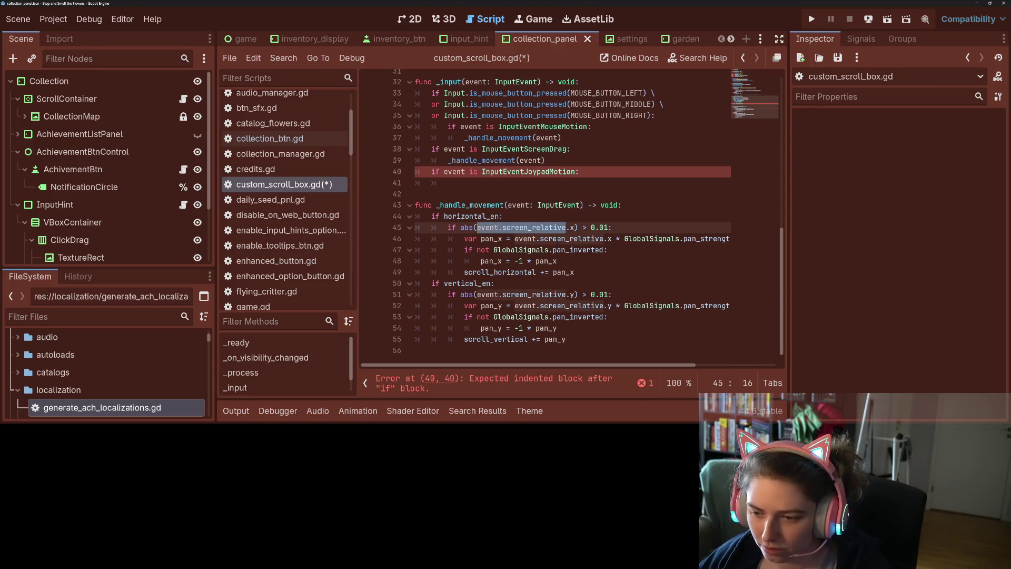
pyautogui.doubleClick(519, 205)
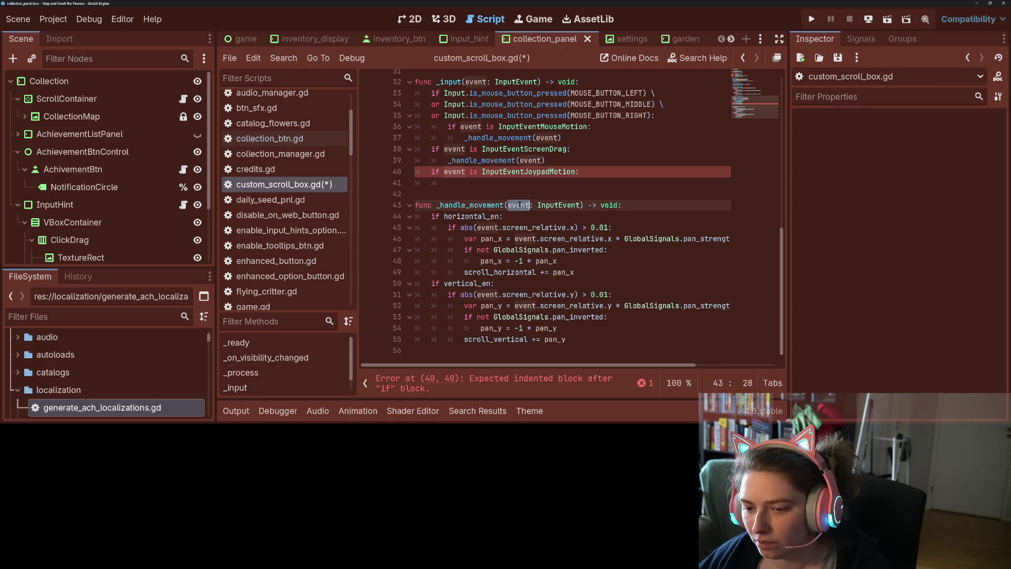
pyautogui.click(521, 205)
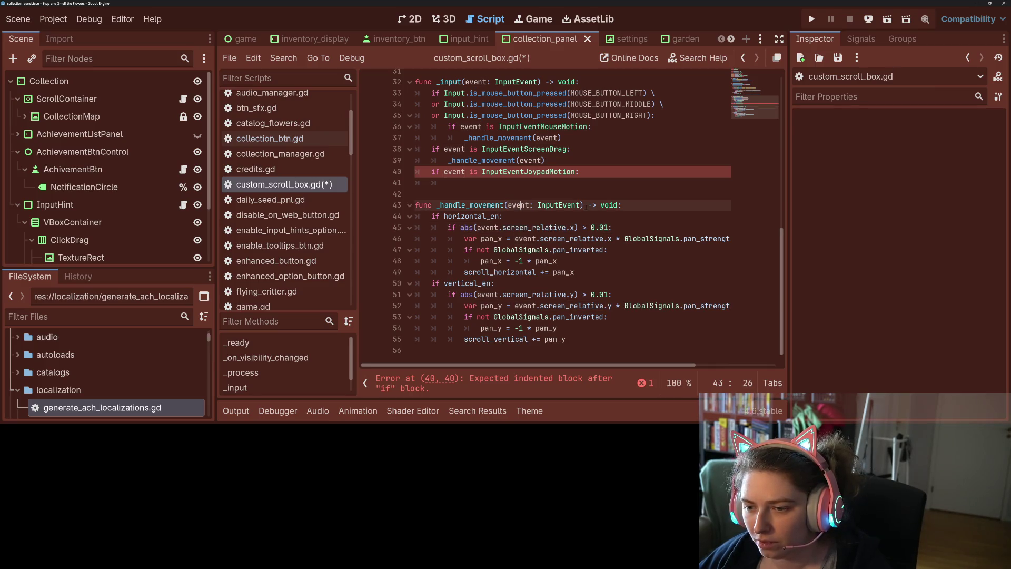
pyautogui.moveTo(581, 205); pyautogui.dragTo(509, 205)
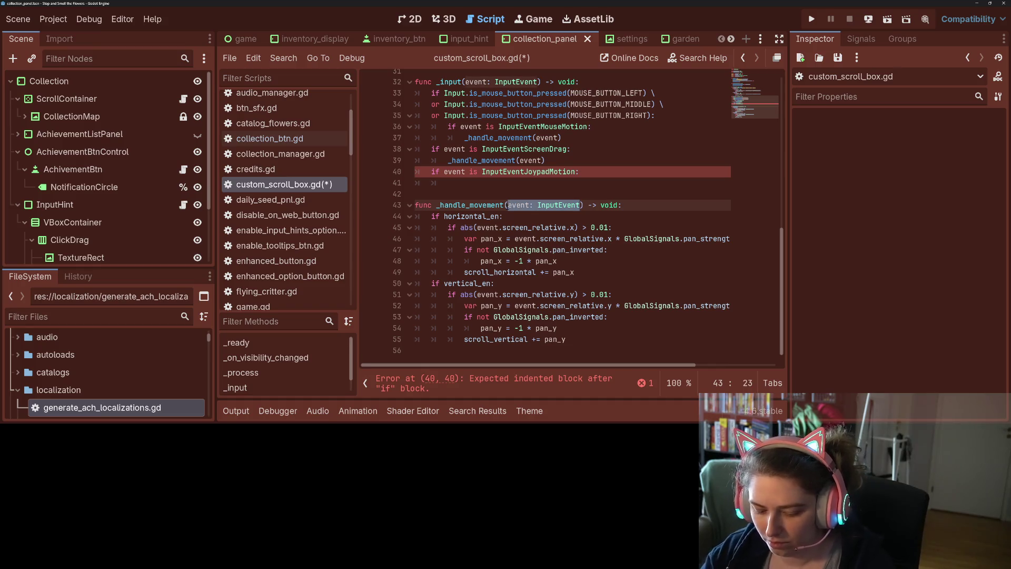
pyautogui.write('movem')
pyautogui.write('ent_')
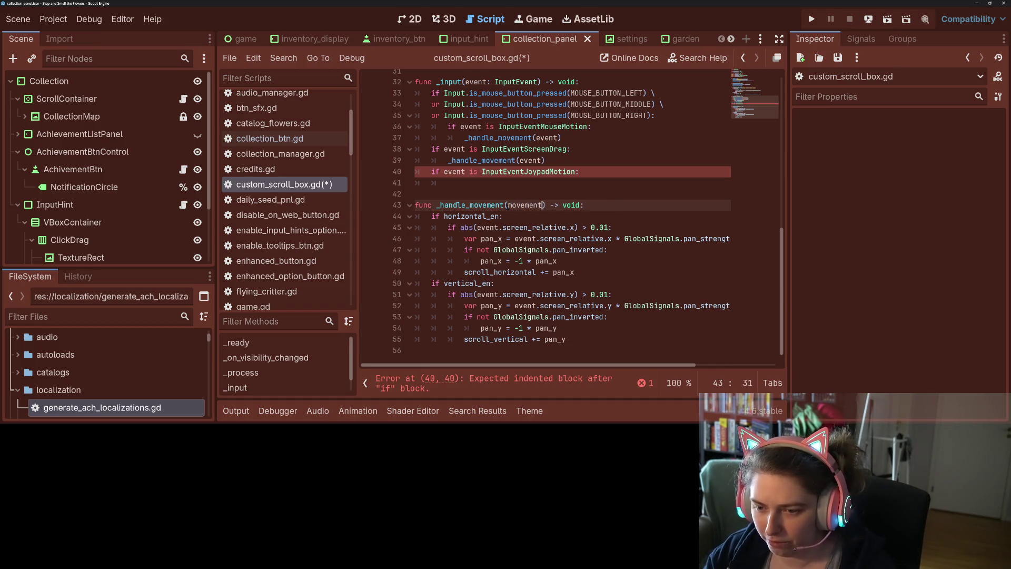
pyautogui.write('xy : Vec')
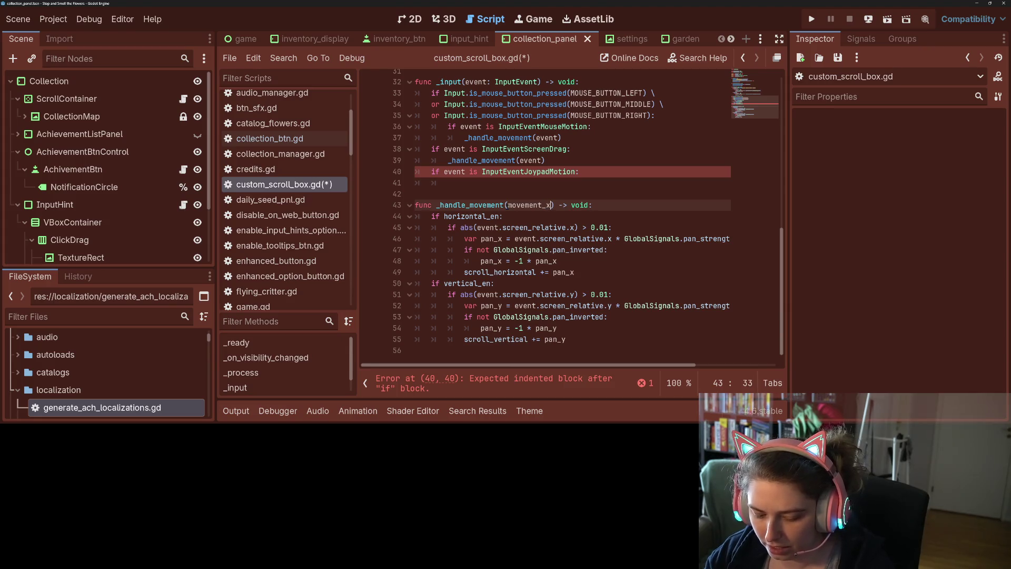
pyautogui.write('tor2')
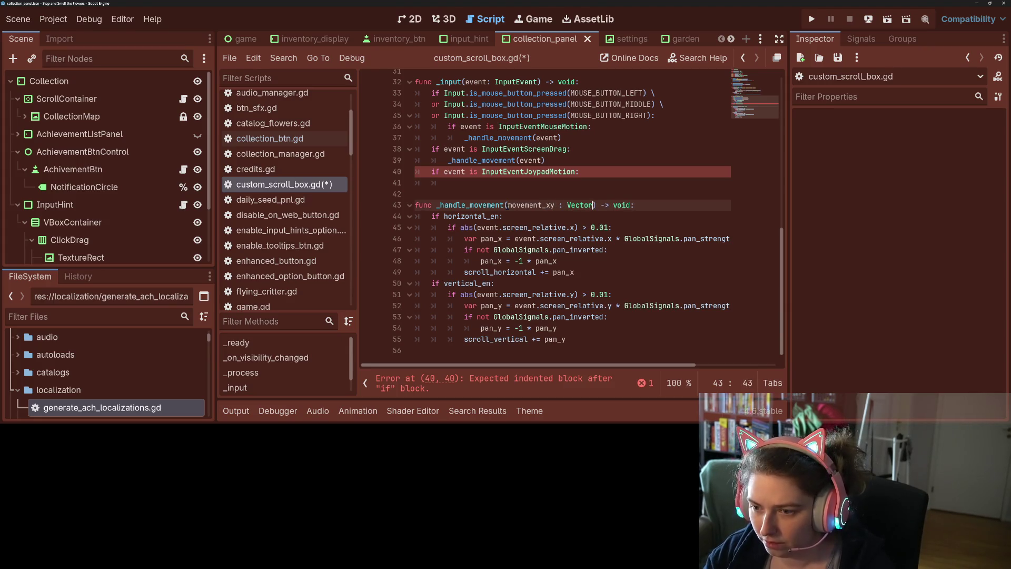
pyautogui.click(507, 205)
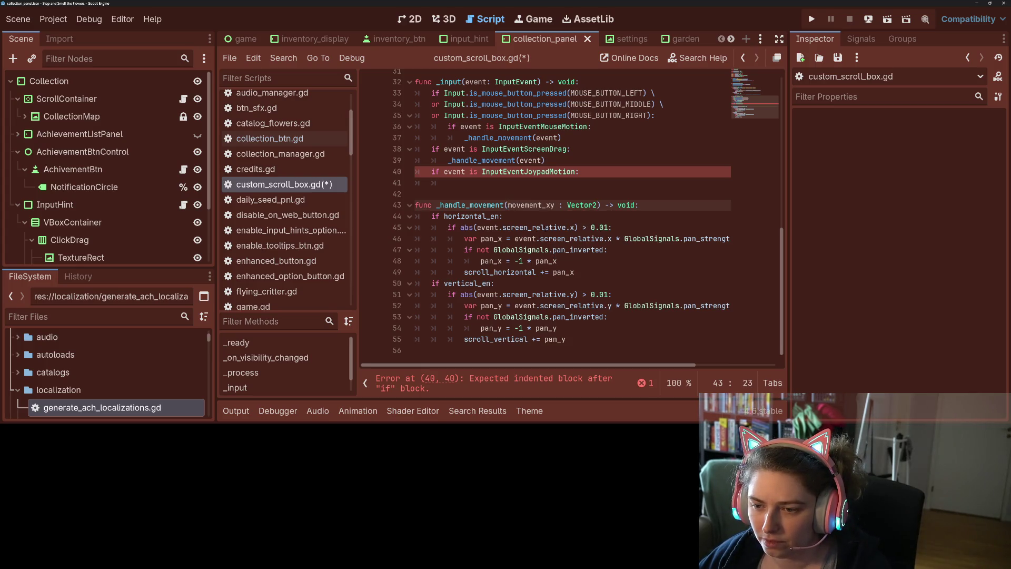
# Make both _input calls pass event.screen_relative to _handle_movement
pyautogui.click(545, 228)
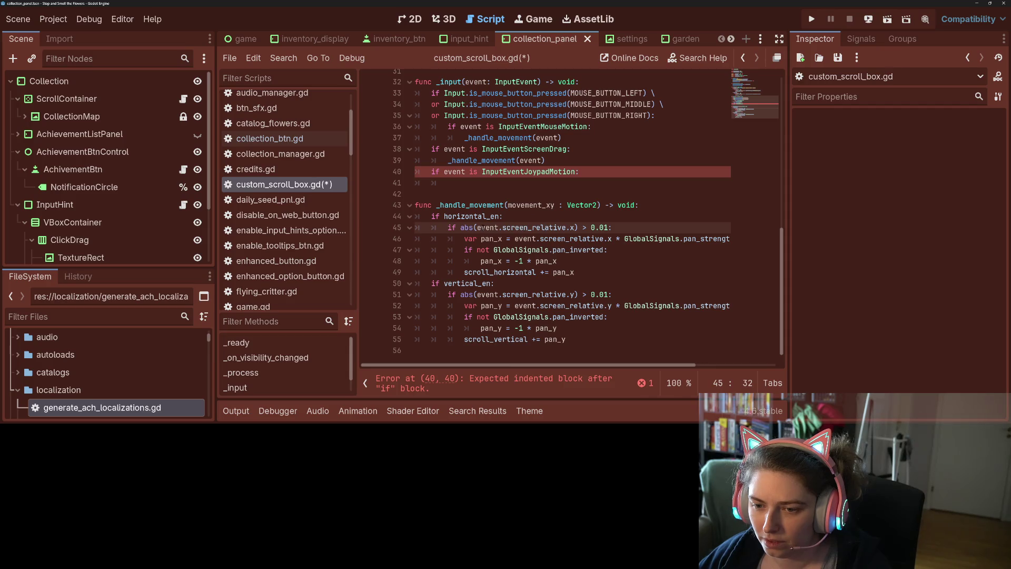
pyautogui.scroll(3, 519, 237)
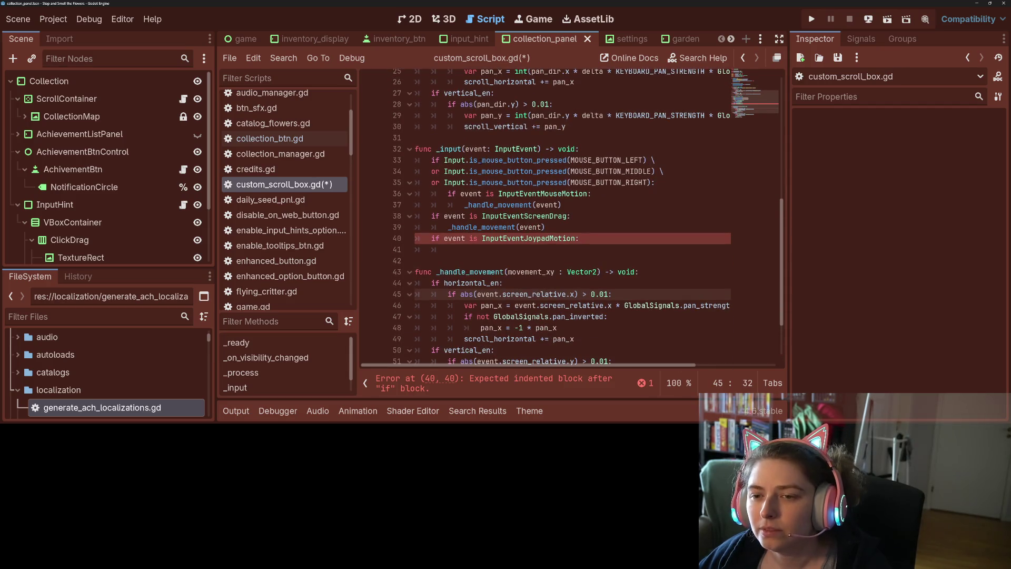
pyautogui.doubleClick(547, 205)
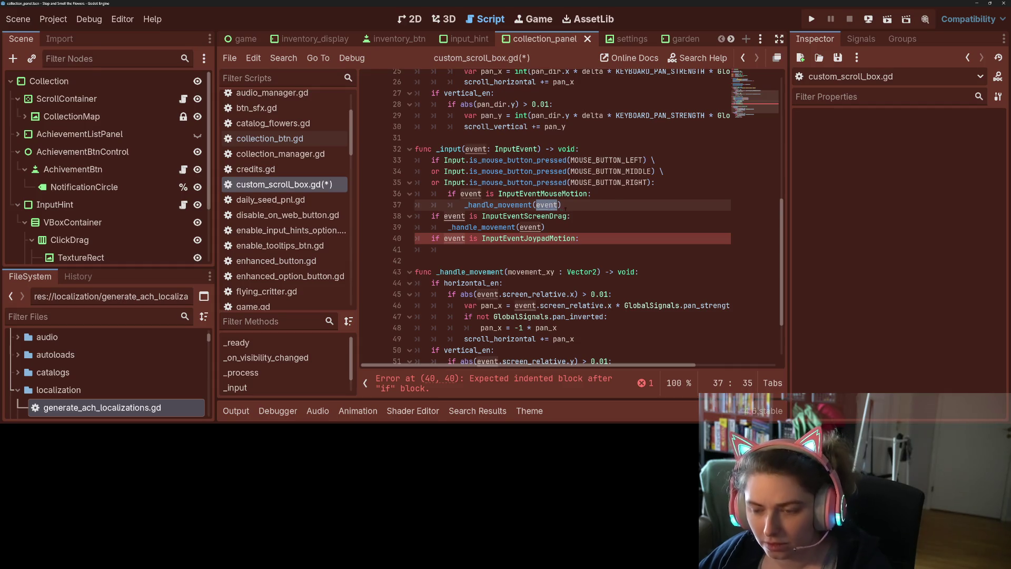
pyautogui.hotkey('ctrl', 'v')
pyautogui.doubleClick(531, 227)
pyautogui.hotkey('ctrl', 'v')
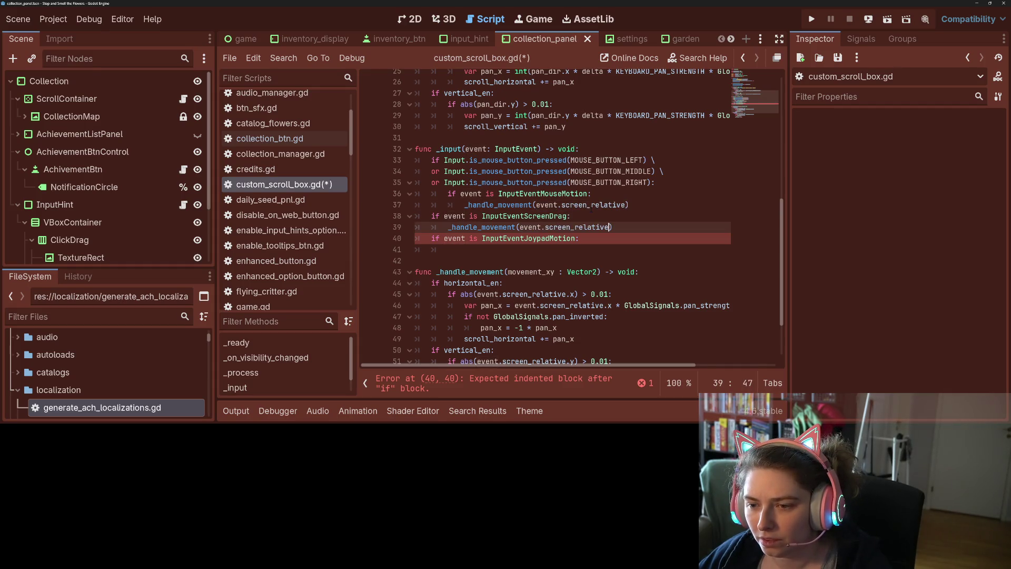
pyautogui.moveTo(594, 207)
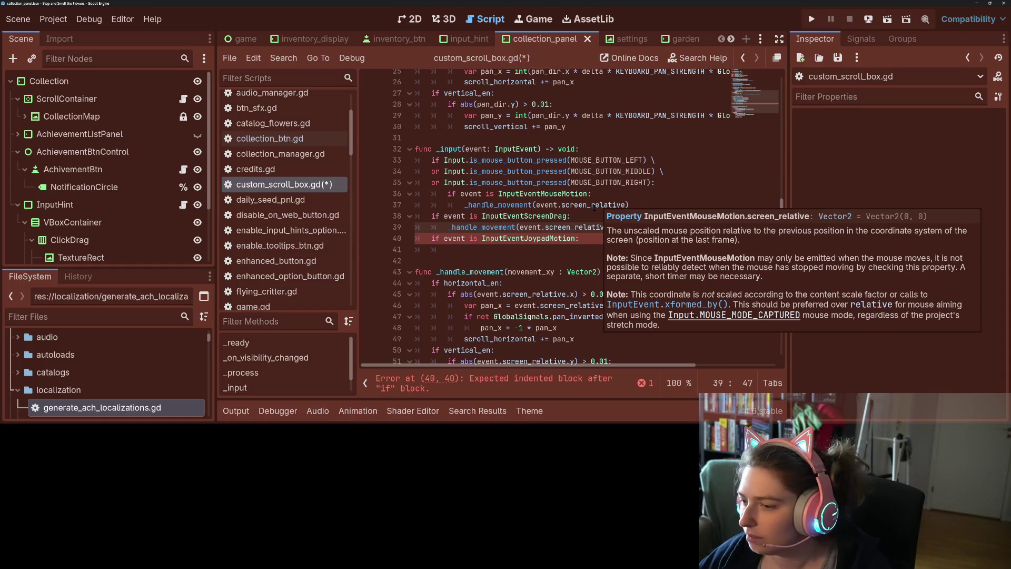
pyautogui.scroll(-2, 531, 216)
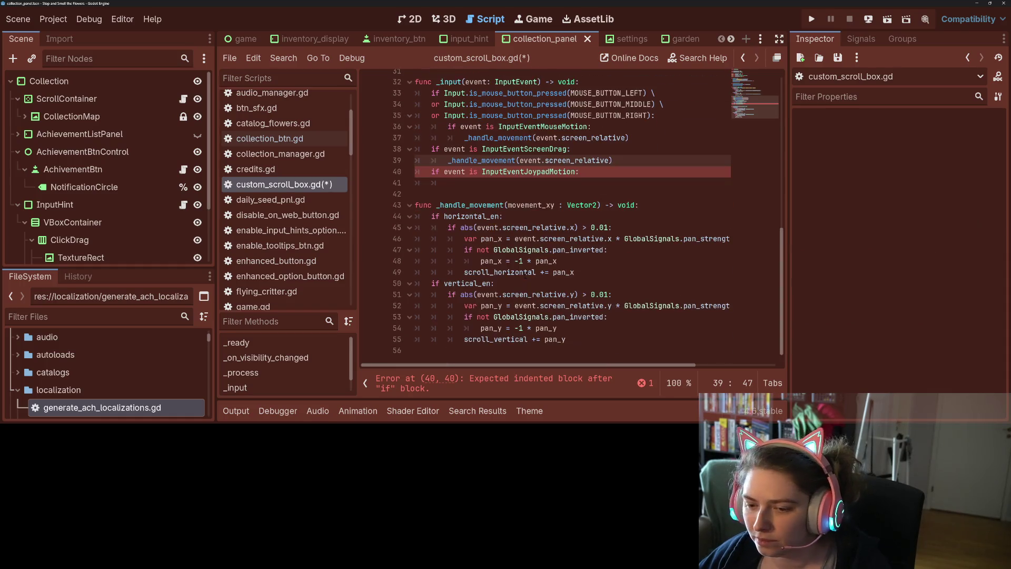
# Replace event.screen_relative with movement_xy on lines 45, 46, 51 and 52, then save
pyautogui.doubleClick(531, 205)
pyautogui.hotkey('ctrl', 'c')
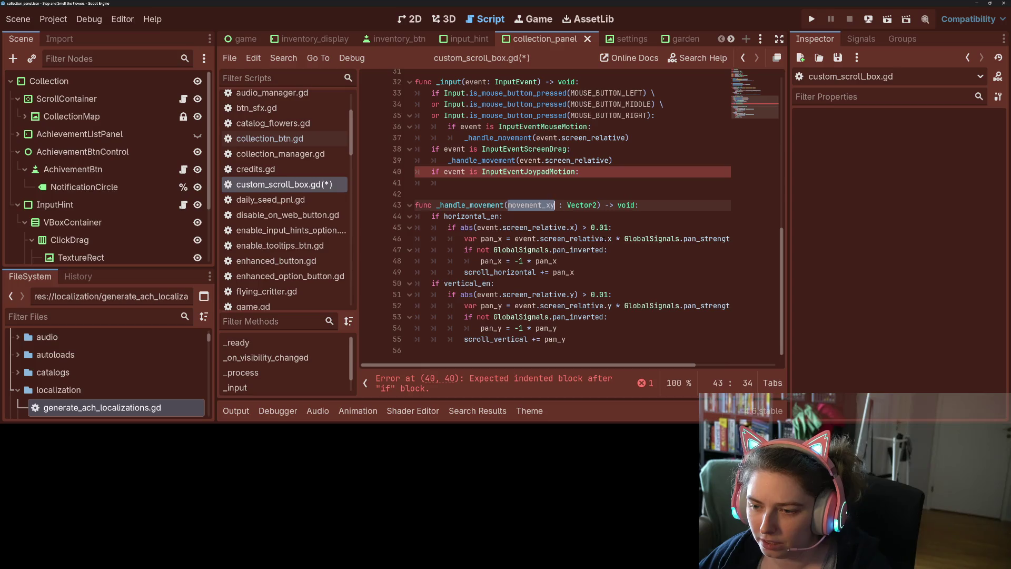
pyautogui.moveTo(514, 239); pyautogui.dragTo(604, 238)
pyautogui.hotkey('ctrl', 'v')
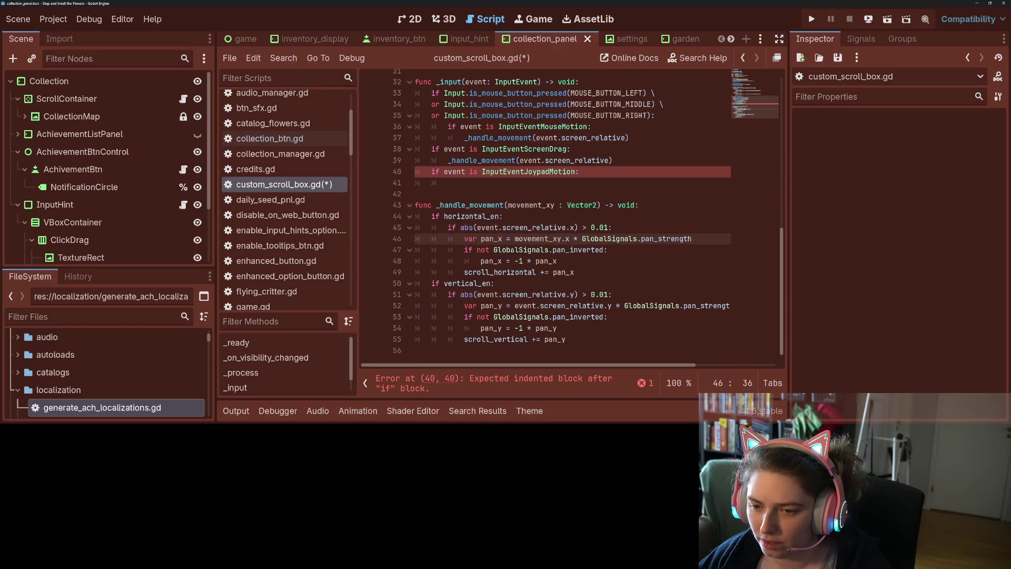
pyautogui.moveTo(477, 227); pyautogui.dragTo(567, 227)
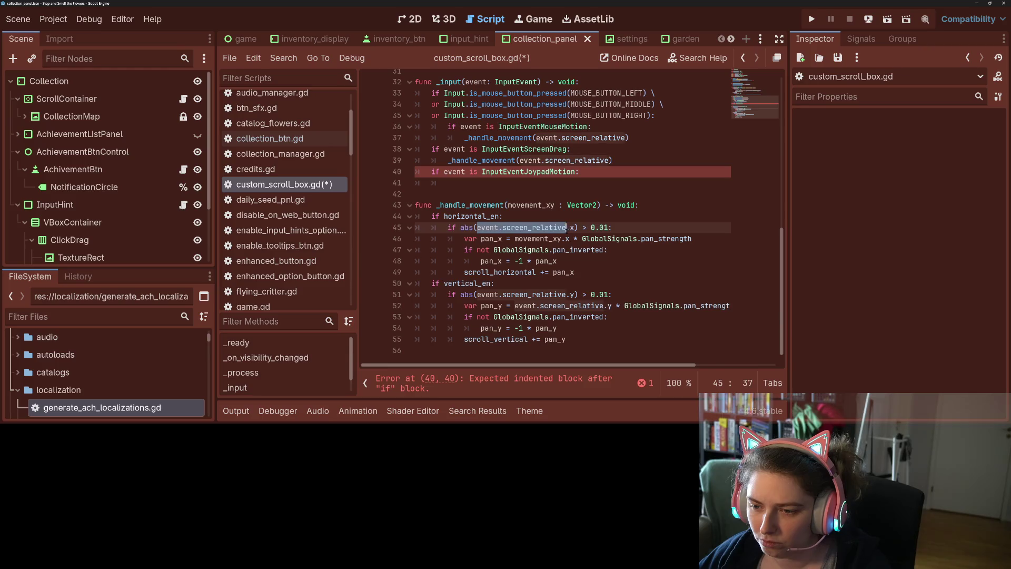
pyautogui.hotkey('ctrl', 'v')
pyautogui.moveTo(477, 294); pyautogui.dragTo(581, 294)
pyautogui.hotkey('ctrl', 'v')
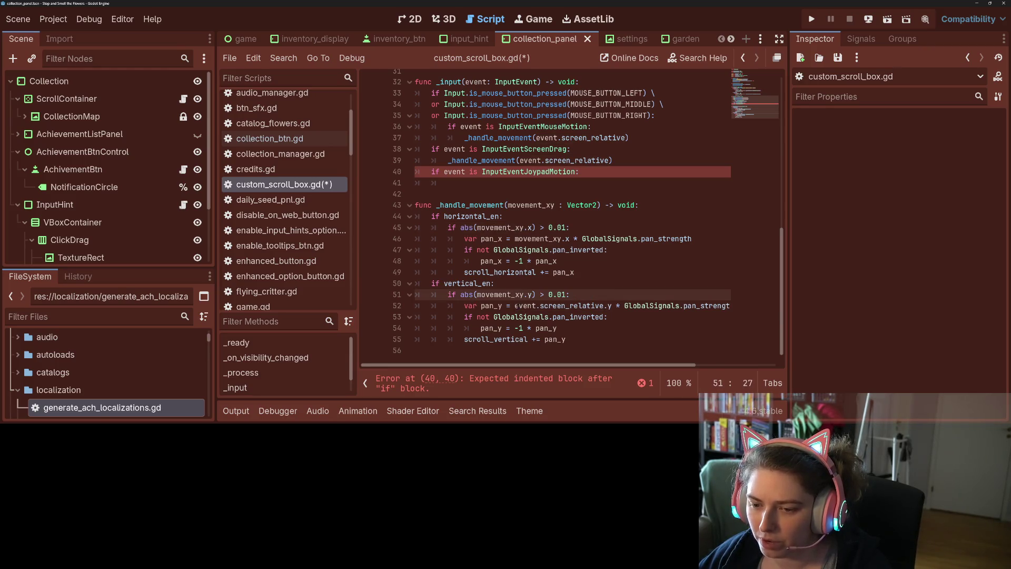
pyautogui.moveTo(514, 306); pyautogui.dragTo(601, 306)
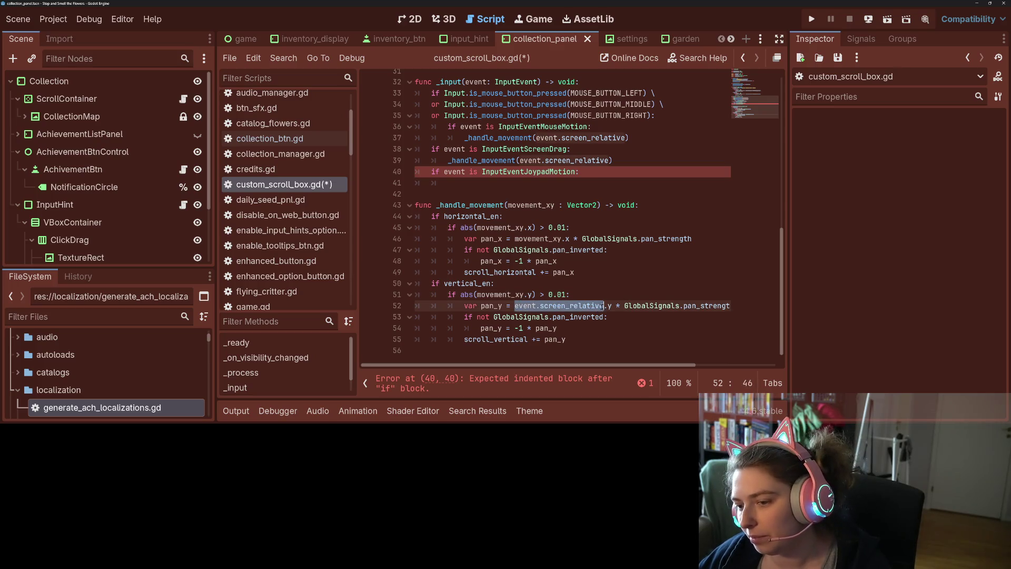
pyautogui.hotkey('ctrl', 'v')
pyautogui.hotkey('ctrl', 's')
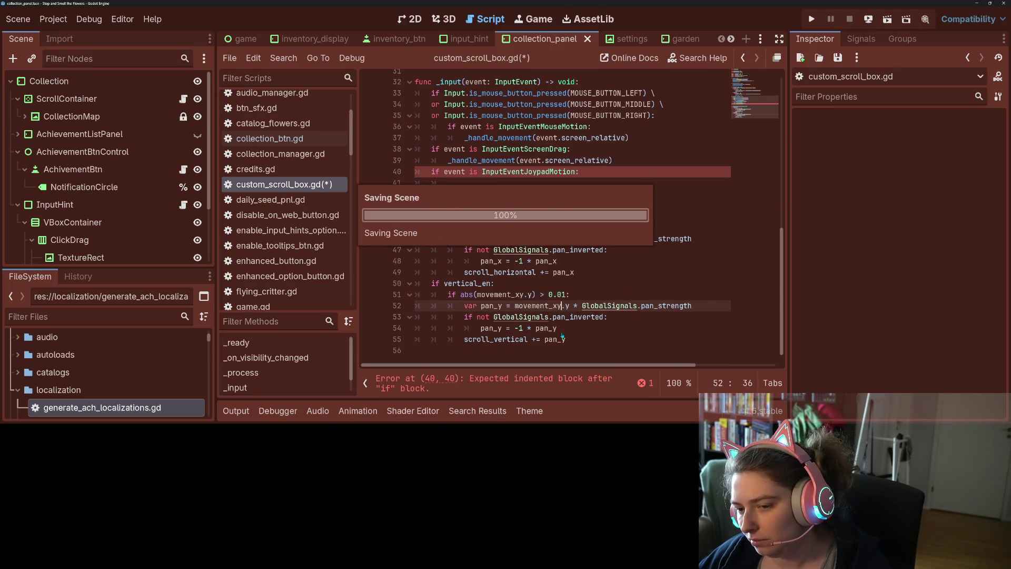
pyautogui.press('Down')
pyautogui.press('Down')
pyautogui.click(529, 183)
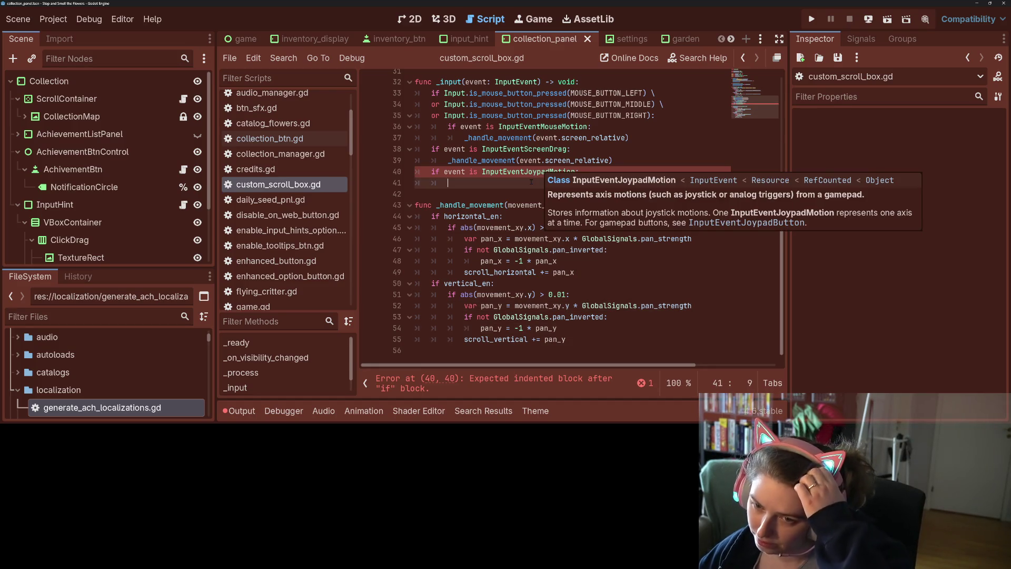
# Delete lines 40–41, the unfinished InputEventJoypadMotion branch with its partial 'var move', and save custom_scroll_box.gd
pyautogui.write('var ')
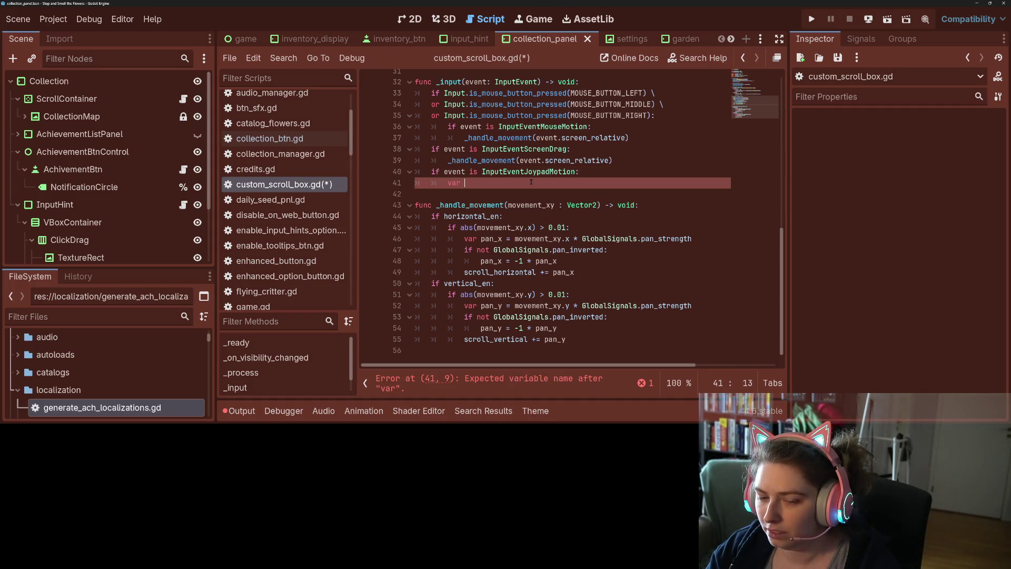
pyautogui.write('move =')
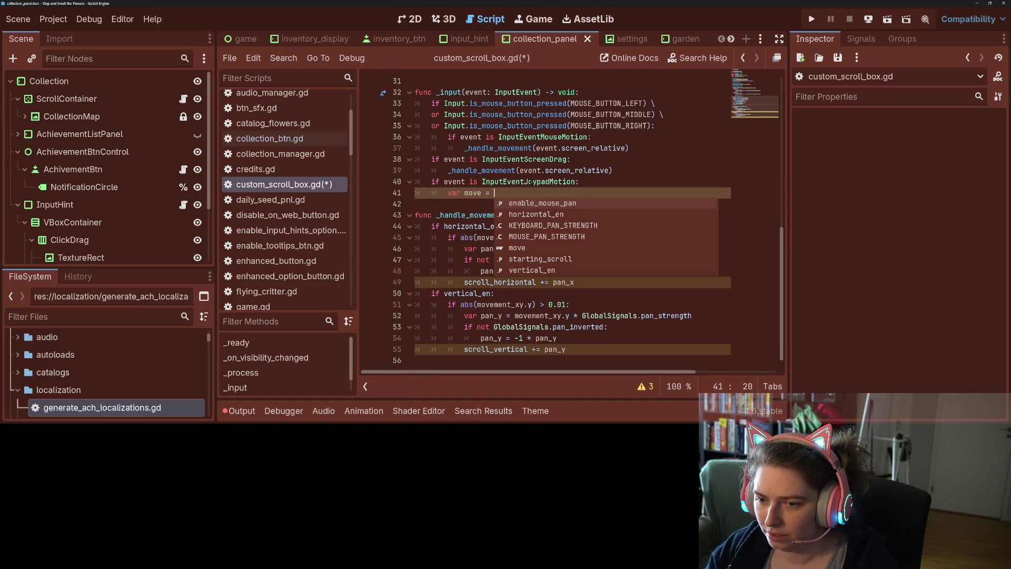
pyautogui.click(533, 181)
pyautogui.scroll(3, 498, 297)
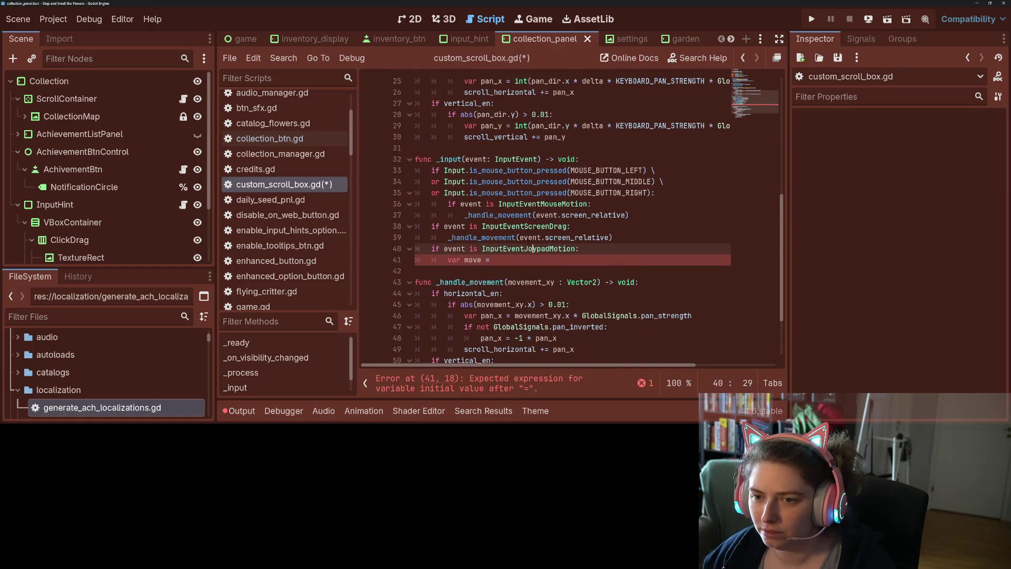
pyautogui.moveTo(498, 296); pyautogui.dragTo(388, 285)
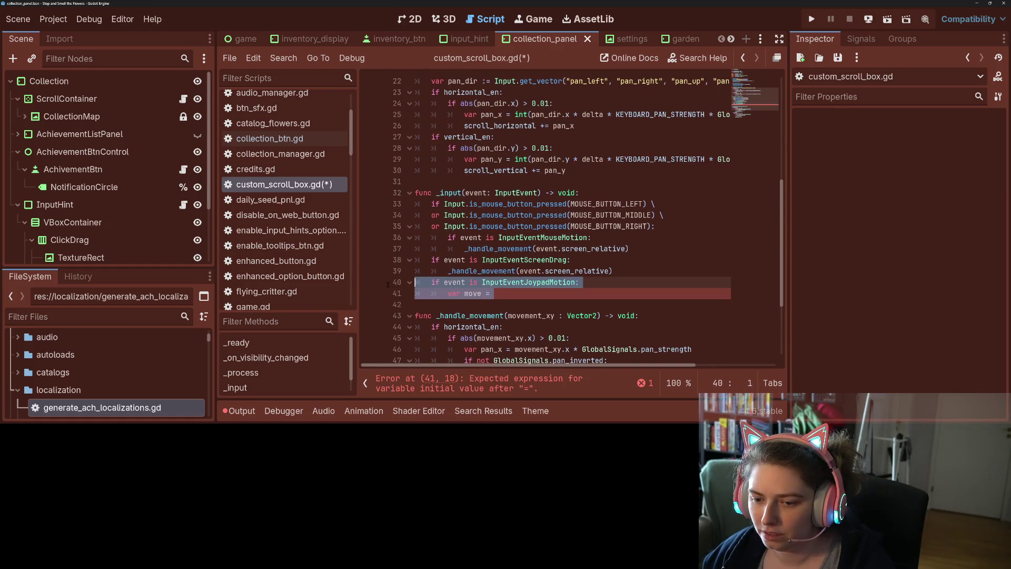
pyautogui.press('BackSpace')
pyautogui.press('BackSpace')
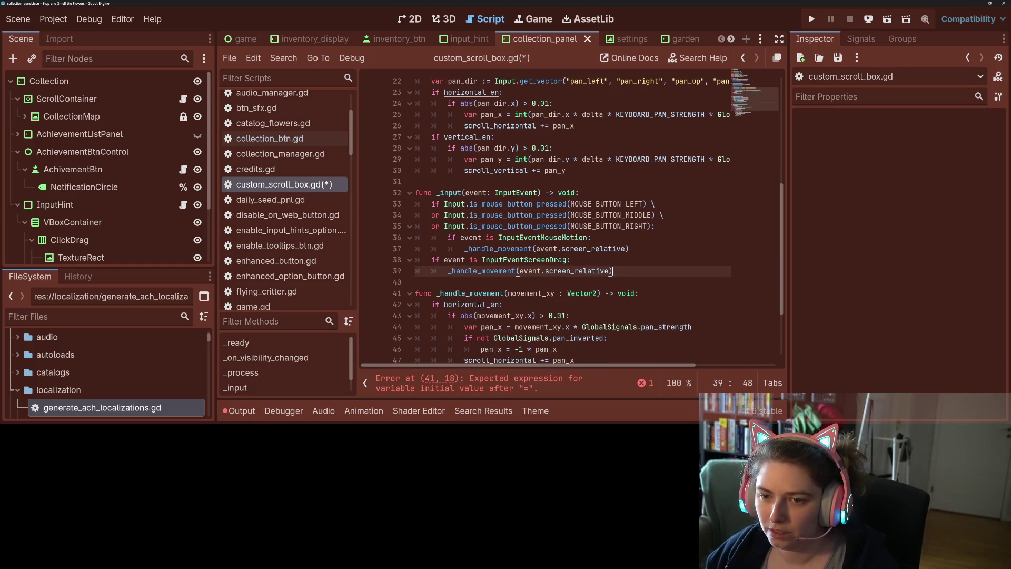
pyautogui.hotkey('ctrl', 's')
pyautogui.scroll(1, 474, 298)
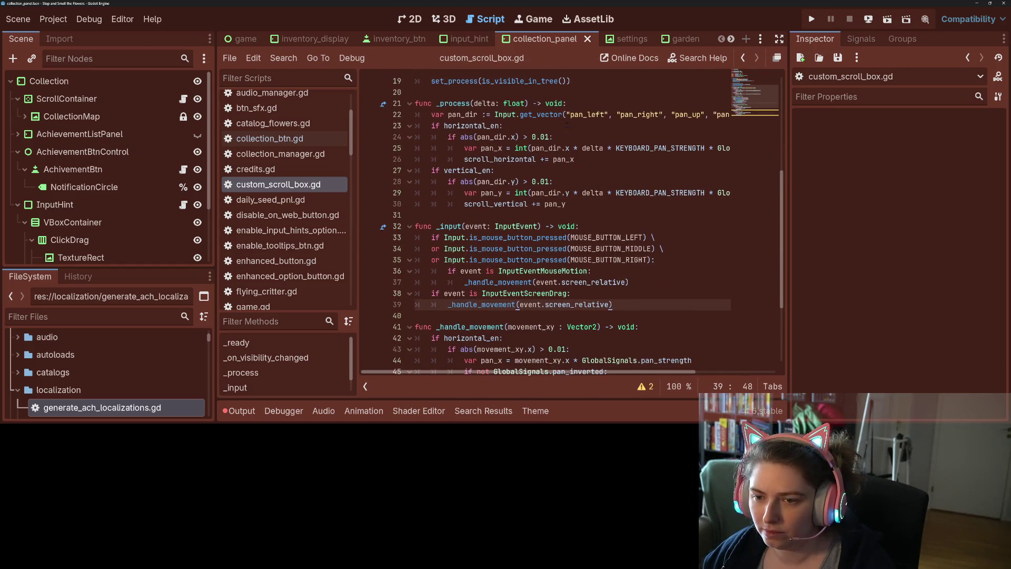
# Inspect pan_x on line 47 and review the narrowing-conversion warnings in the Warnings list
pyautogui.click(508, 137)
pyautogui.scroll(-3, 531, 220)
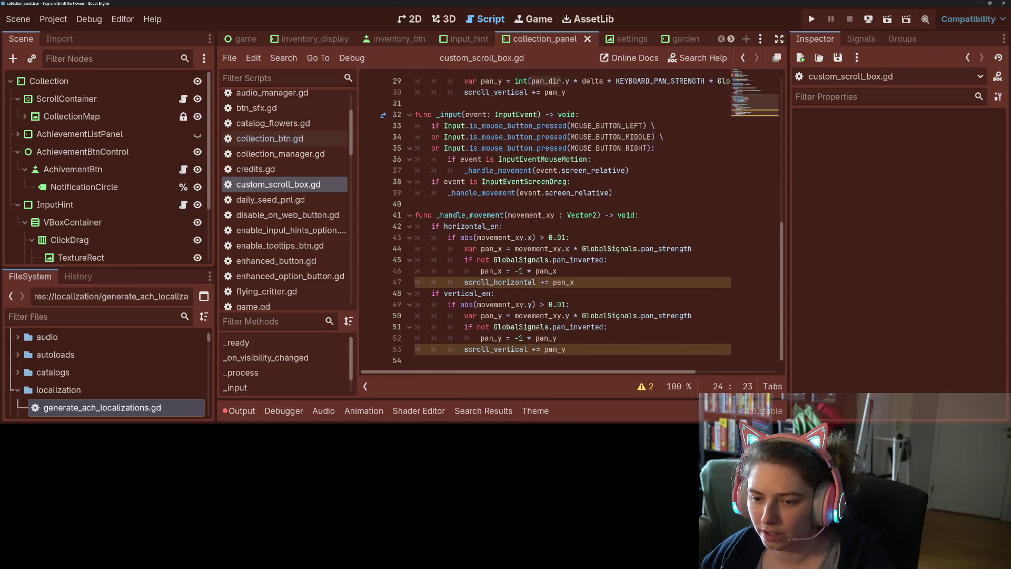
pyautogui.doubleClick(565, 283)
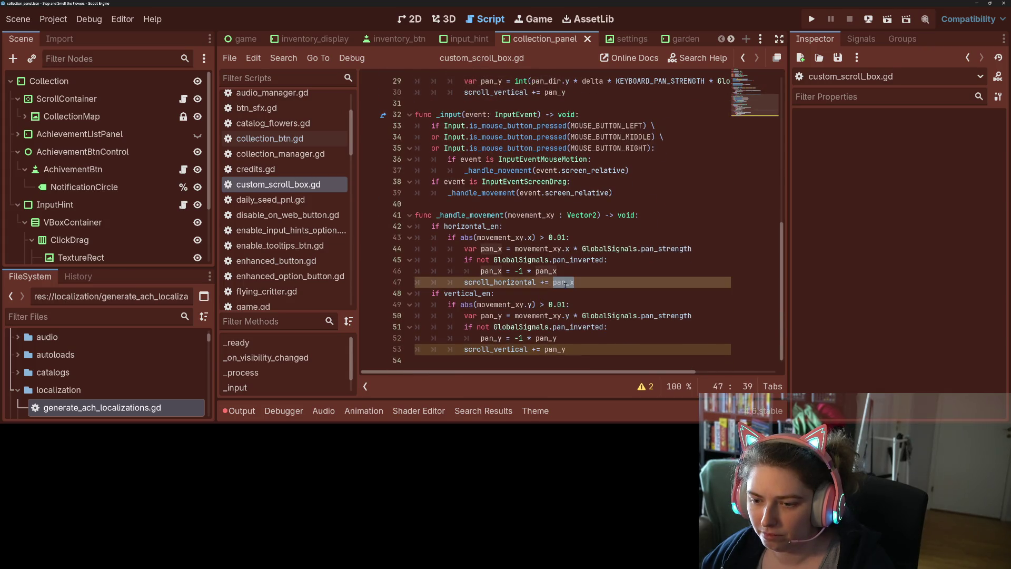
pyautogui.click(547, 282)
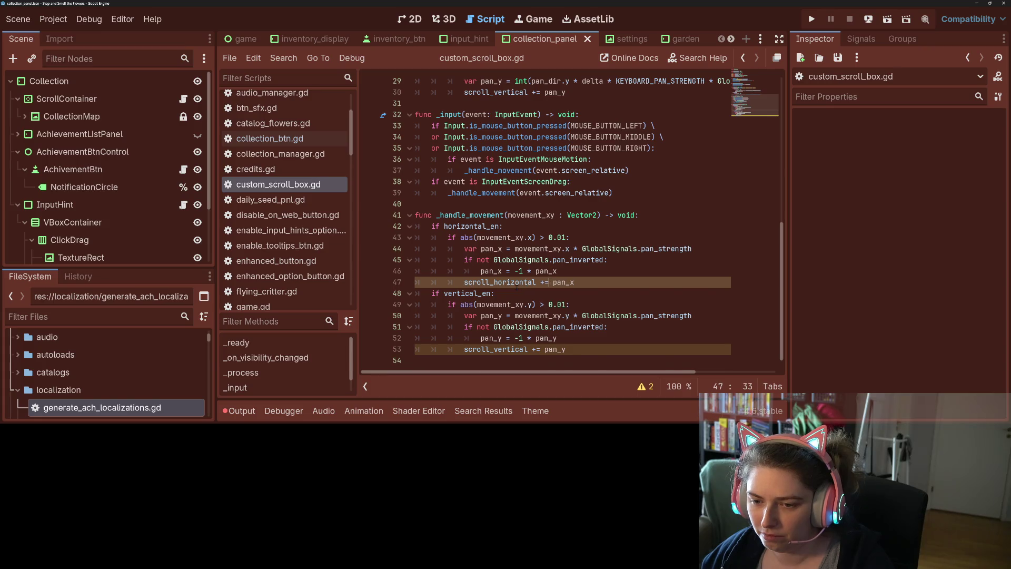
pyautogui.moveTo(516, 285)
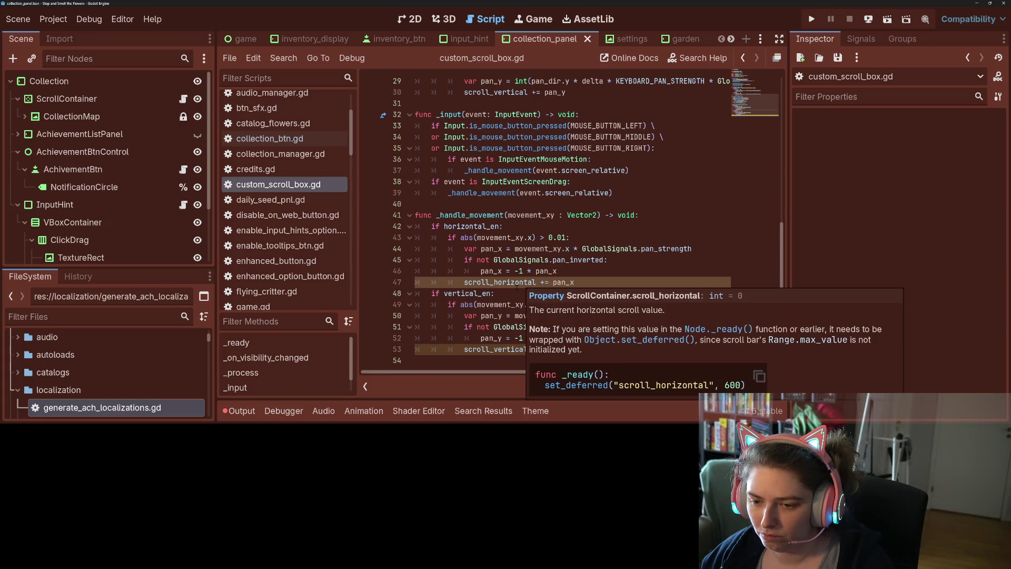
pyautogui.click(516, 283)
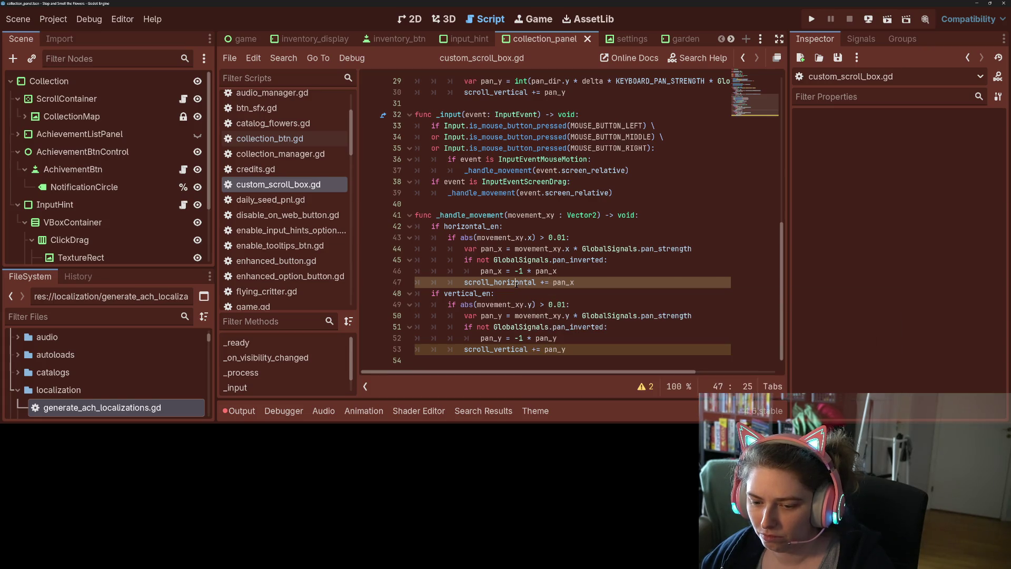
pyautogui.click(644, 387)
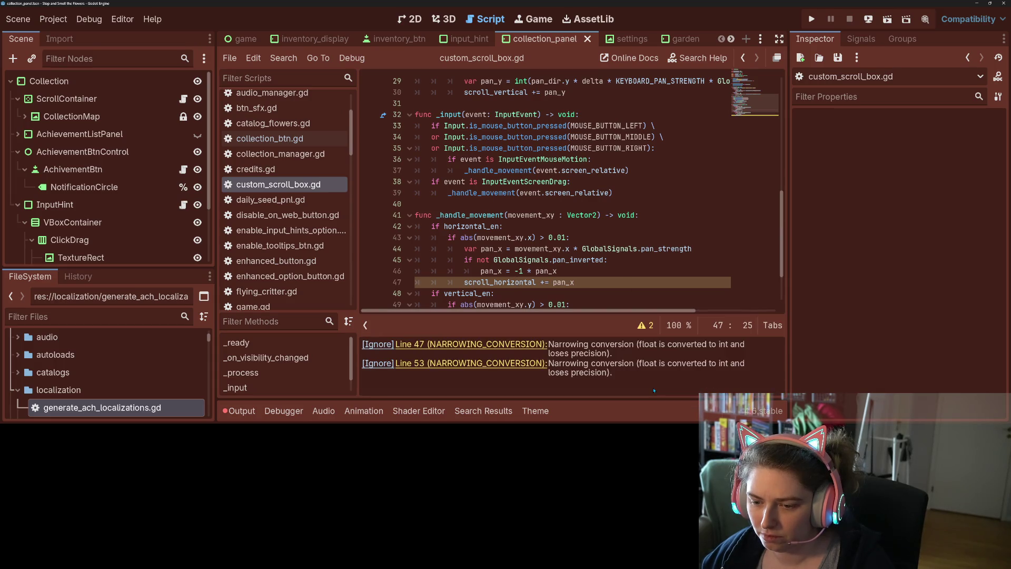
pyautogui.click(645, 327)
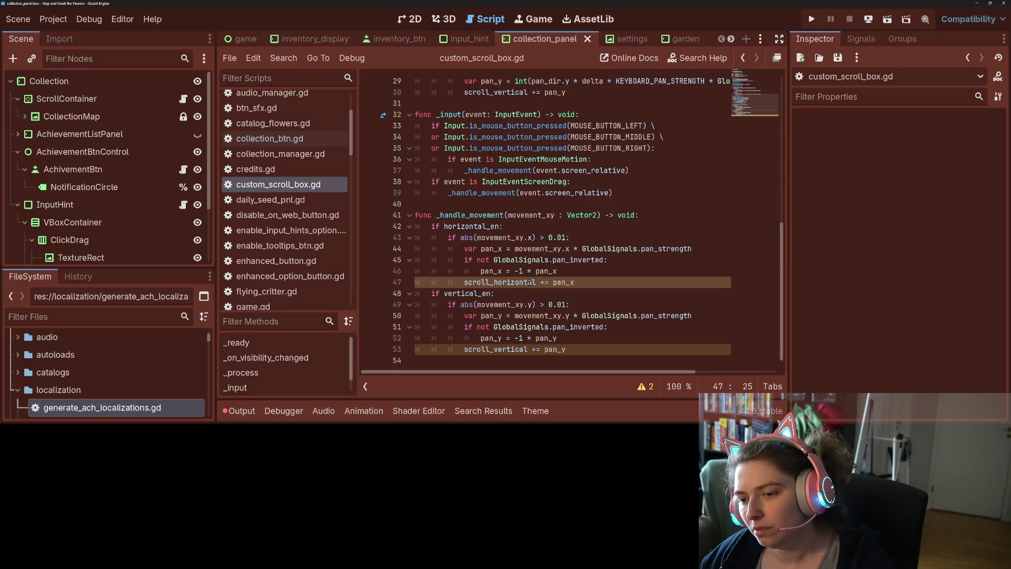
# Wrap pan_x on line 47 in int( )
pyautogui.doubleClick(560, 286)
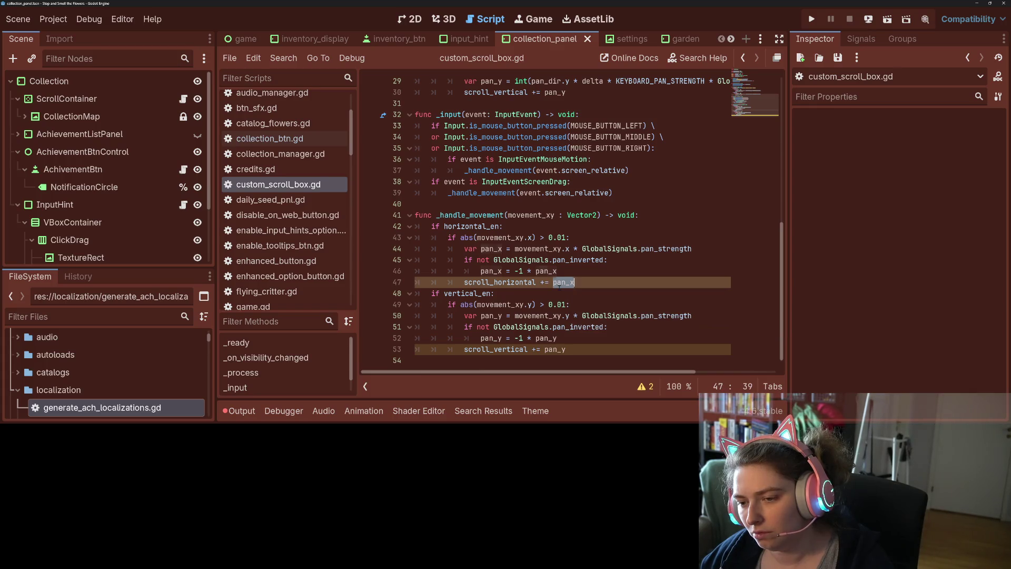
pyautogui.click(560, 283)
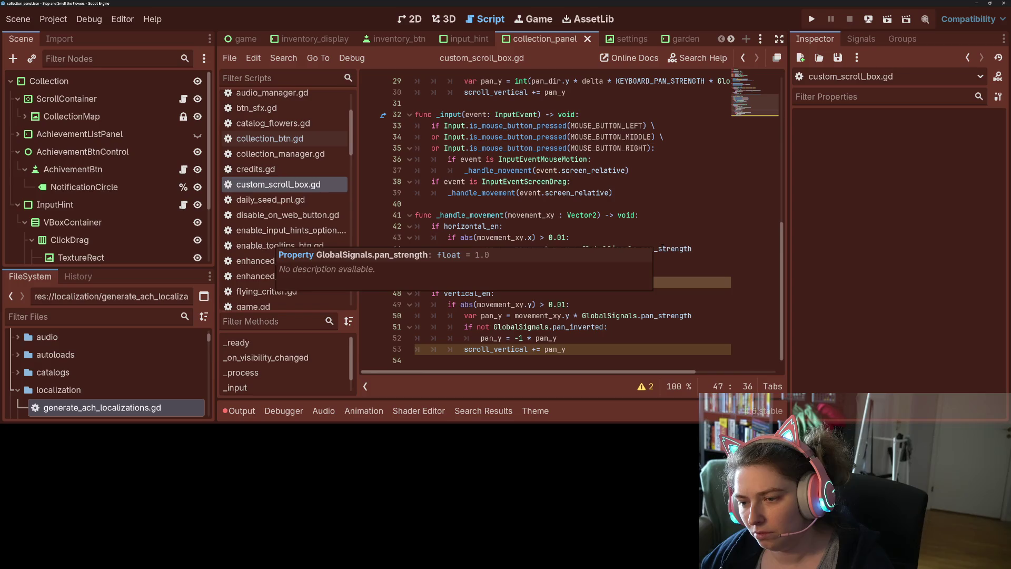
pyautogui.click(565, 225)
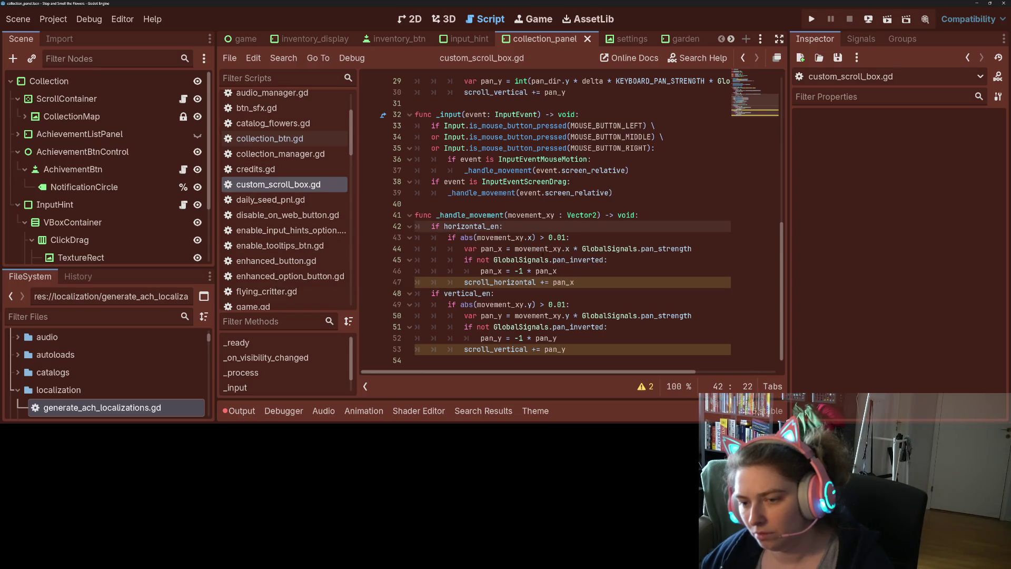
pyautogui.click(551, 282)
pyautogui.write('i')
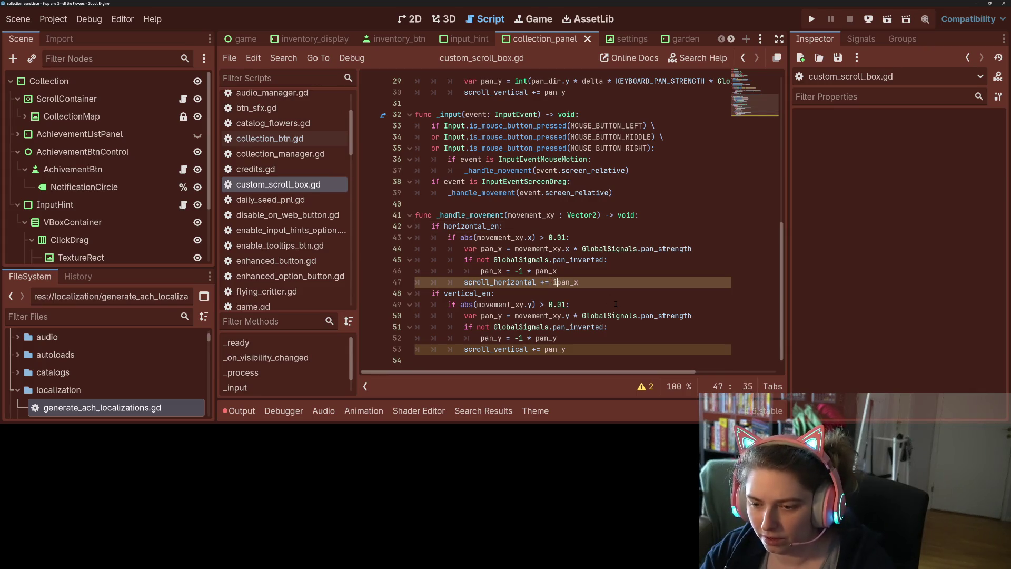
pyautogui.write('nt(')
pyautogui.press('End')
pyautogui.write(')')
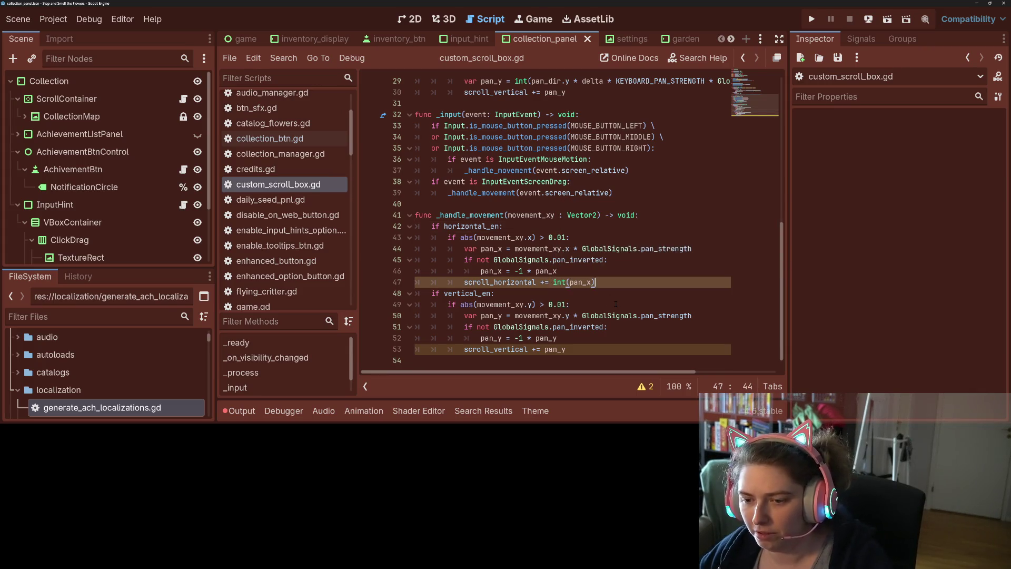
# Wrap pan_y on line 53 in int( ) and save the script
pyautogui.click(545, 349)
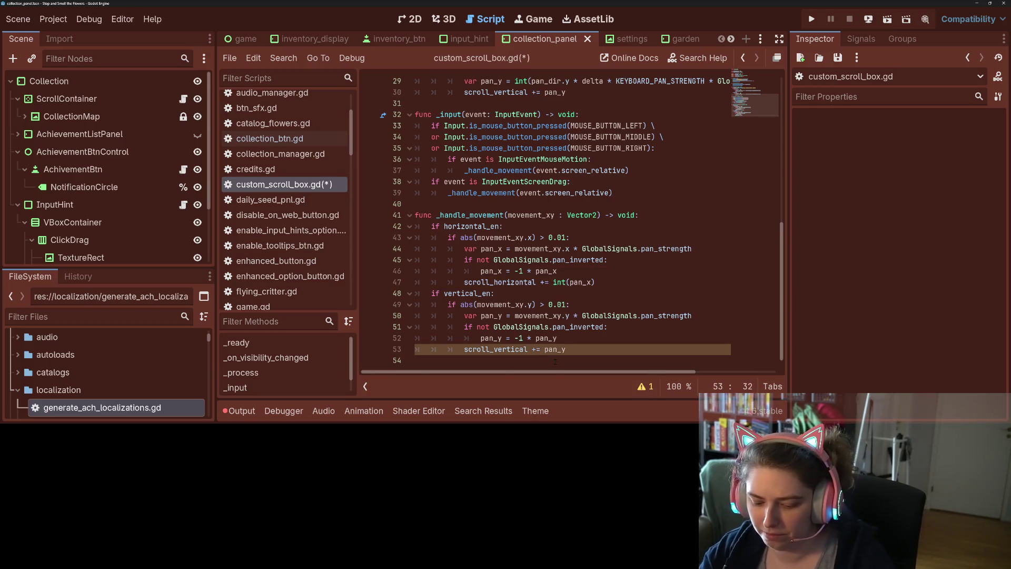
pyautogui.write('int(')
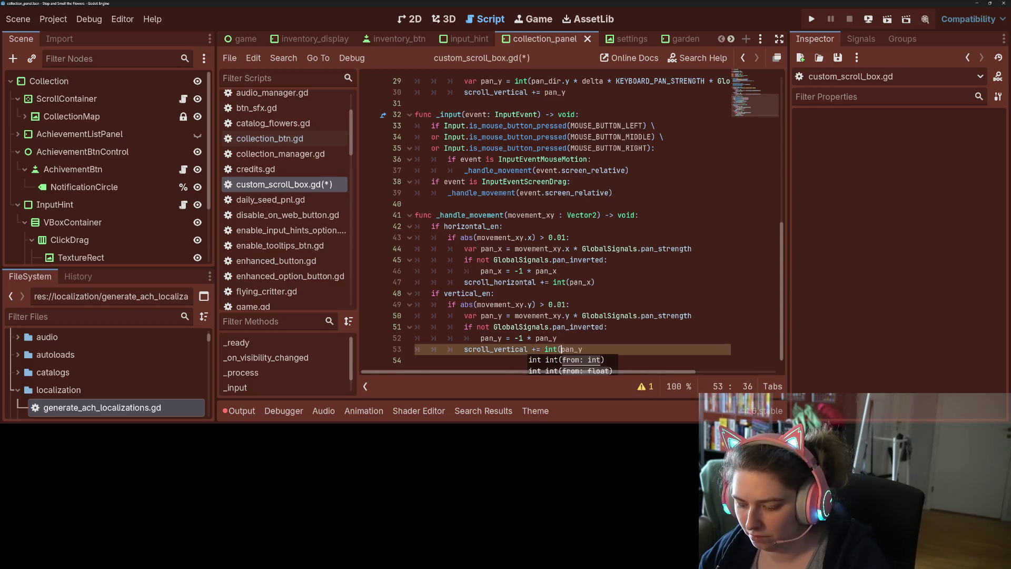
pyautogui.press('End')
pyautogui.write(')')
pyautogui.hotkey('ctrl', 's')
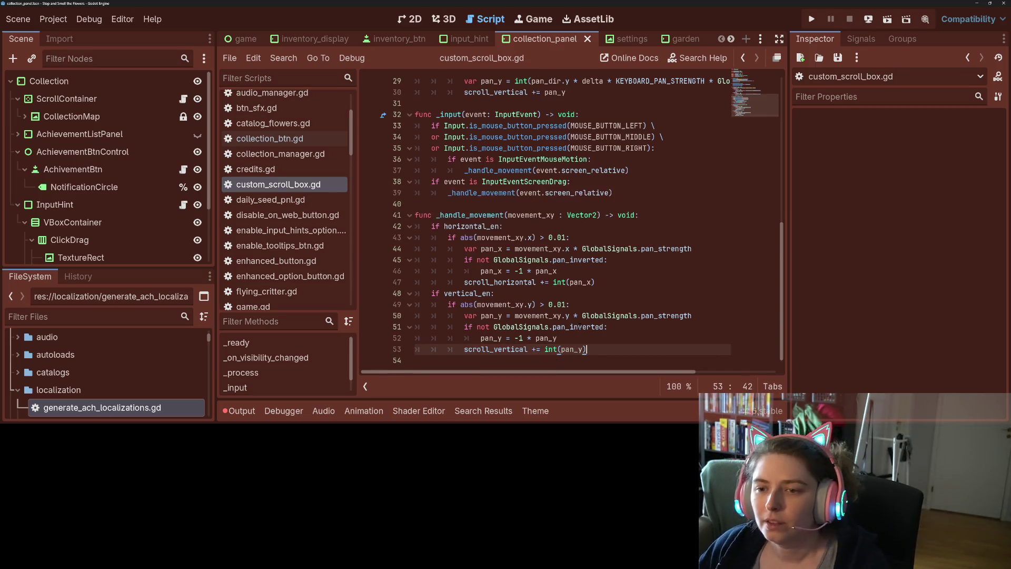
# Review the InputEventScreenDrag branch in _input and the pan_dir check in _process
pyautogui.scroll(2, 529, 252)
pyautogui.click(528, 259)
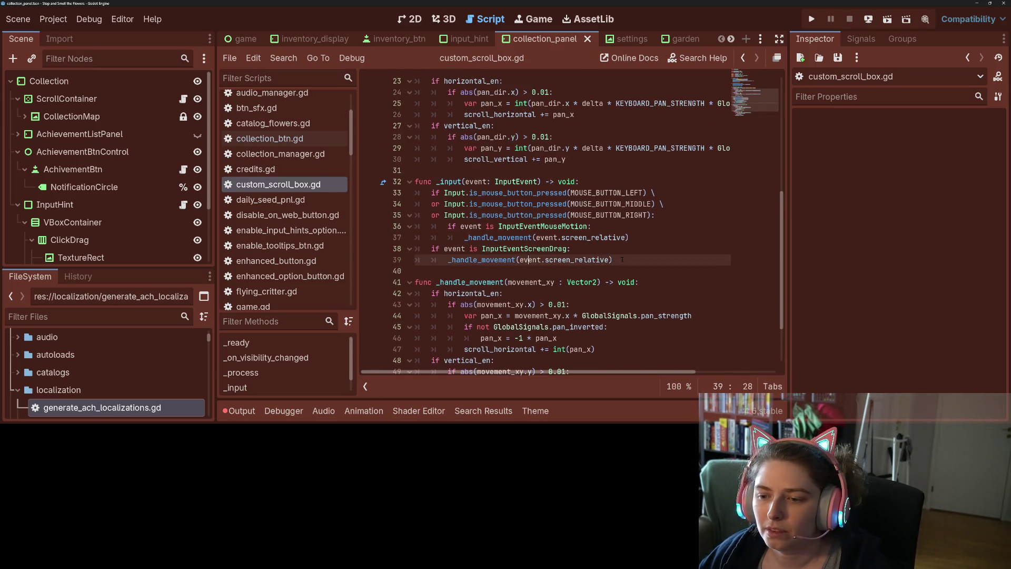
pyautogui.moveTo(622, 260)
pyautogui.mouseDown()
pyautogui.moveTo(463, 259)
pyautogui.moveTo(432, 237)
pyautogui.moveTo(406, 244)
pyautogui.mouseUp()
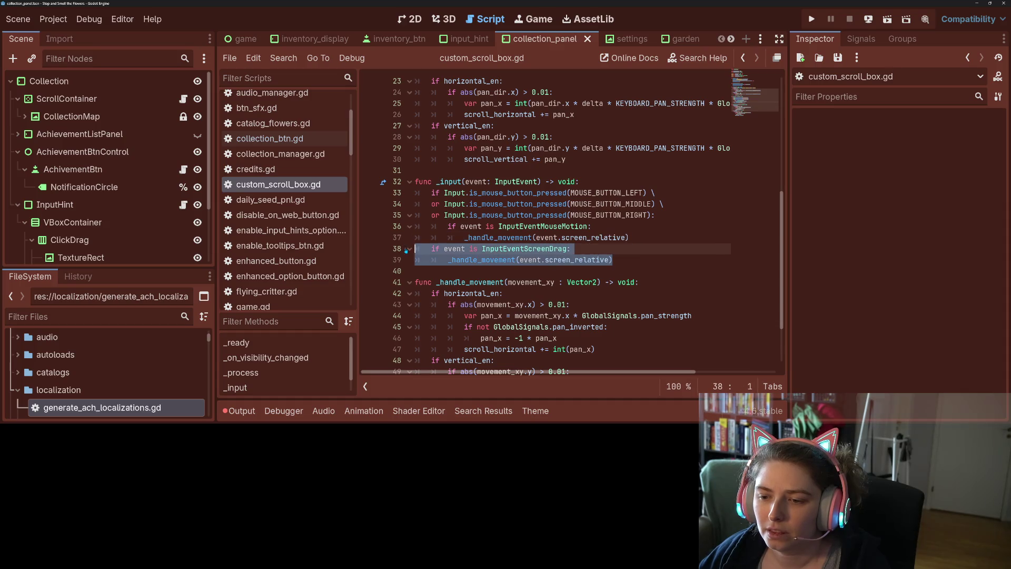
pyautogui.scroll(3, 528, 253)
pyautogui.click(473, 192)
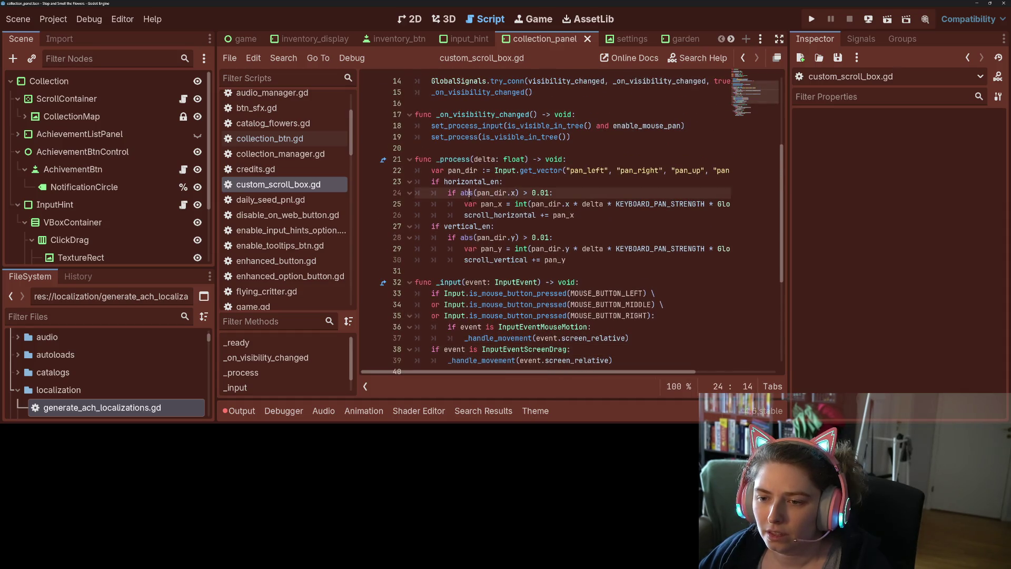
pyautogui.doubleClick(492, 193)
pyautogui.scroll(-3, 543, 226)
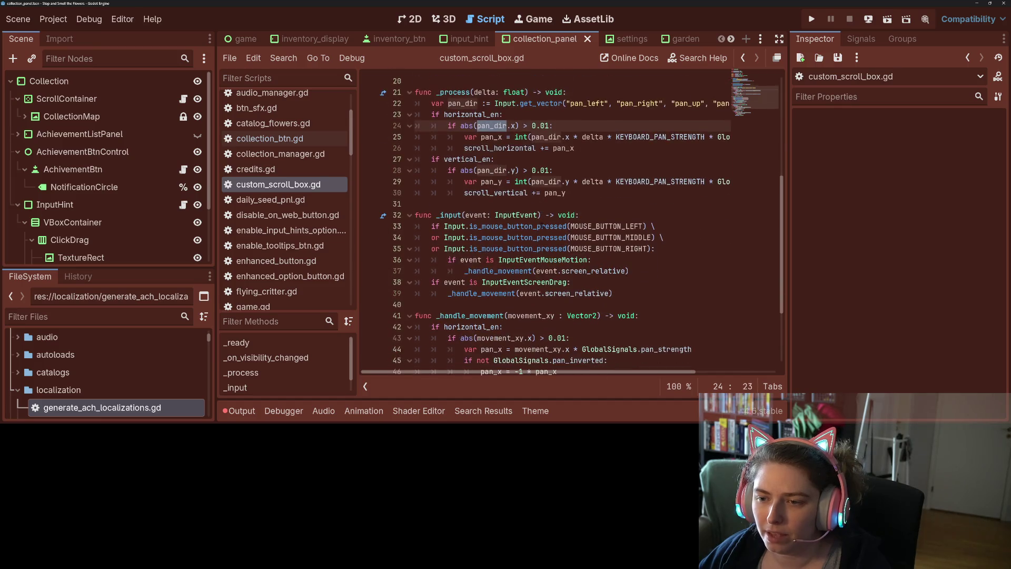
pyautogui.scroll(2, 543, 226)
pyautogui.hscroll(3, 558, 364)
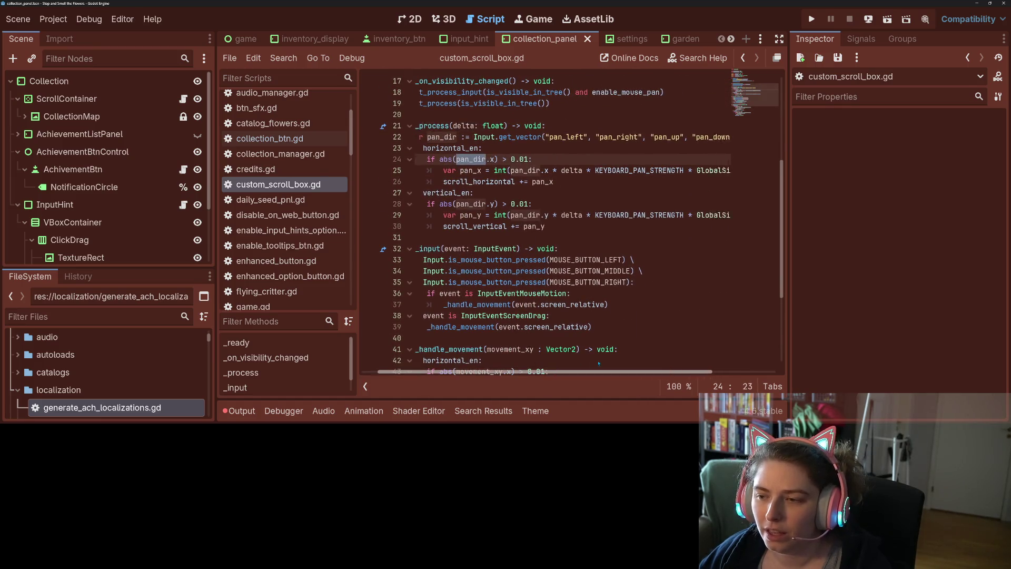
pyautogui.hscroll(-3, 469, 316)
# Step through lines 29–35 and line 53 to review the updated movement code
pyautogui.click(499, 283)
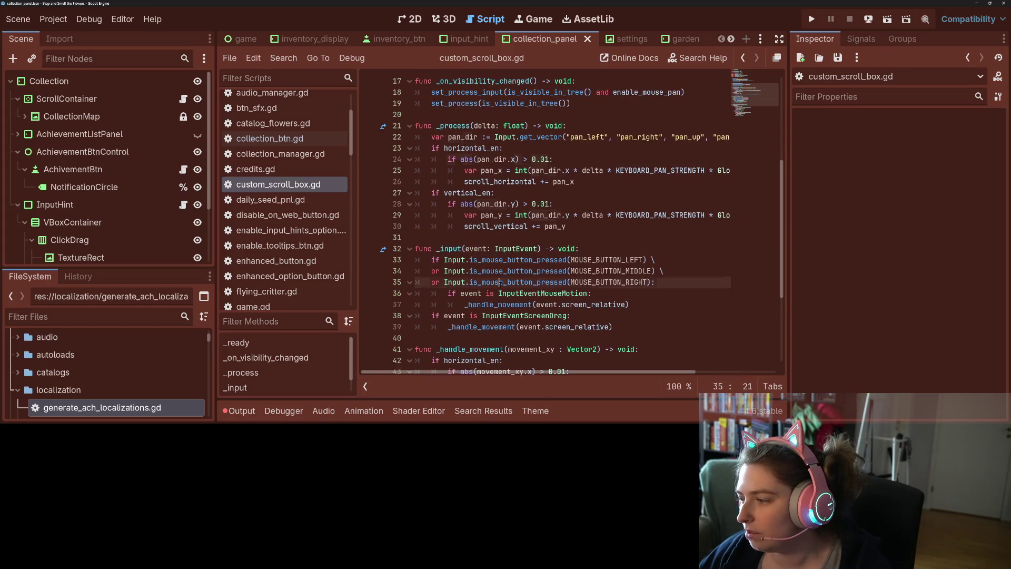
pyautogui.press('Up')
pyautogui.press('Up')
pyautogui.press('Up')
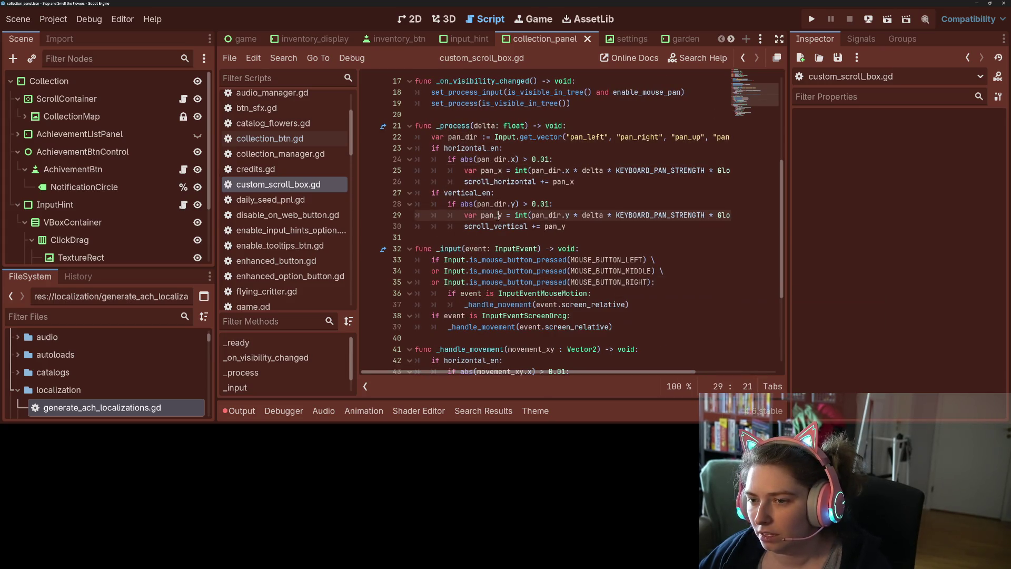
pyautogui.click(464, 226)
pyautogui.scroll(-4, 474, 248)
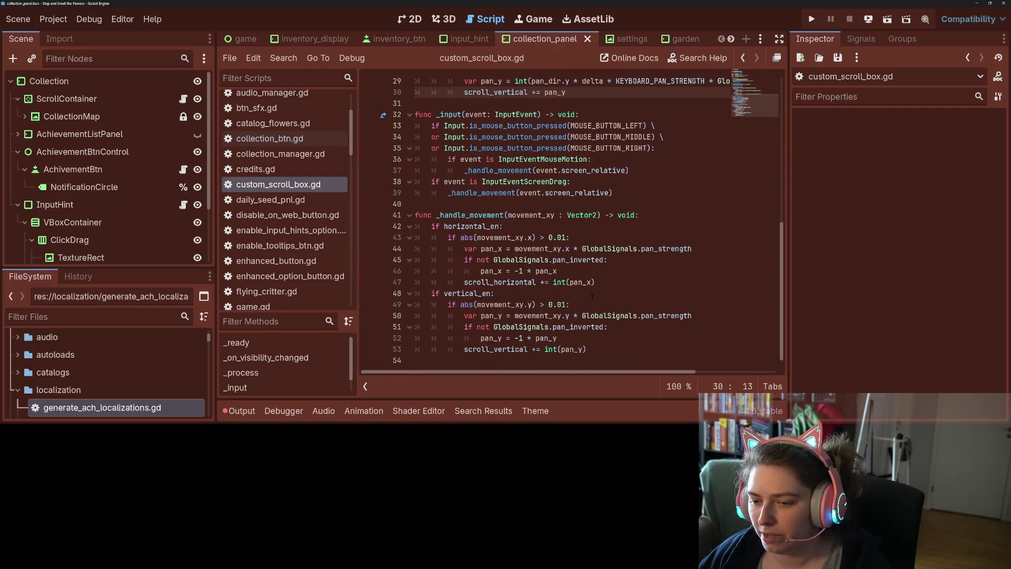
pyautogui.click(630, 345)
pyautogui.scroll(4, 629, 346)
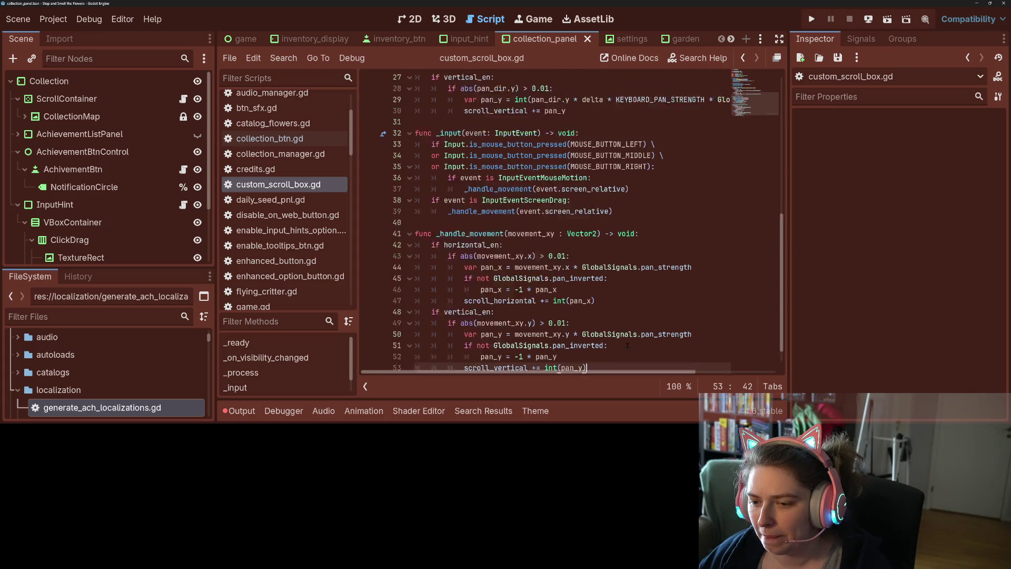
pyautogui.scroll(1, 626, 349)
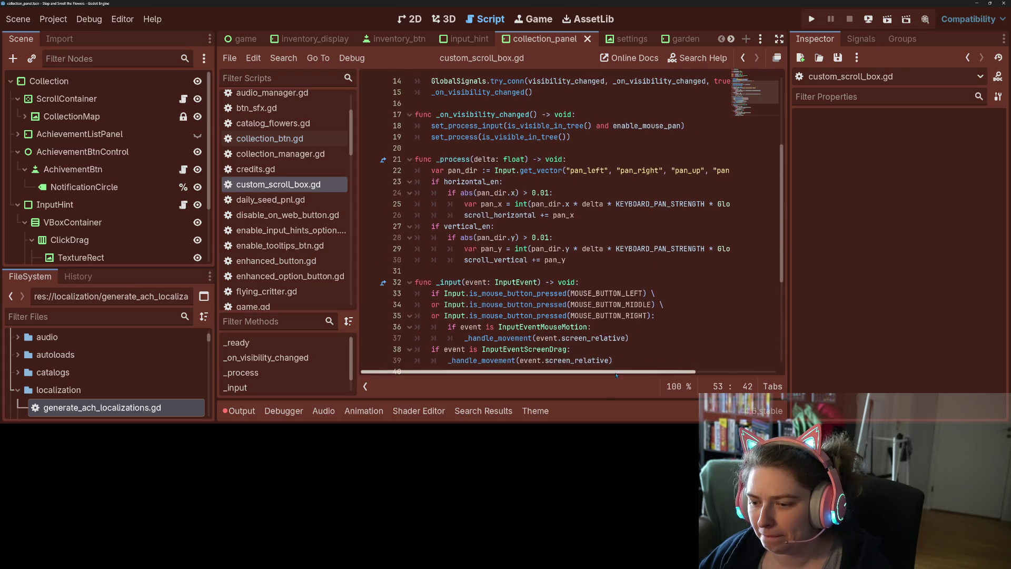
# Highlight the uses of _handle_movement and insert a blank line after the screen-drag branch
pyautogui.moveTo(614, 373); pyautogui.dragTo(708, 369)
pyautogui.scroll(-5, 499, 349)
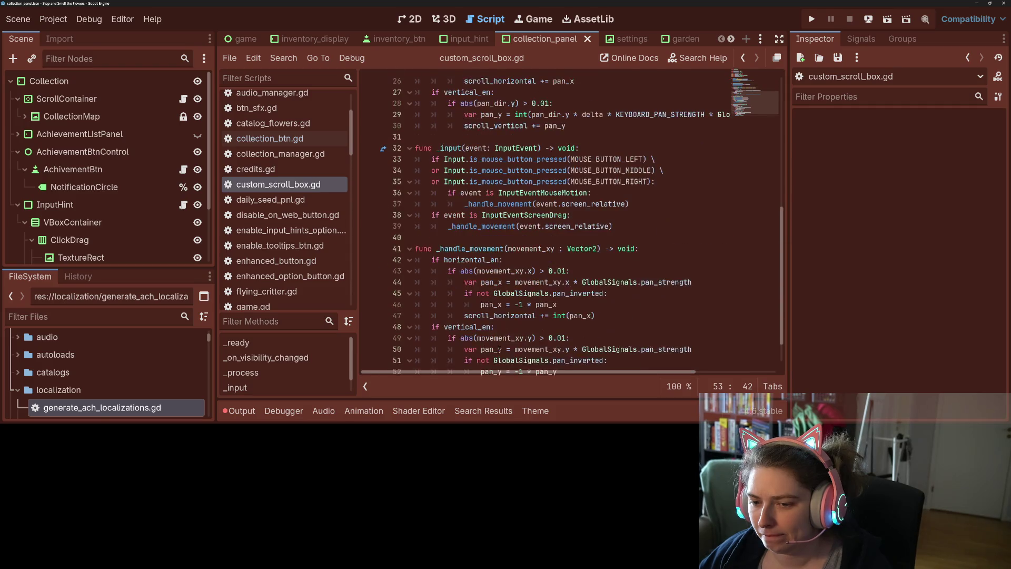
pyautogui.click(473, 237)
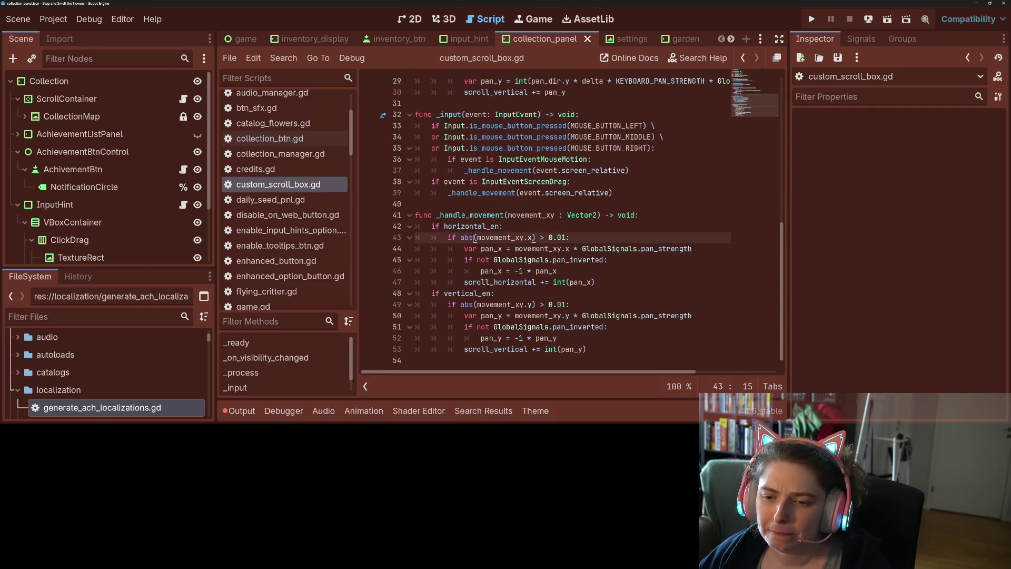
pyautogui.doubleClick(472, 214)
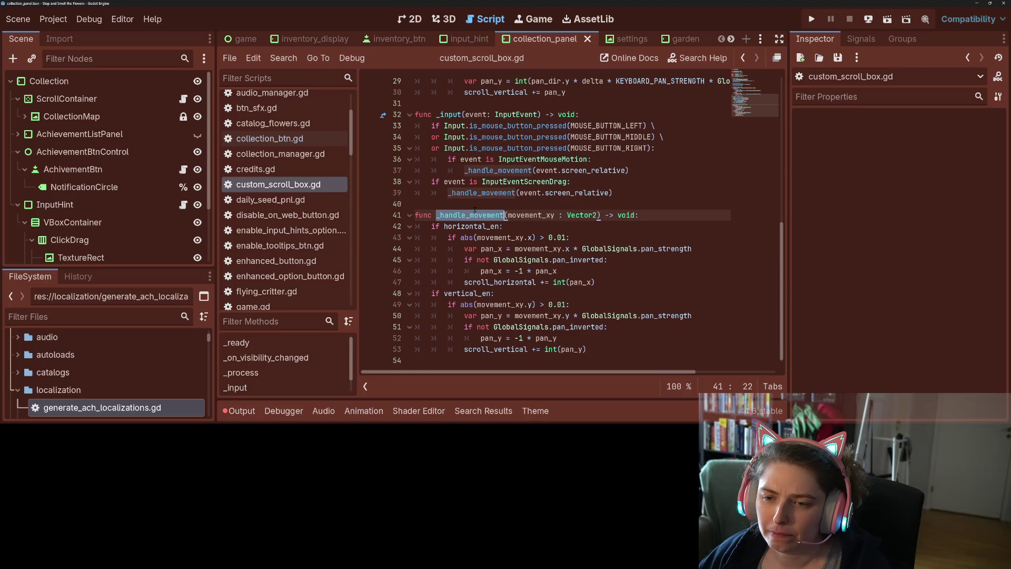
pyautogui.click(475, 207)
pyautogui.press('Return')
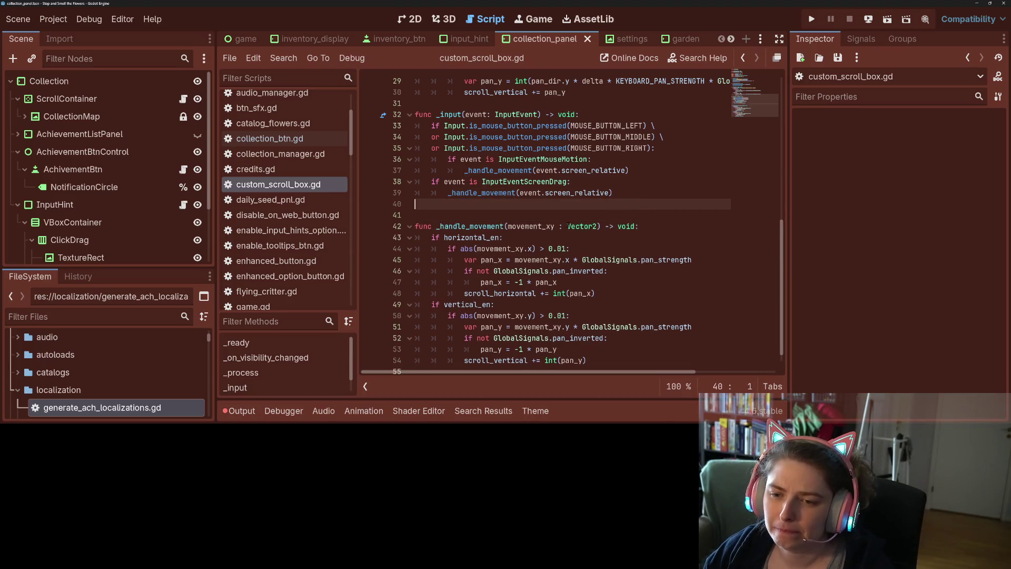
pyautogui.press('Up')
pyautogui.press('Tab')
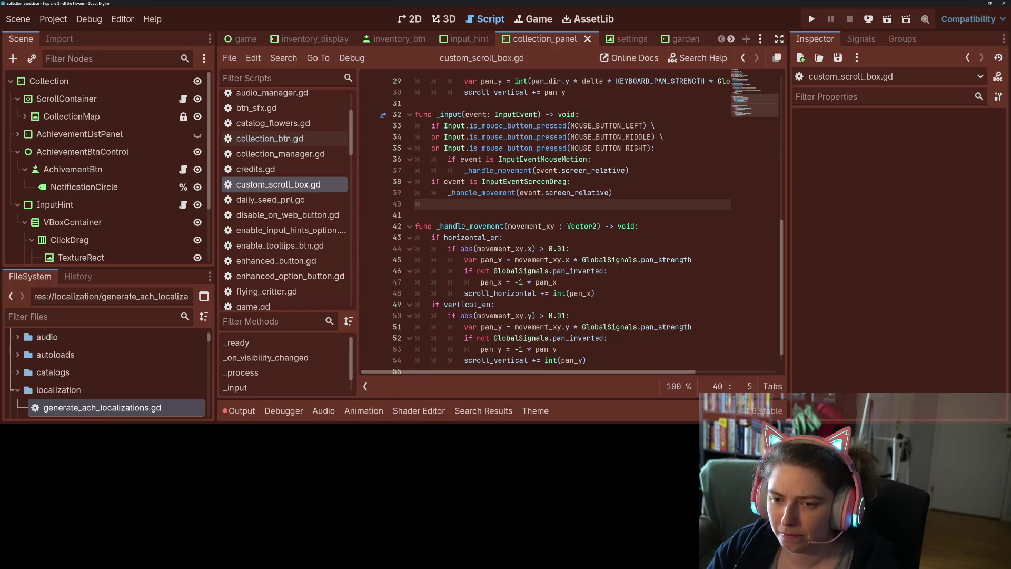
pyautogui.write('if event')
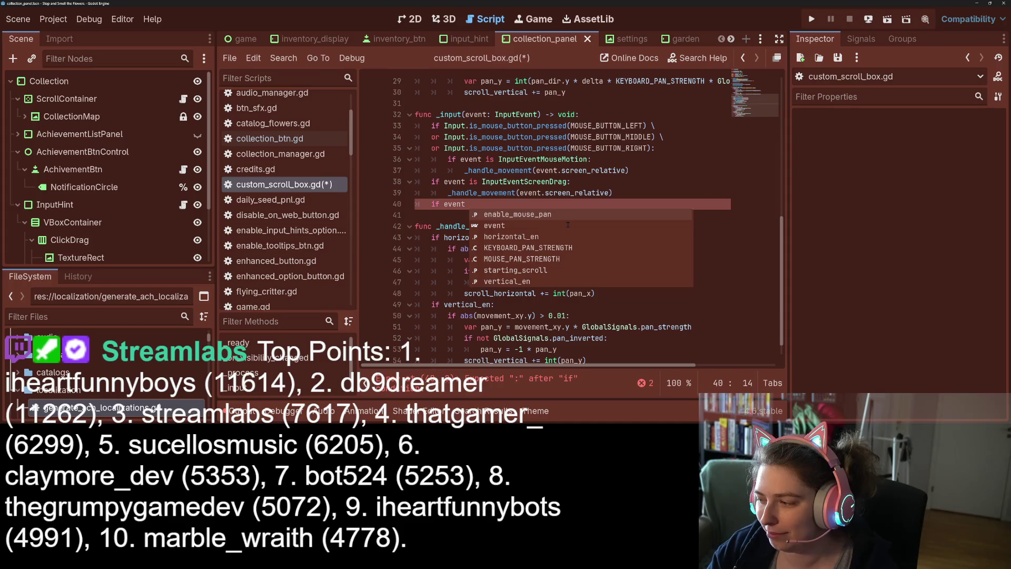
pyautogui.press('BackSpace')
pyautogui.press('BackSpace')
pyautogui.press('BackSpace')
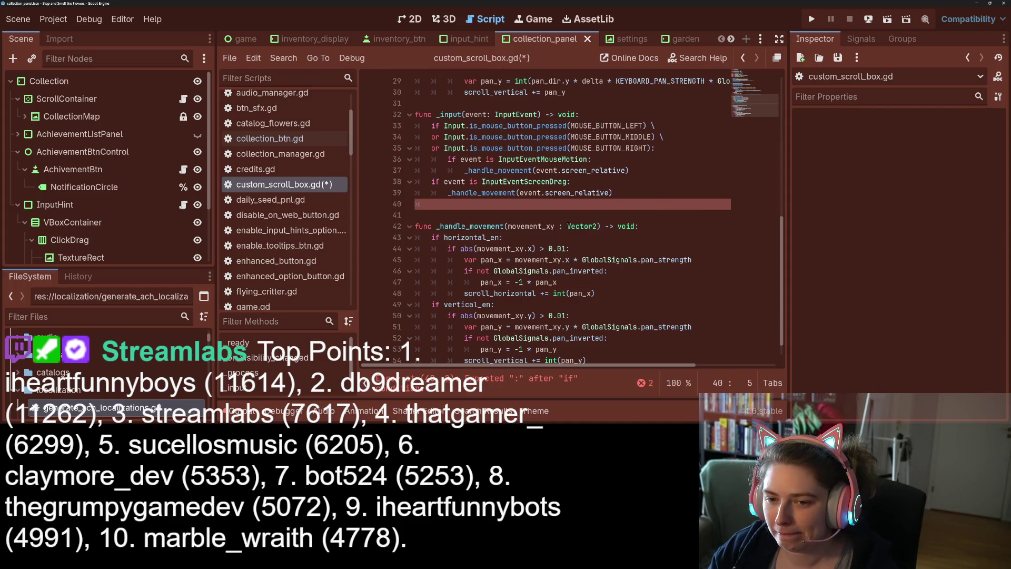
pyautogui.hotkey('ctrl', 's')
pyautogui.scroll(5, 498, 193)
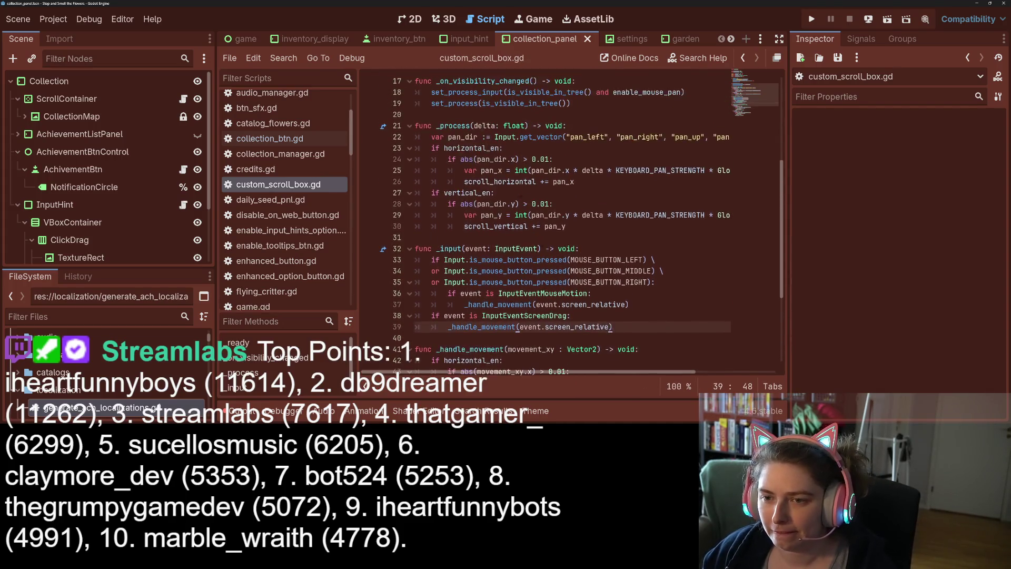
pyautogui.click(470, 170)
pyautogui.click(471, 182)
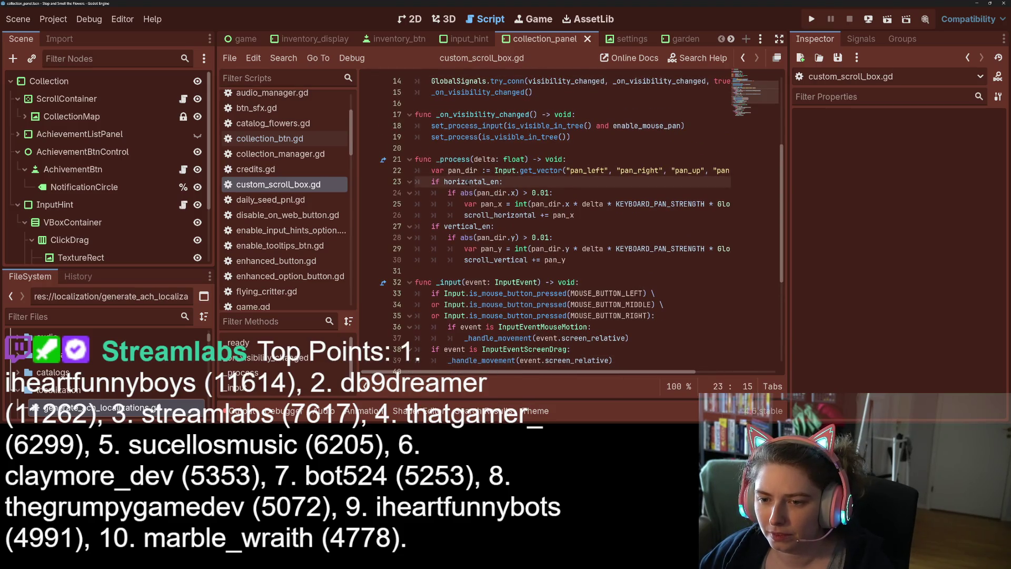
pyautogui.click(428, 182)
pyautogui.press('Down')
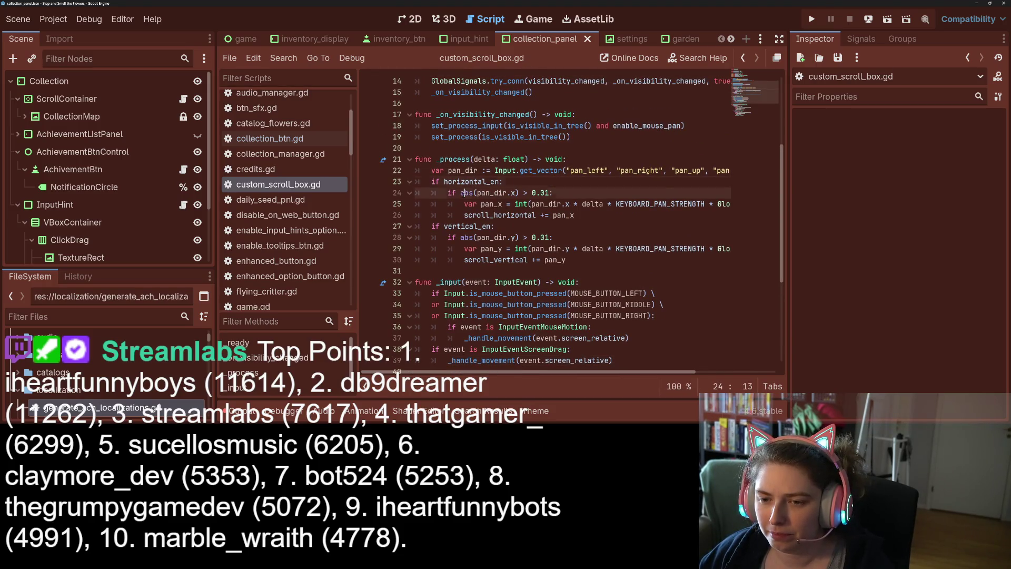
pyautogui.press('Up')
pyautogui.press('Right')
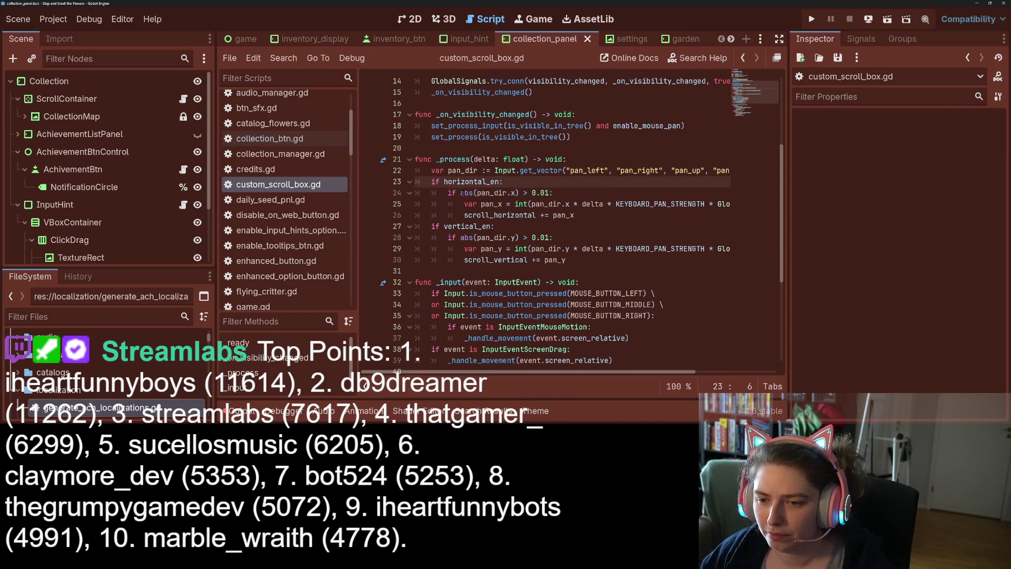
pyautogui.moveTo(461, 193)
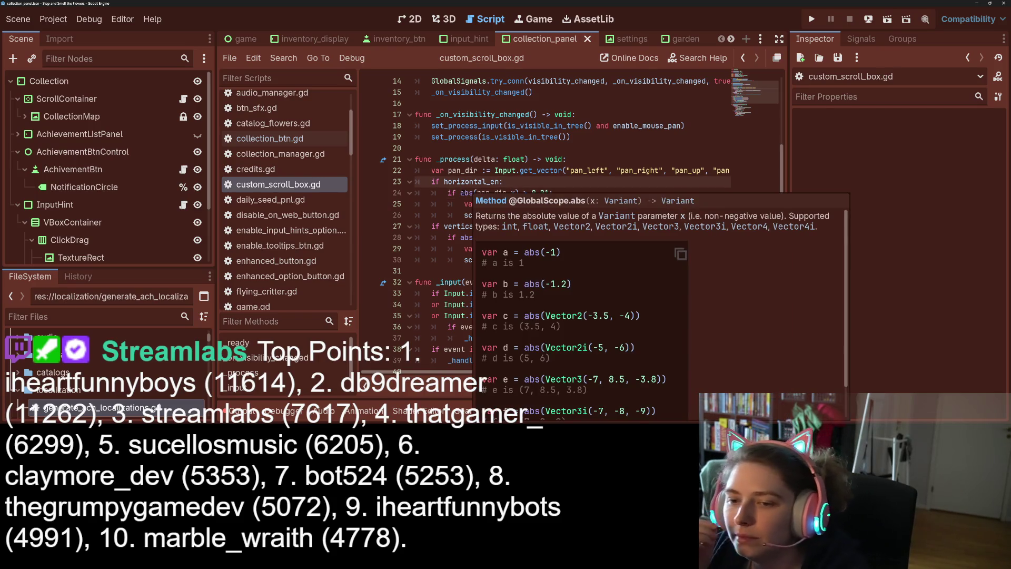
pyautogui.click(463, 193)
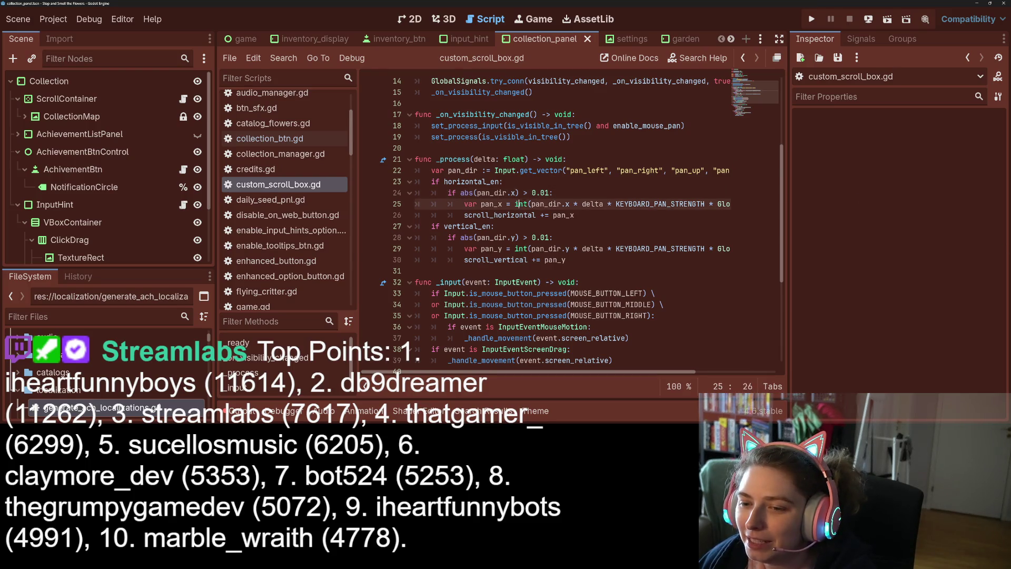
pyautogui.click(534, 193)
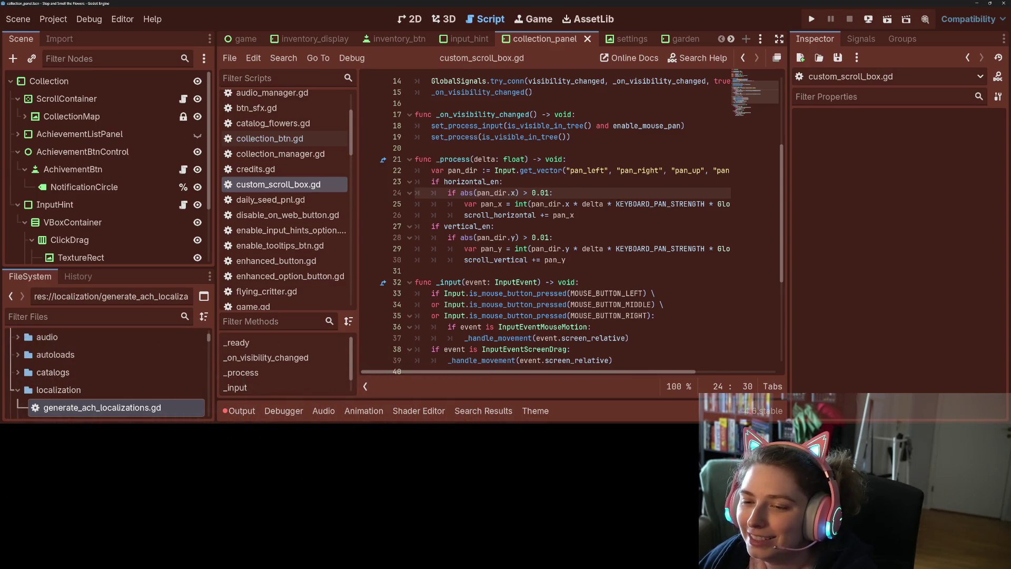
pyautogui.click(530, 183)
pyautogui.click(574, 248)
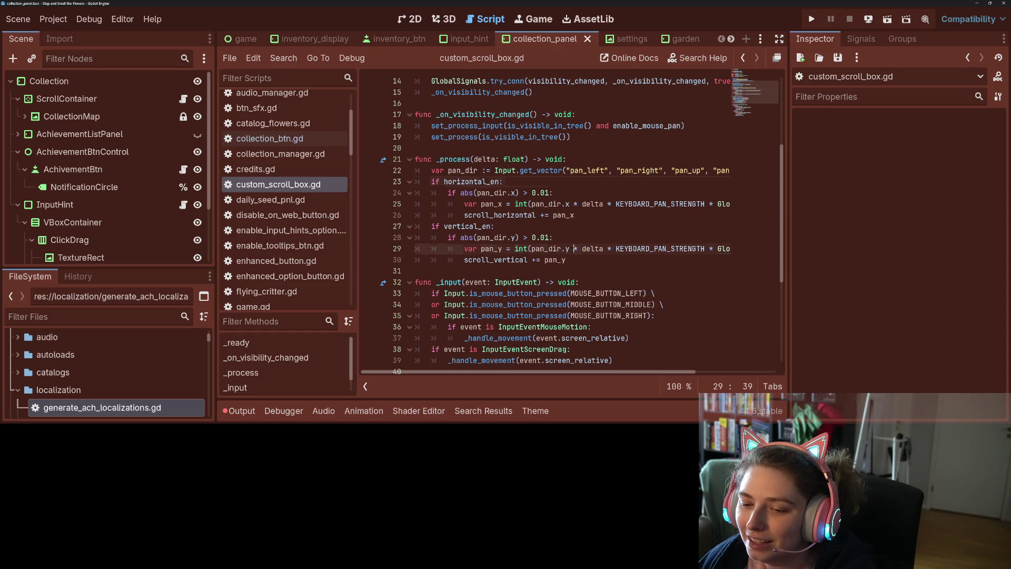
pyautogui.scroll(-4, 539, 239)
pyautogui.click(515, 226)
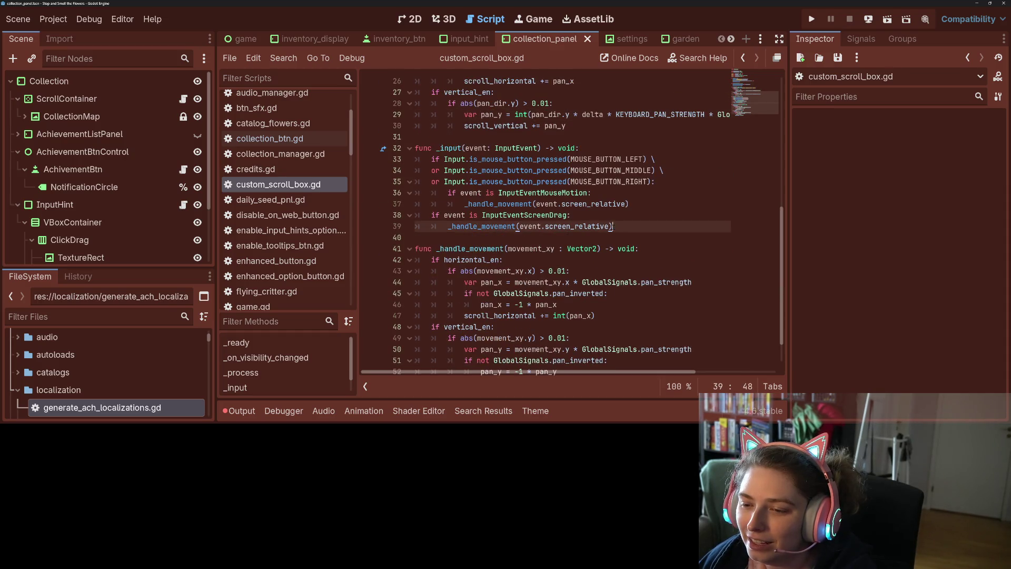
pyautogui.press('Return')
# Add an 'if event is InputEventJoypadMotion:' branch to _input
pyautogui.press('BackSpace')
pyautogui.write('if')
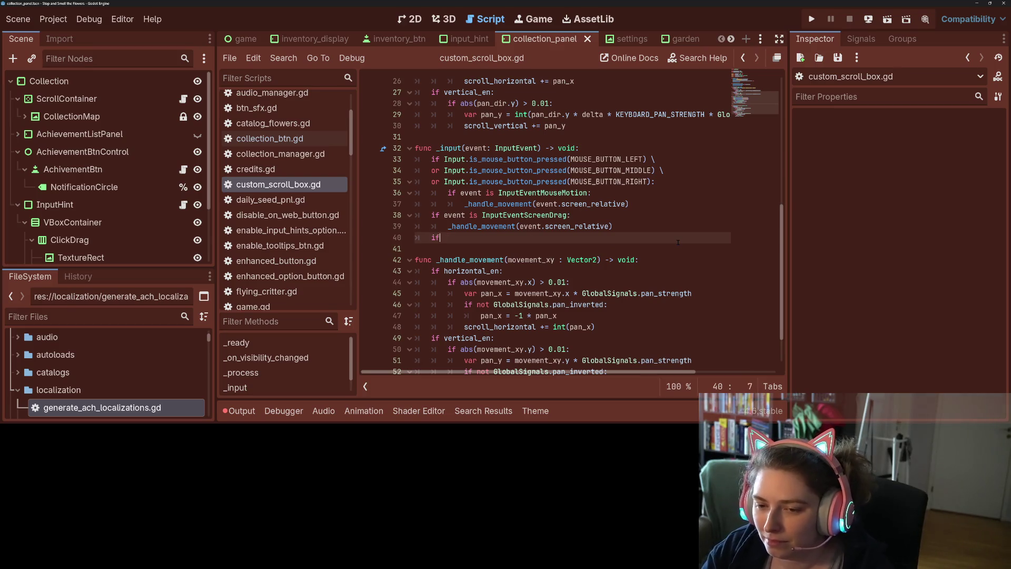
pyautogui.write(' event is ')
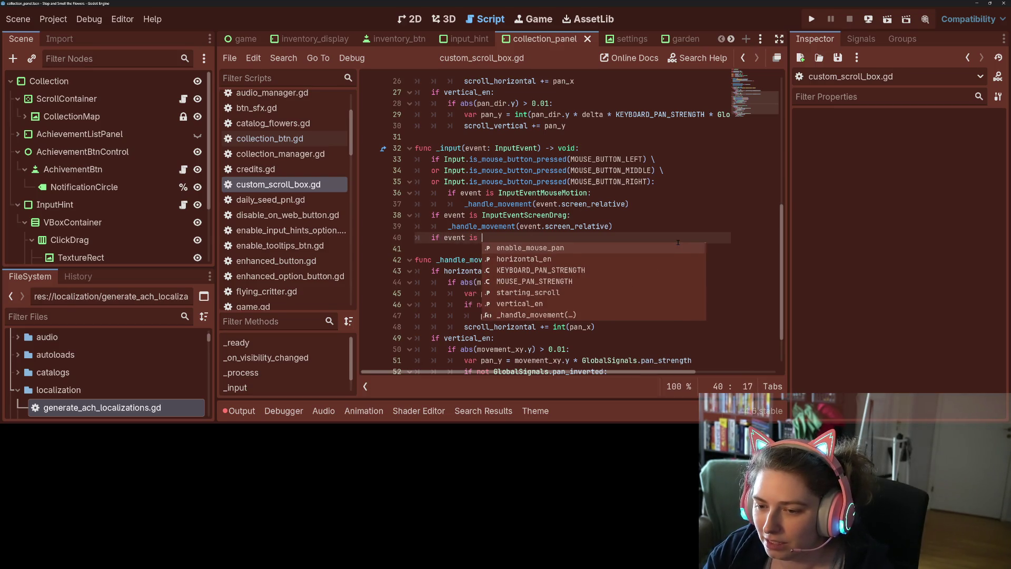
pyautogui.write('Inp')
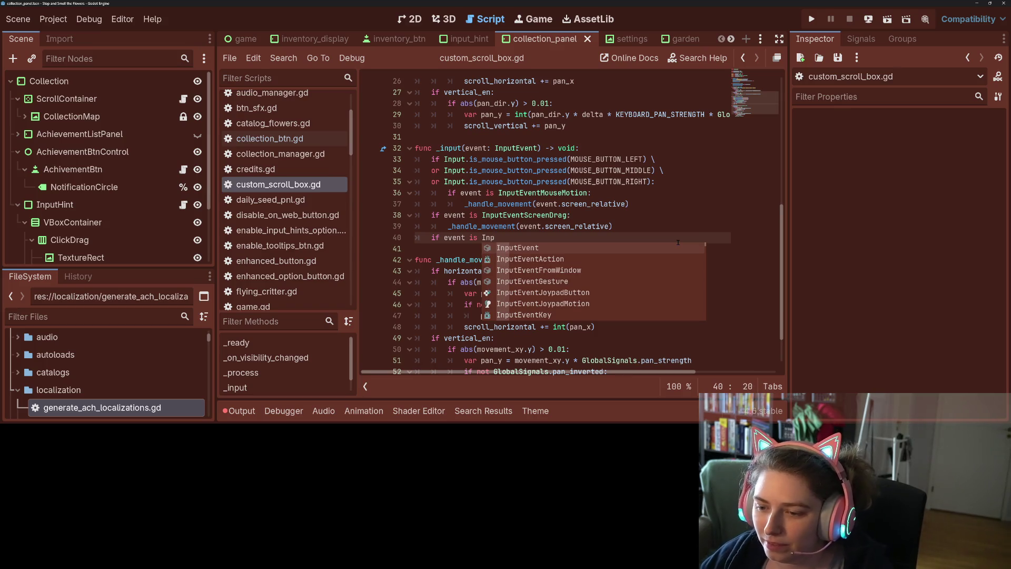
pyautogui.write('utEventJoypadM')
pyautogui.press('Return')
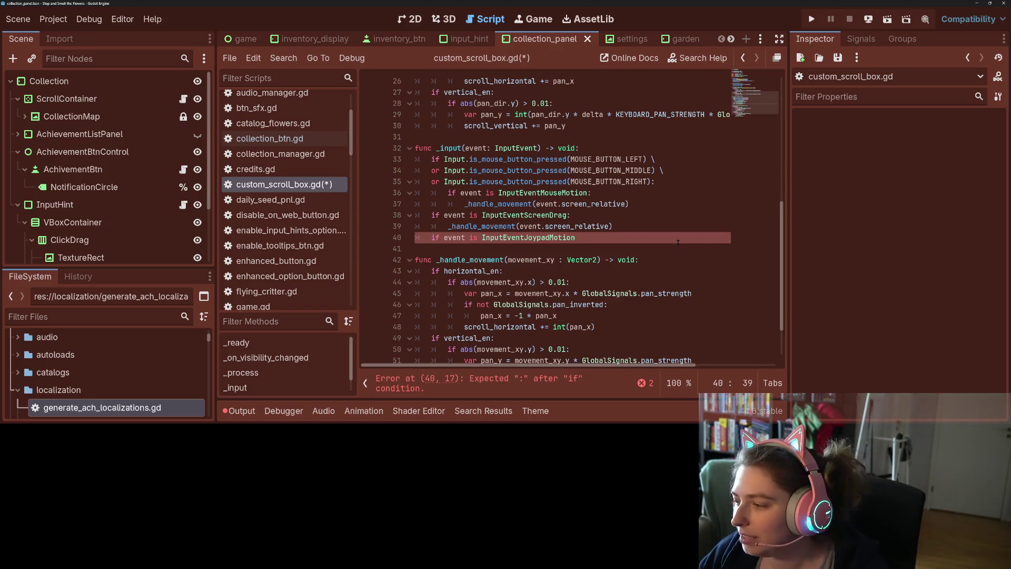
pyautogui.write(':')
pyautogui.press('Return')
# Set 'var joy_pan = event.axis' and show InputEventJoypadMotion's help at its axis property
pyautogui.write('var jo')
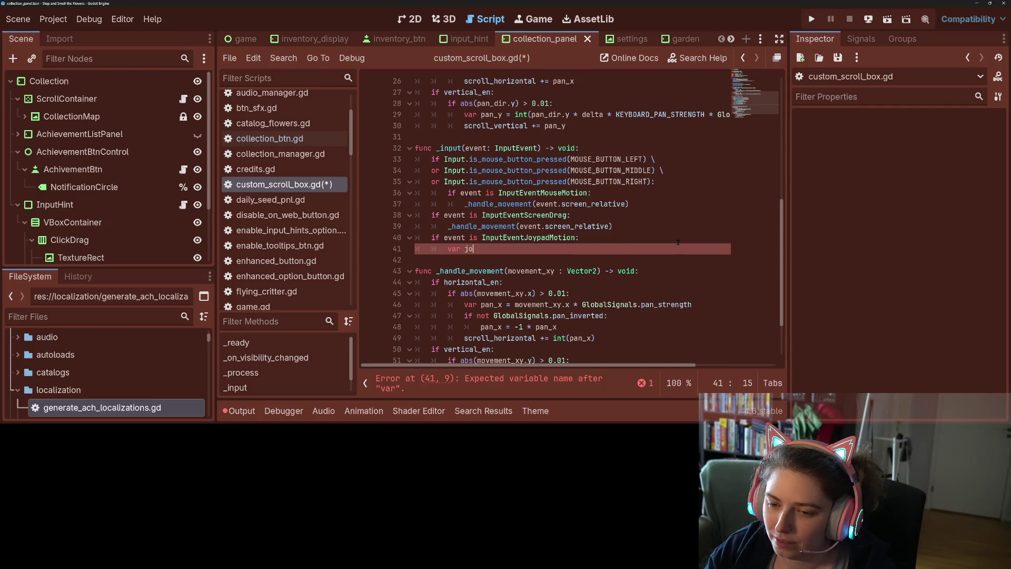
pyautogui.write('y_pan ')
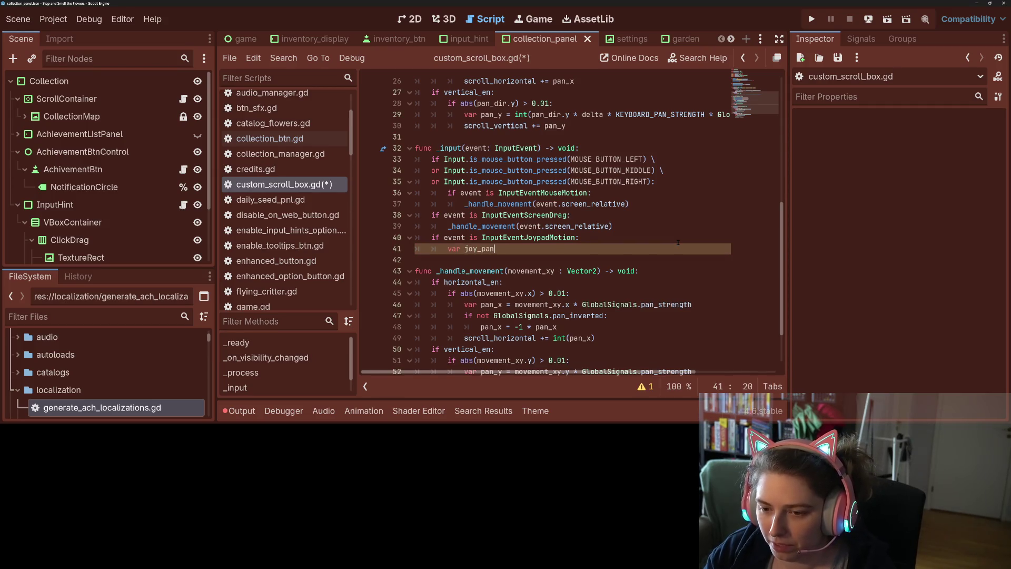
pyautogui.write('= get')
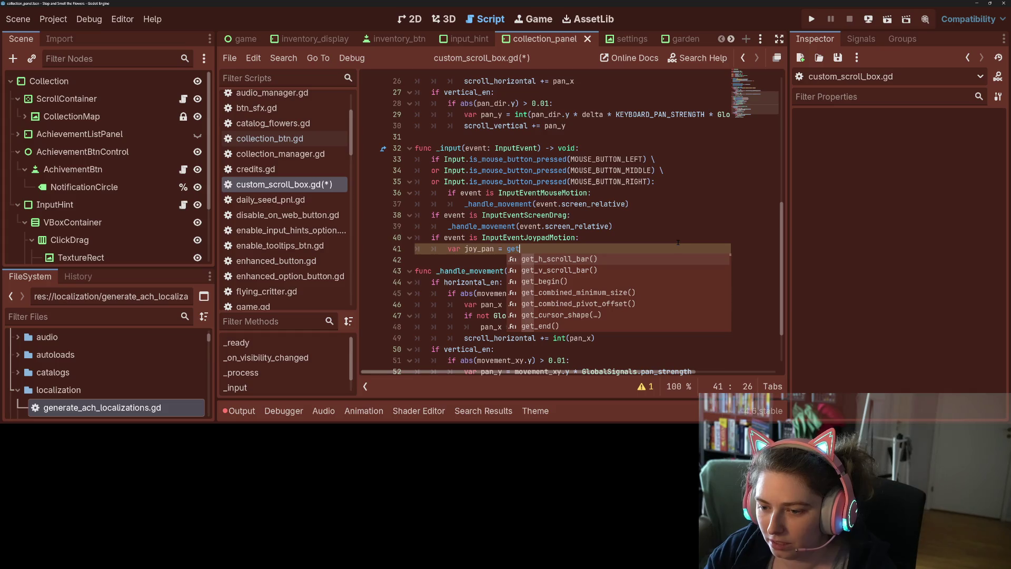
pyautogui.write('_i')
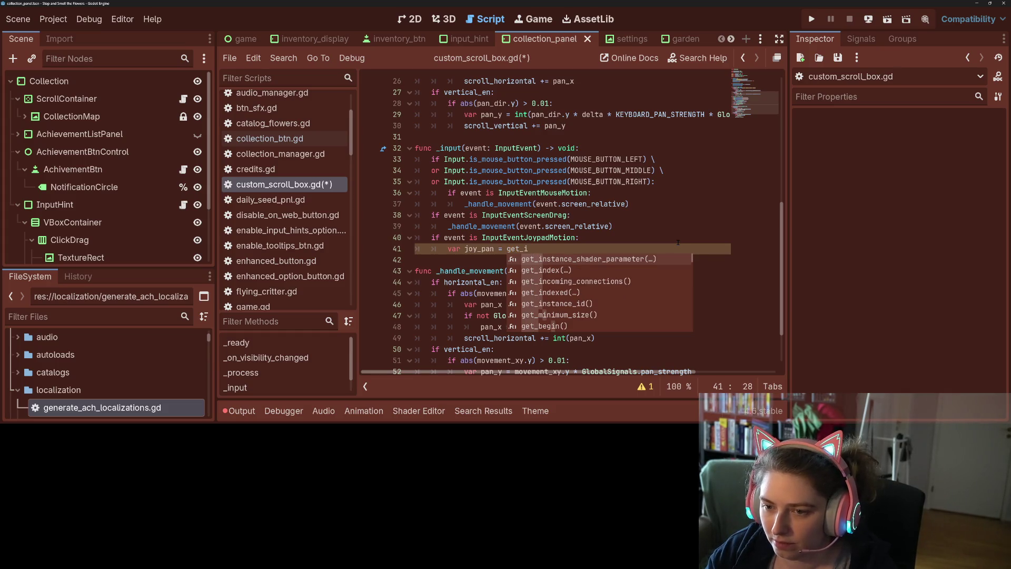
pyautogui.write('n')
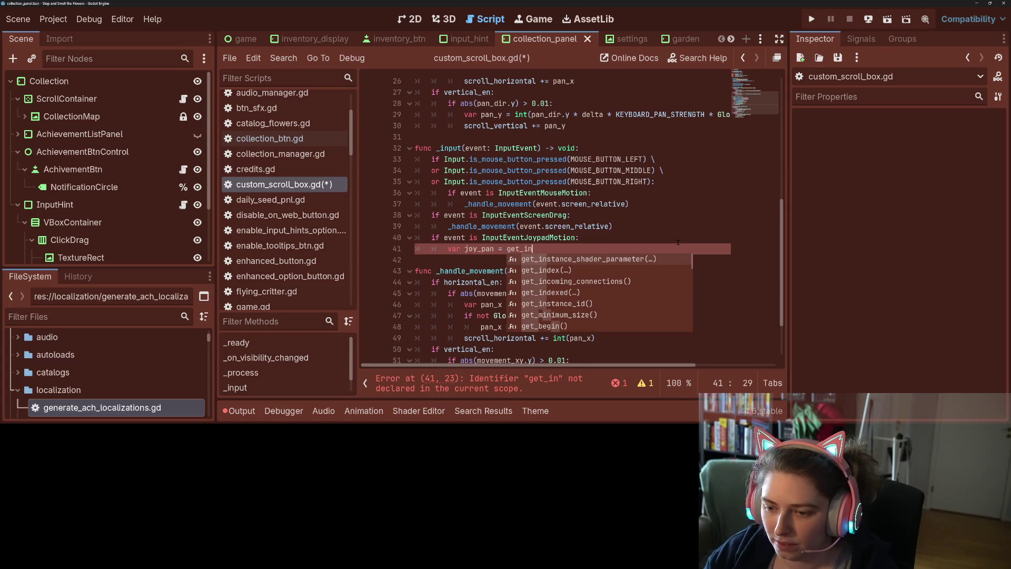
pyautogui.press('BackSpace')
pyautogui.press('BackSpace')
pyautogui.press('BackSpace')
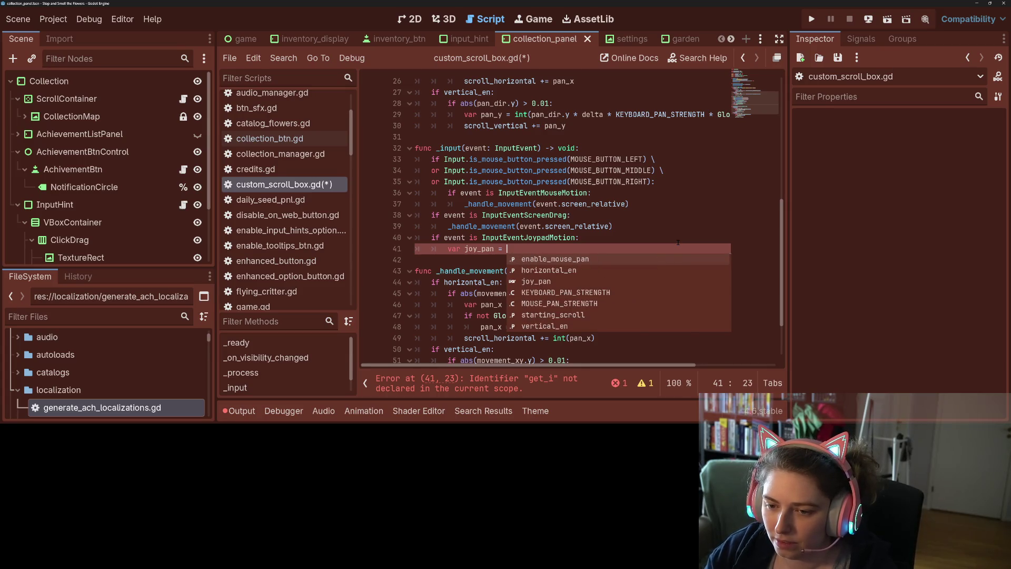
pyautogui.write('event.')
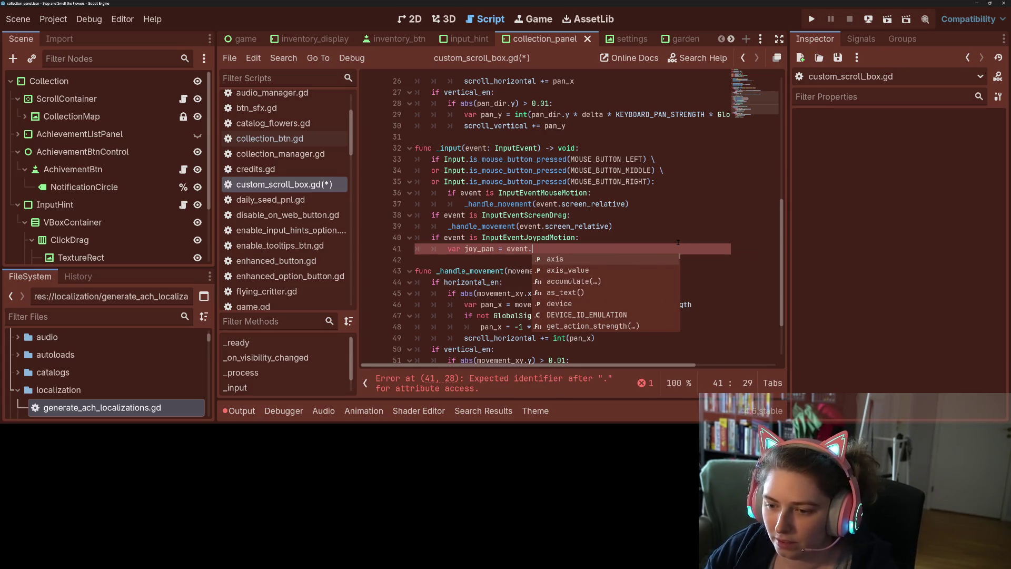
pyautogui.press('Return')
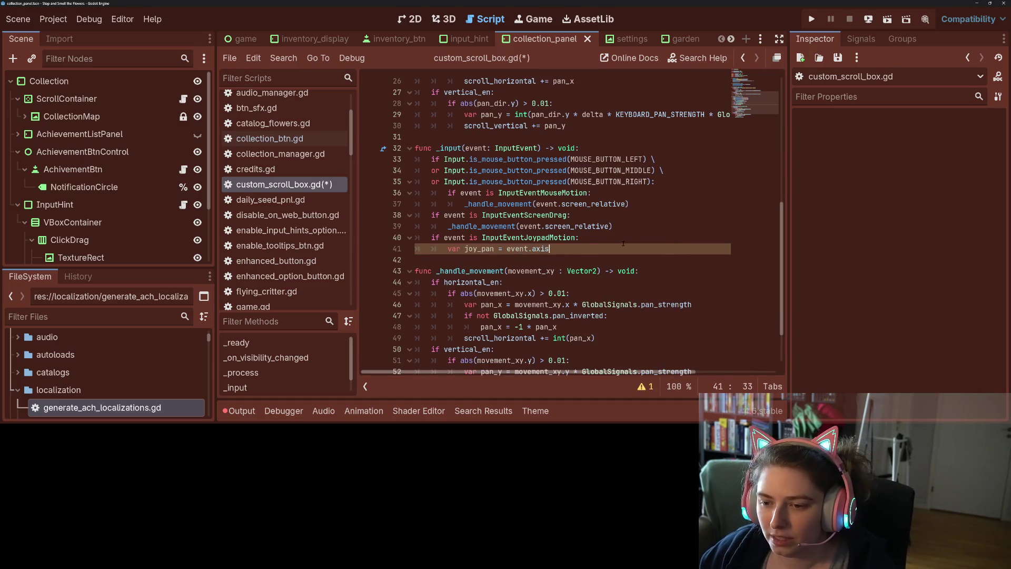
pyautogui.keyDown('ctrl'); pyautogui.click(545, 250); pyautogui.keyUp('ctrl')
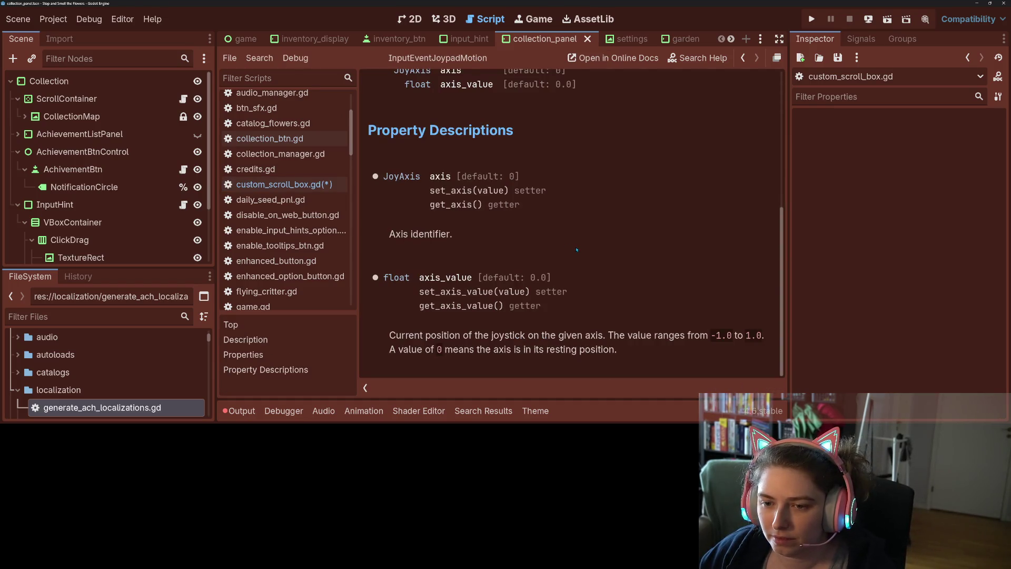
pyautogui.doubleClick(440, 176)
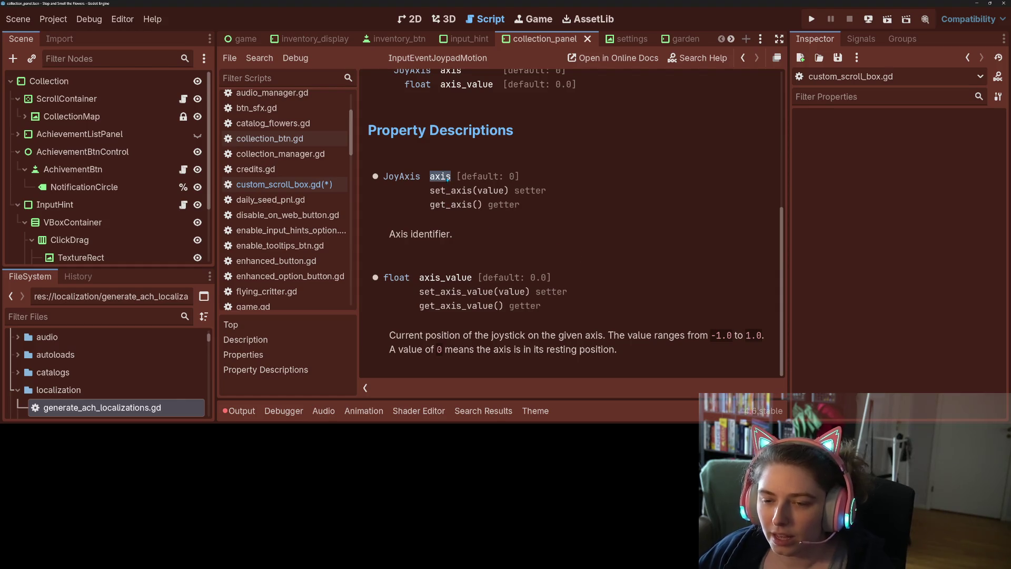
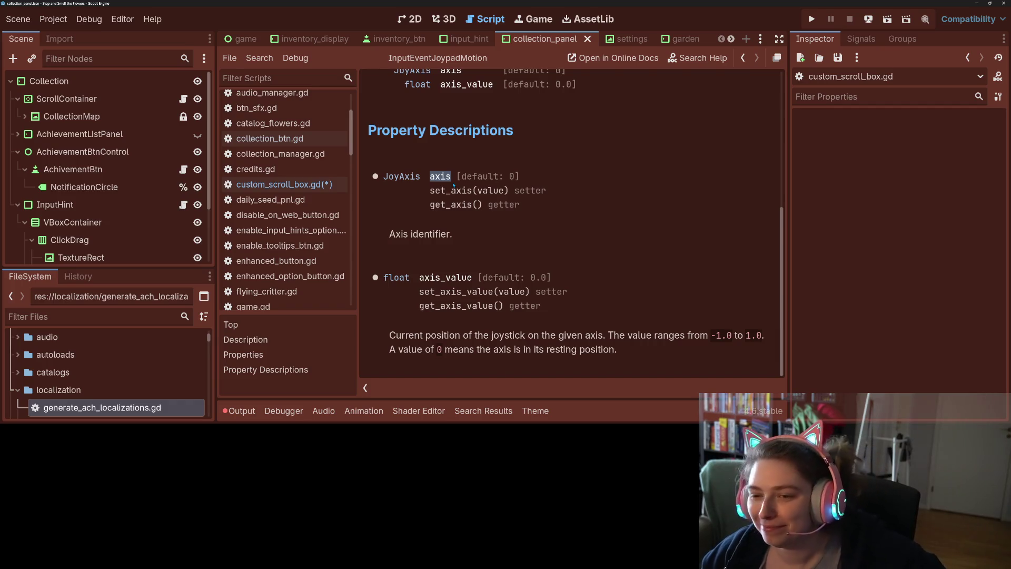
# Read the axis_value docs, then return to custom_scroll_box.gd at the end of line 41
pyautogui.scroll(1, 602, 299)
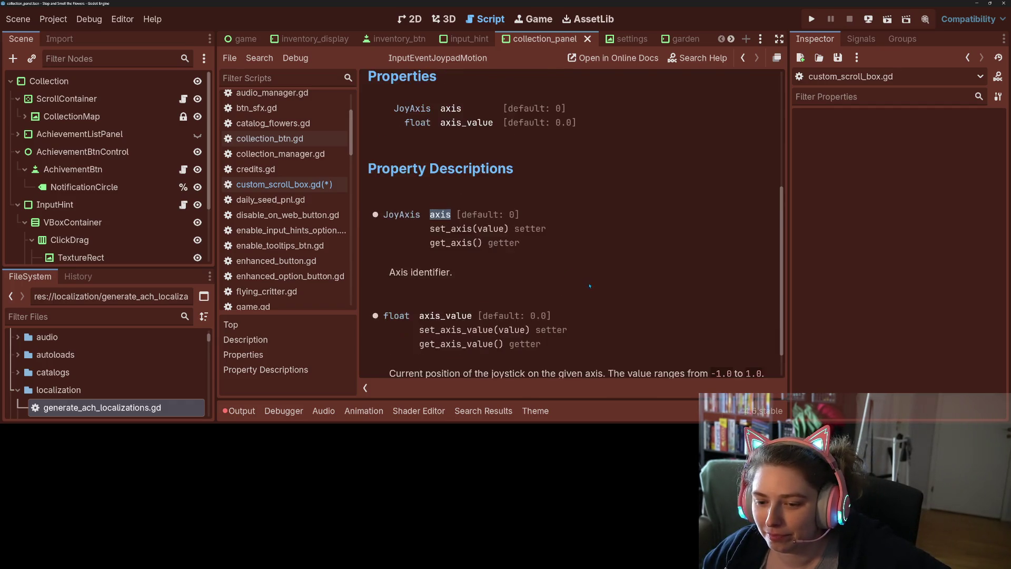
pyautogui.scroll(-1, 603, 299)
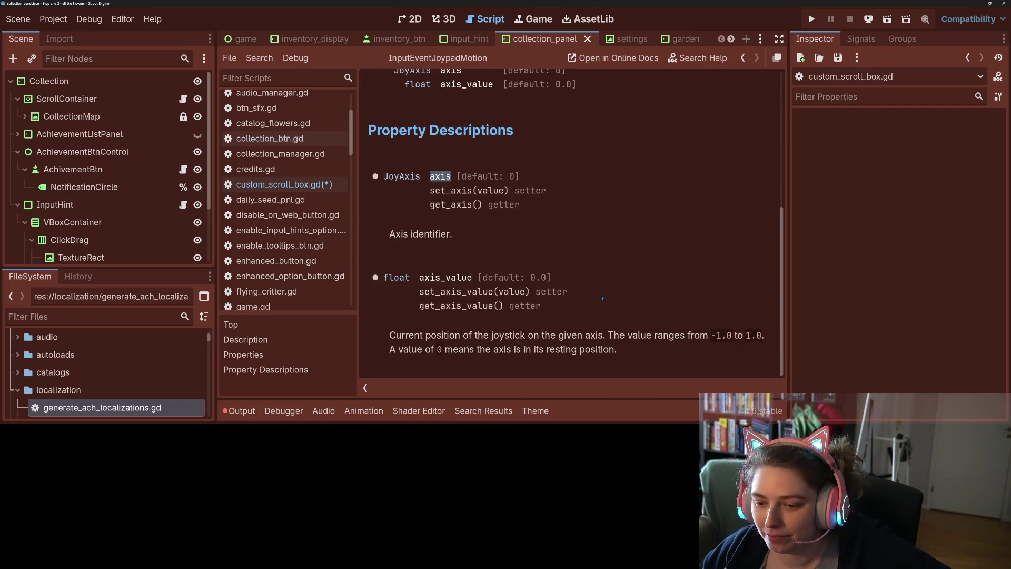
pyautogui.doubleClick(677, 335)
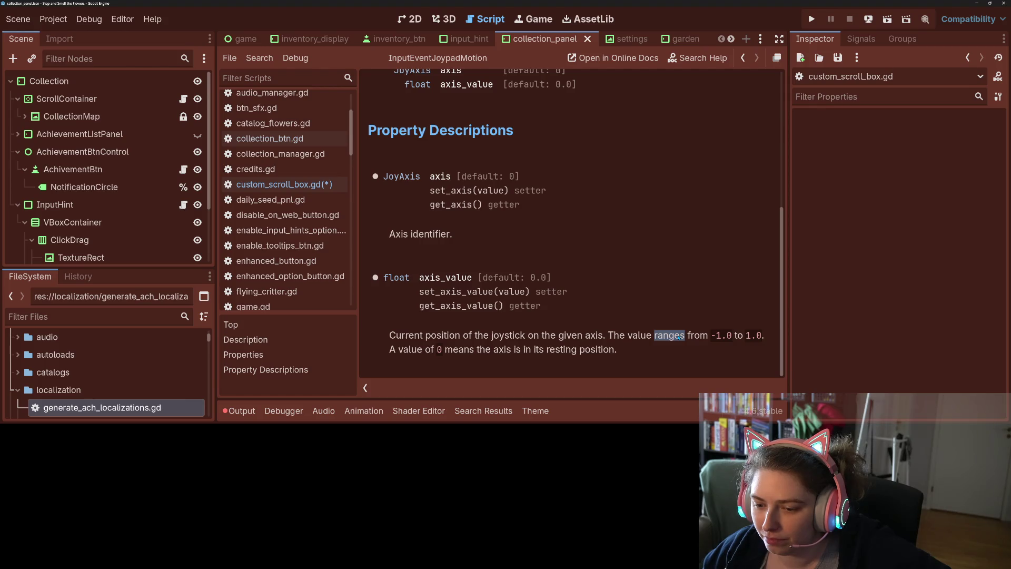
pyautogui.click(678, 338)
pyautogui.doubleClick(442, 277)
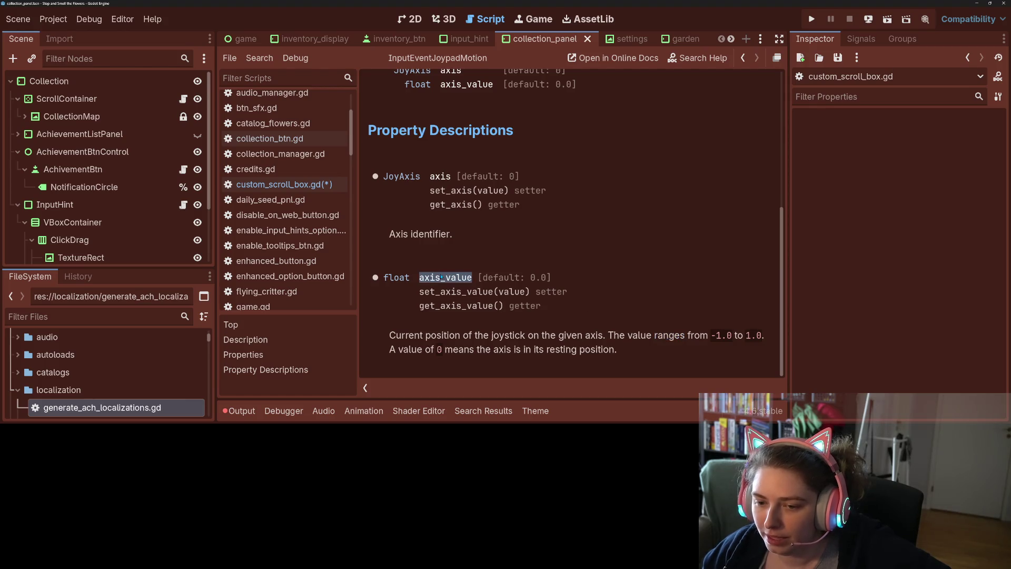
pyautogui.scroll(5, 495, 331)
pyautogui.scroll(-5, 496, 332)
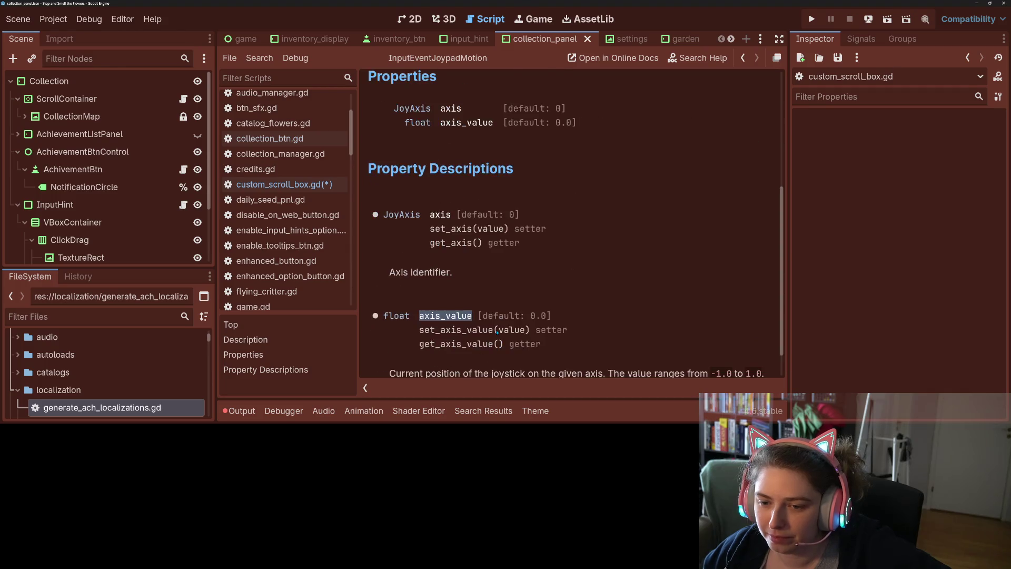
pyautogui.click(285, 184)
pyautogui.click(487, 248)
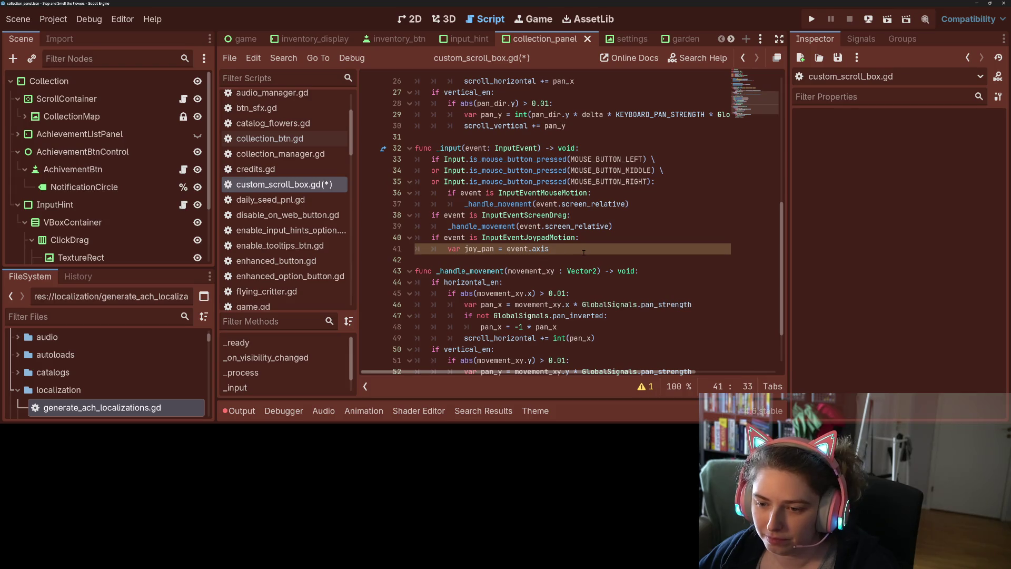
# Change event.axis to event.axis_value, then delete the joy_pan assignment on line 41
pyautogui.write('_value')
pyautogui.press('Return')
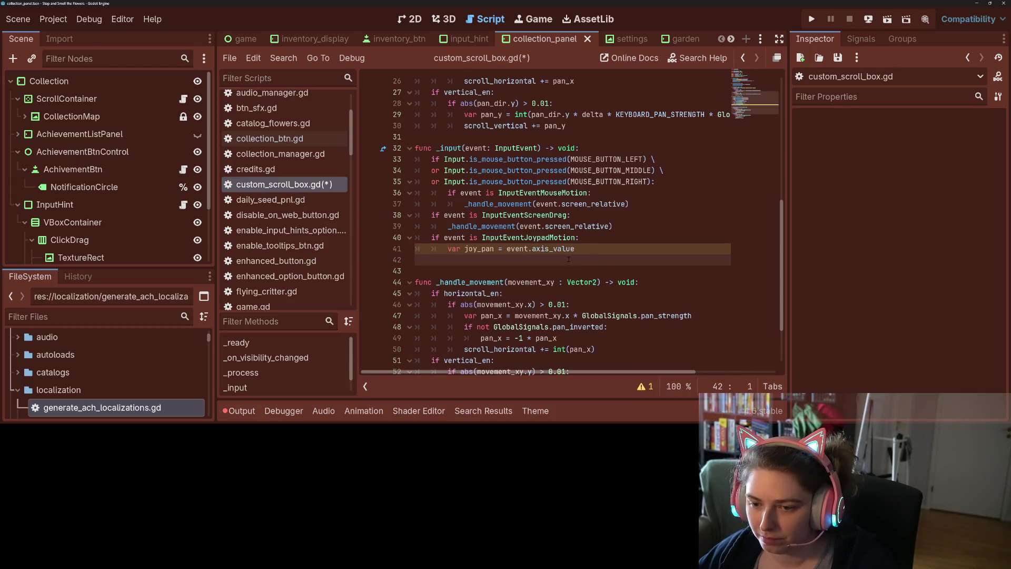
pyautogui.press('BackSpace')
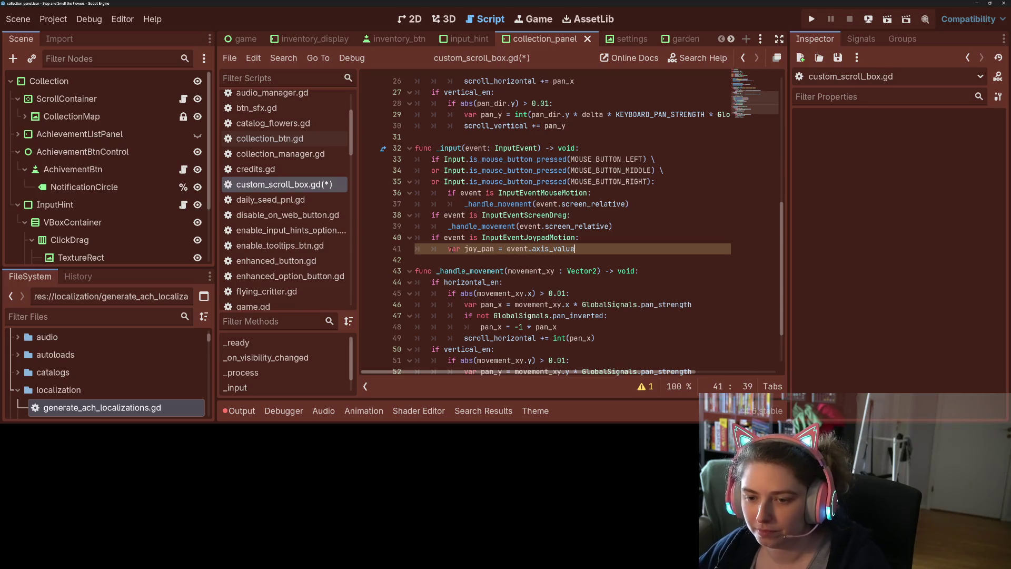
pyautogui.moveTo(448, 248); pyautogui.dragTo(575, 248)
pyautogui.press('BackSpace')
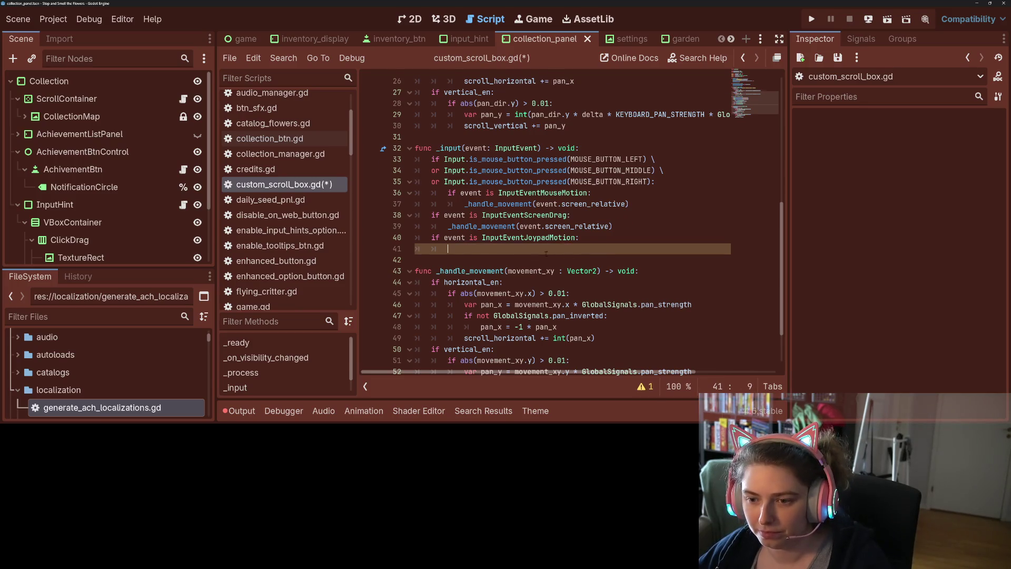
# Add an indented blank line at the end of _process and place the caret after pan_dir's colon
pyautogui.scroll(2, 546, 253)
pyautogui.click(416, 205)
pyautogui.press('Return')
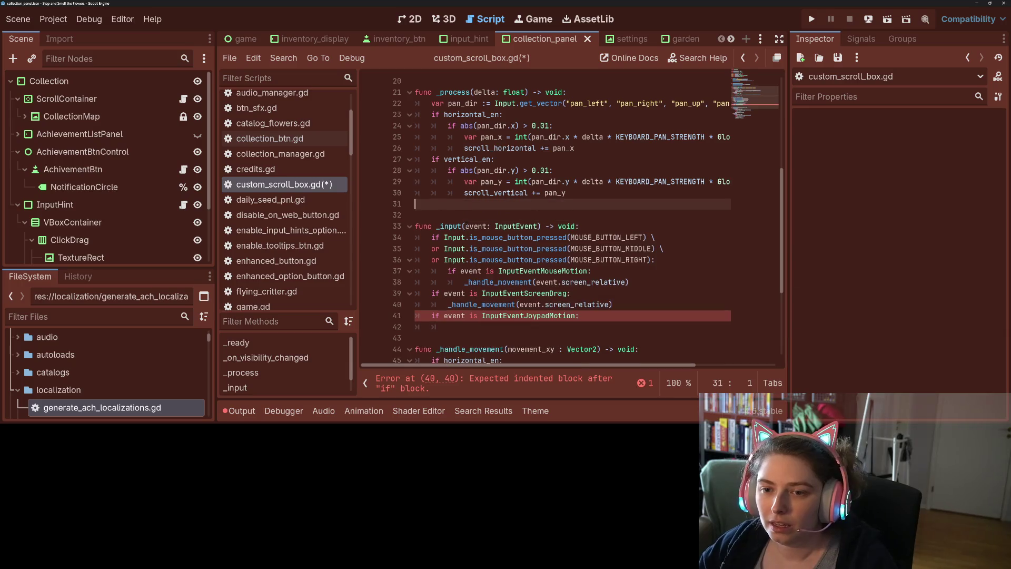
pyautogui.press('Tab')
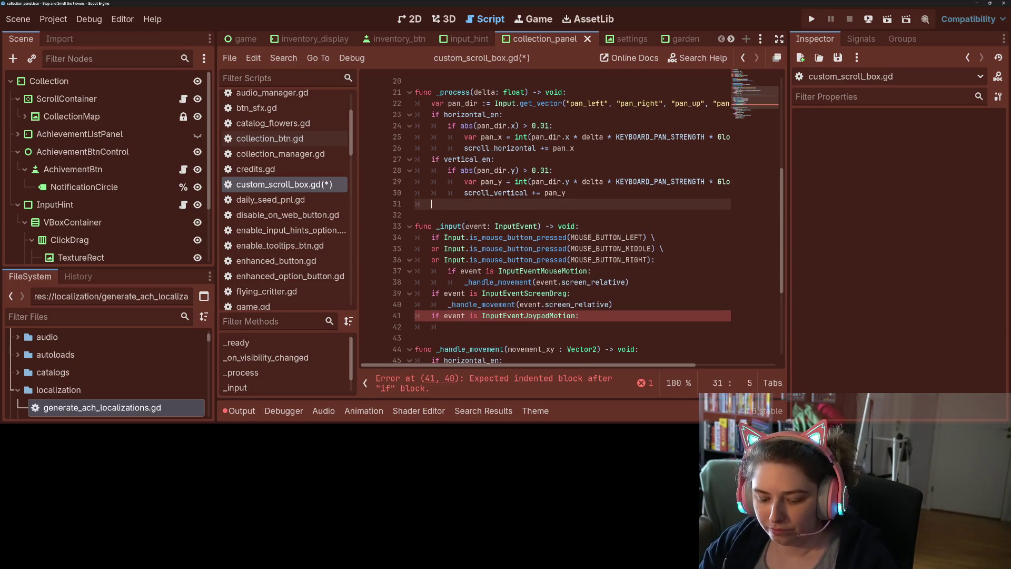
pyautogui.click(432, 104)
pyautogui.click(485, 103)
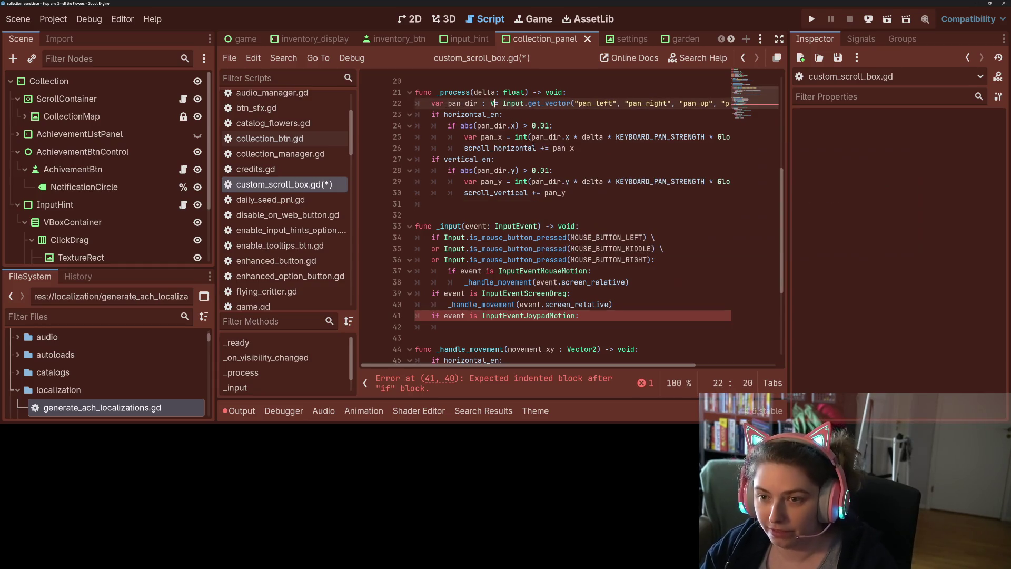
# Declare pan_dir as Vector2 and move the get_vector assignment onto its own pan_dir line
pyautogui.write('Vector2')
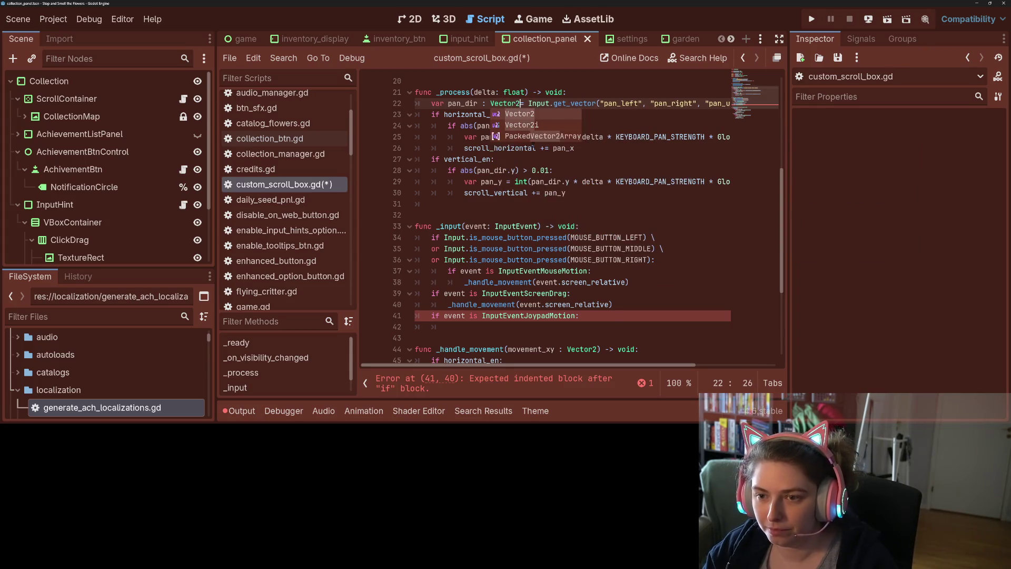
pyautogui.press('Return')
pyautogui.press('Return')
pyautogui.press('Return')
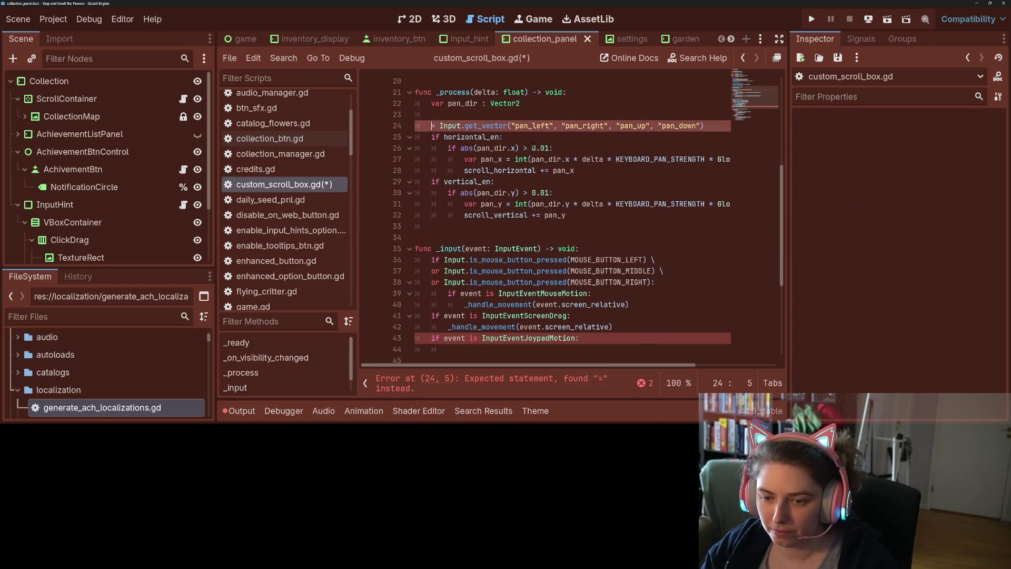
pyautogui.write('pan_dir')
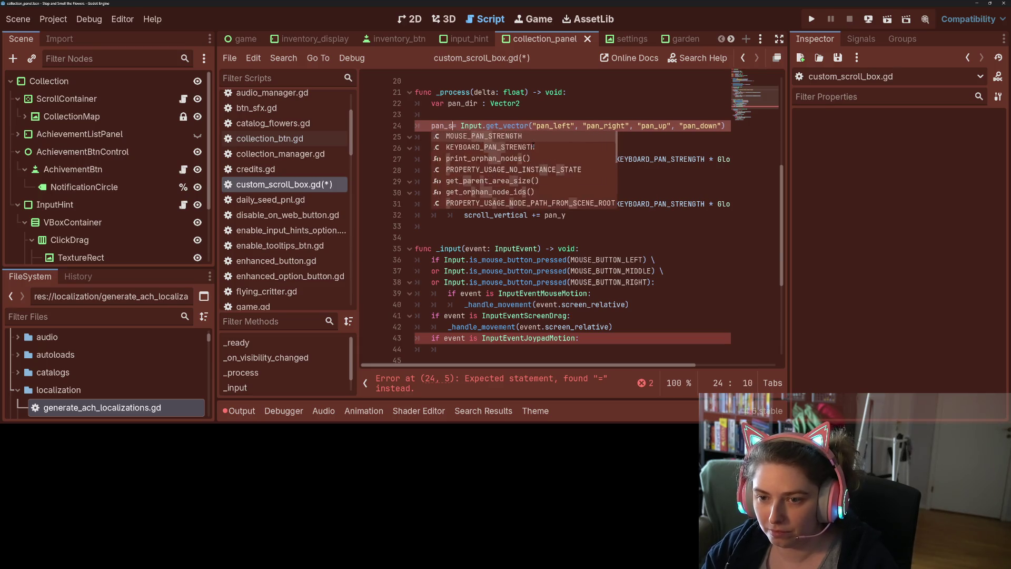
pyautogui.press('Up')
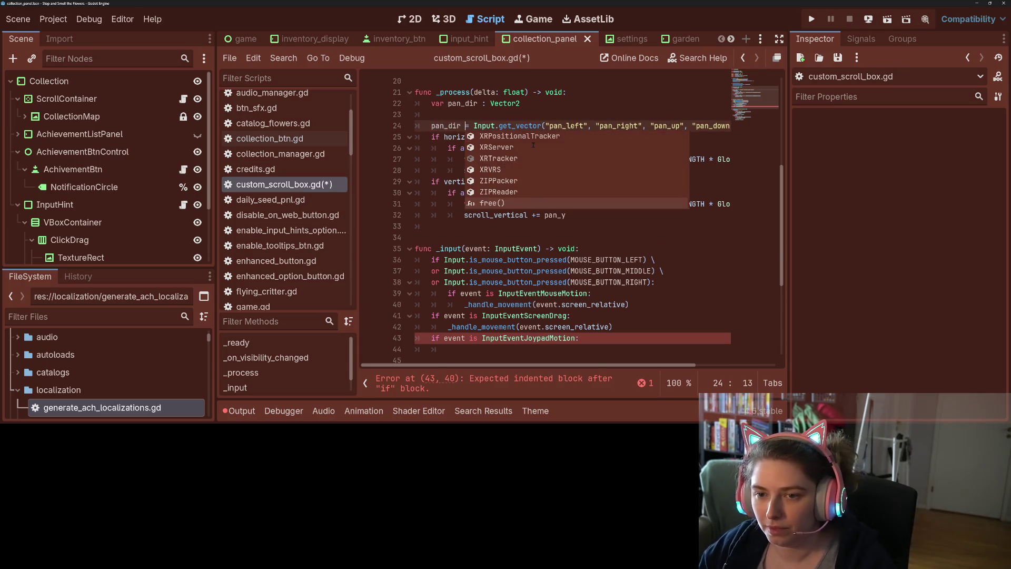
# Add an 'if GlobalSignals.is_controller_input:' block above the assignment and begin its pan_dir body
pyautogui.click(531, 115)
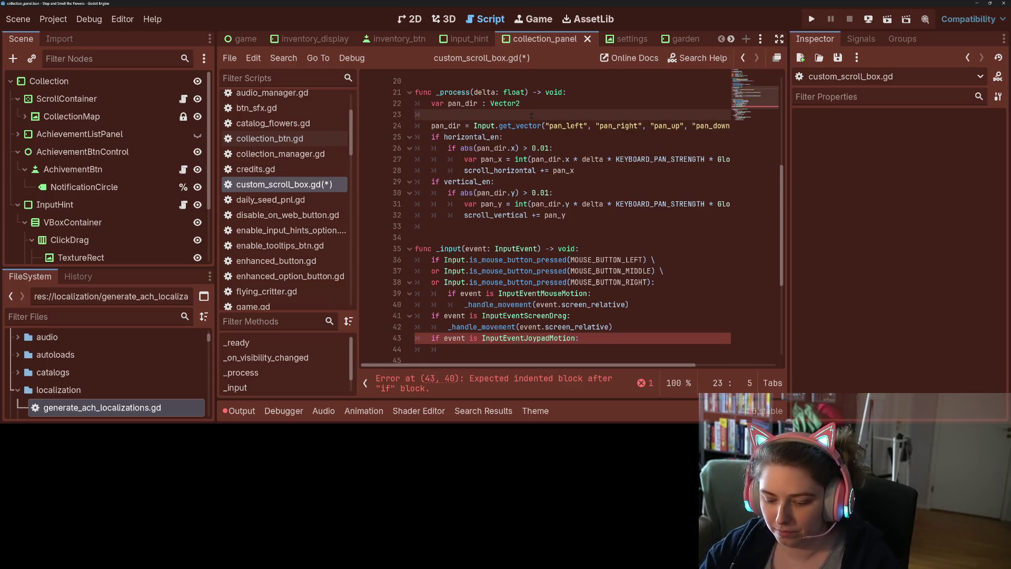
pyautogui.write('if ')
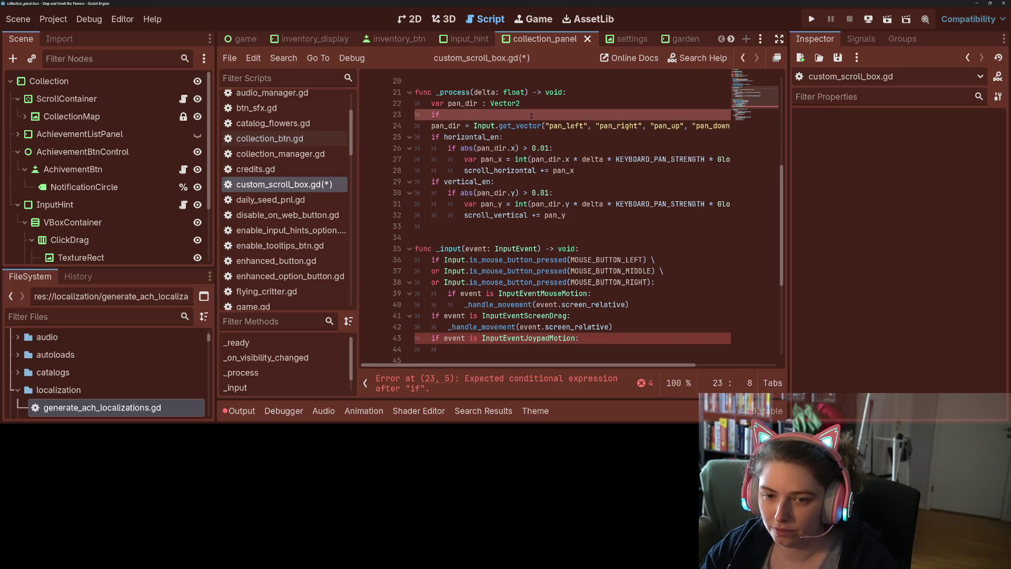
pyautogui.write('Globa')
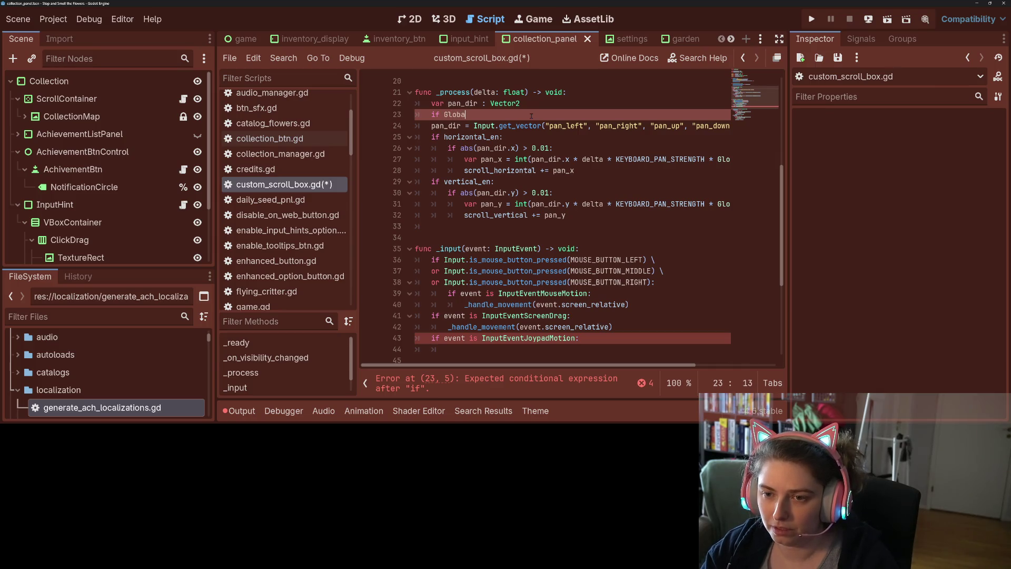
pyautogui.press('Down')
pyautogui.press('Return')
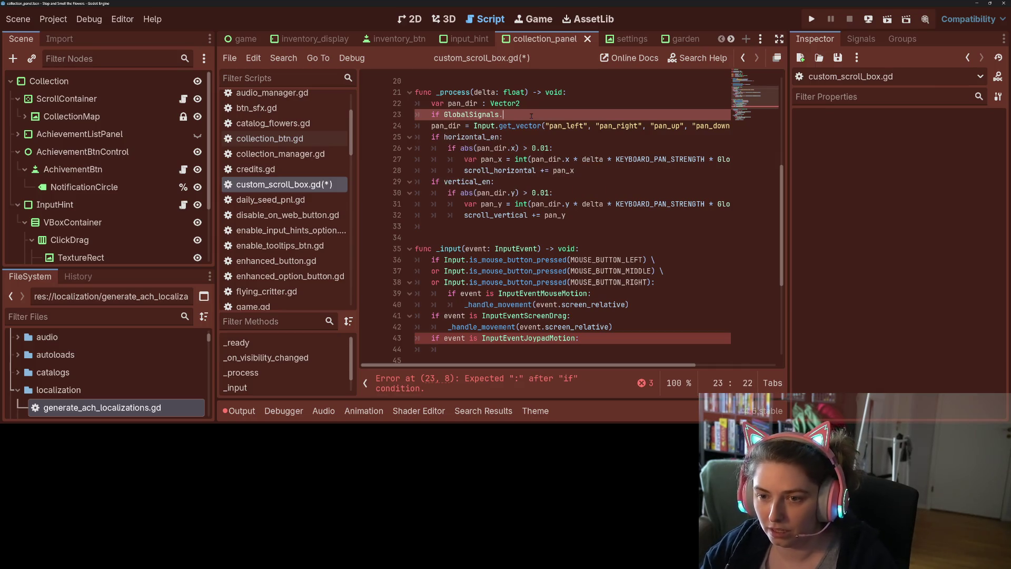
pyautogui.write('.')
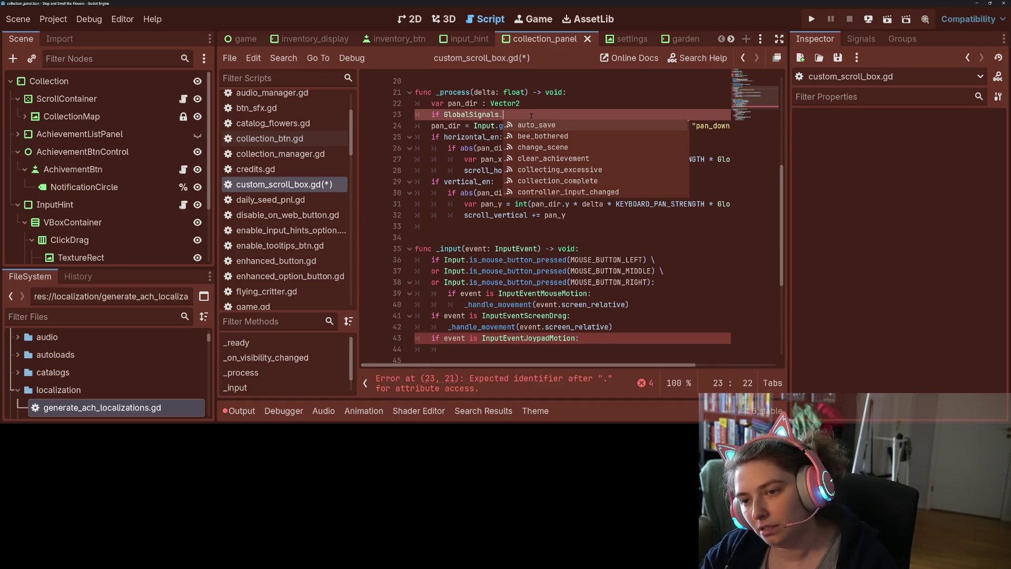
pyautogui.write('cont')
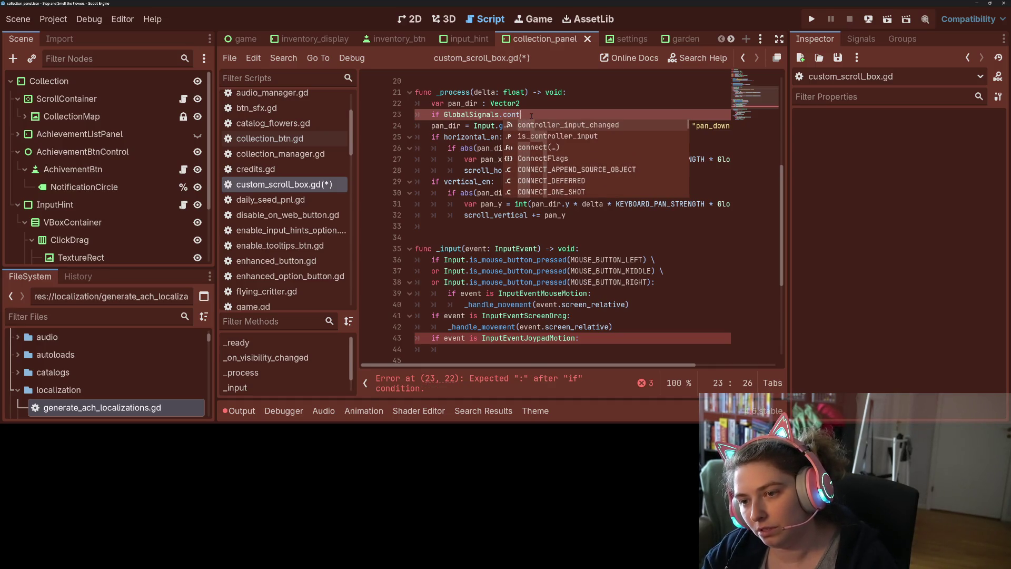
pyautogui.press('Down')
pyautogui.press('Return')
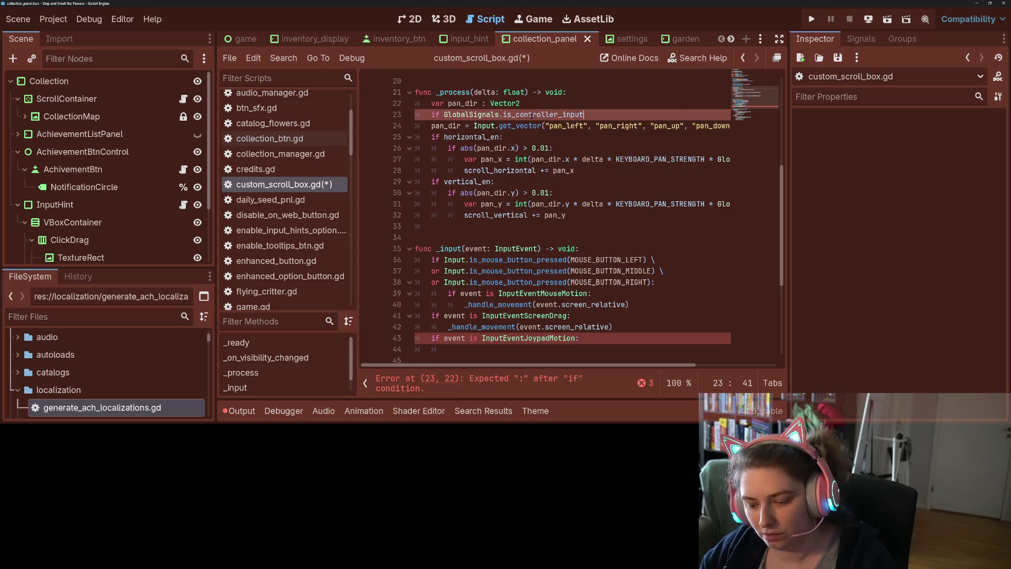
pyautogui.write(':')
pyautogui.press('Return')
pyautogui.write('pan')
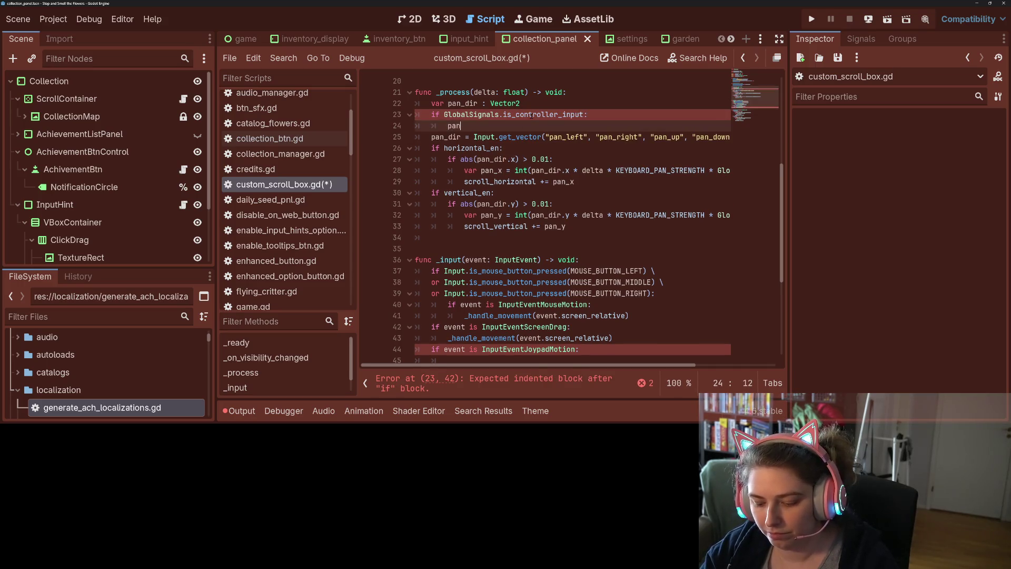
pyautogui.write('_dir = var joy_pan = event.axis_value')
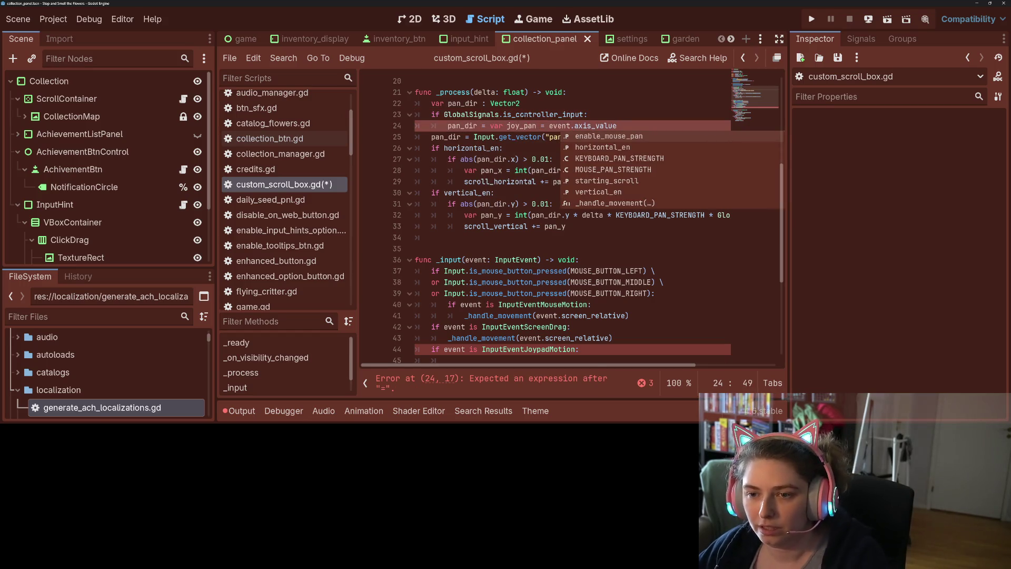
# Replace the leftover joy_pan text with an Input.get_joy_axis call
pyautogui.moveTo(491, 125); pyautogui.dragTo(573, 127)
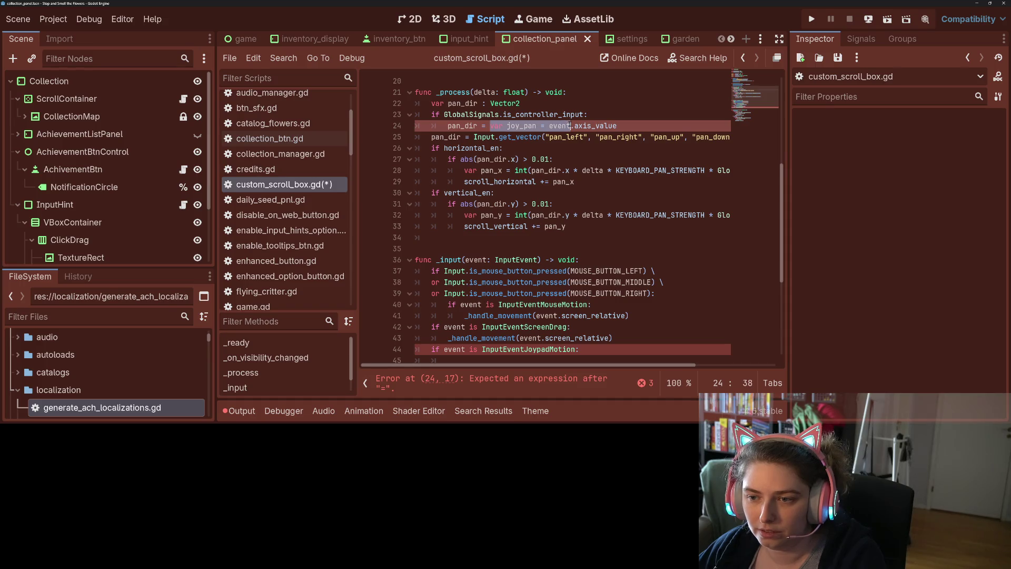
pyautogui.press('BackSpace')
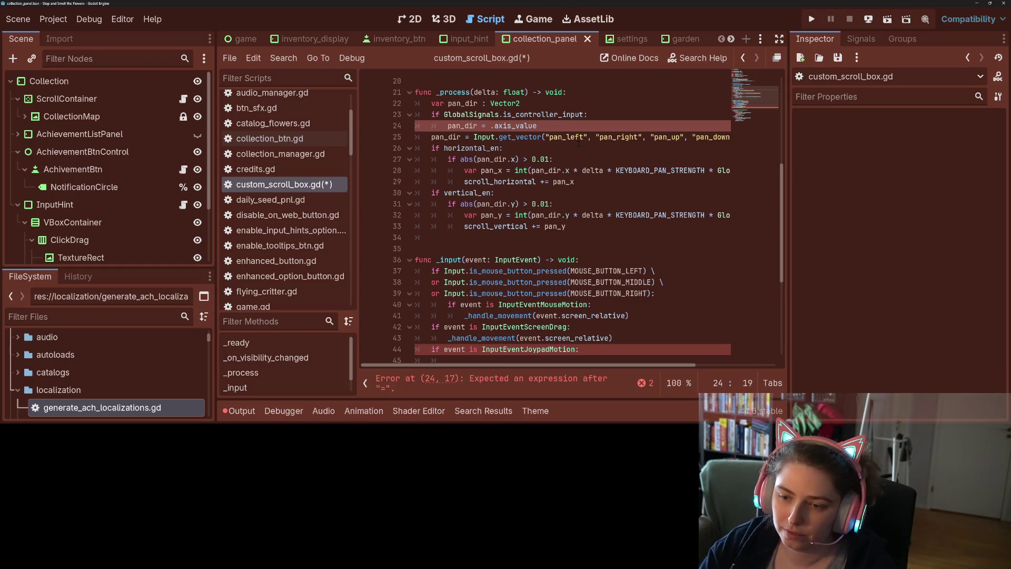
pyautogui.write('Input.')
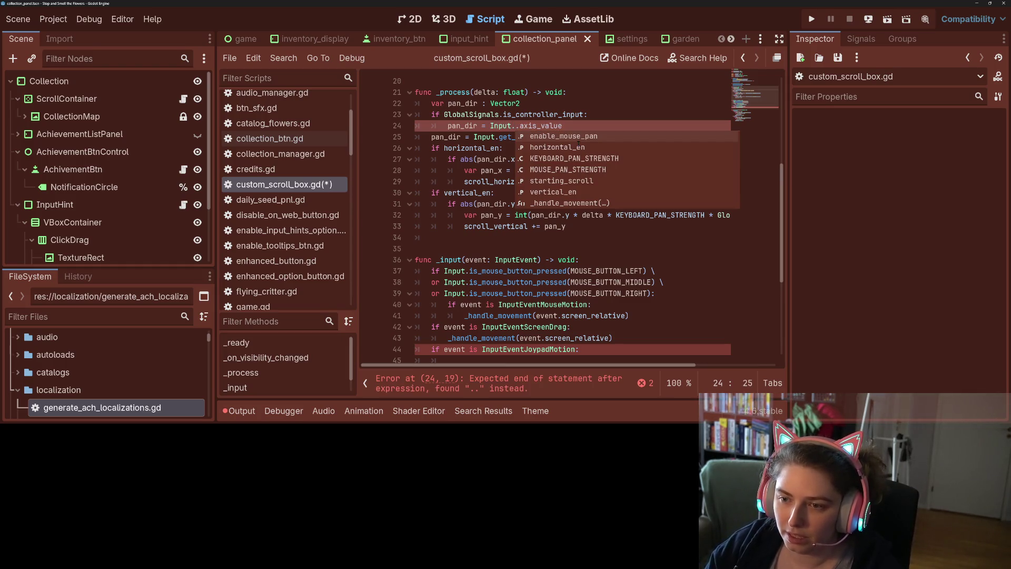
pyautogui.write('g')
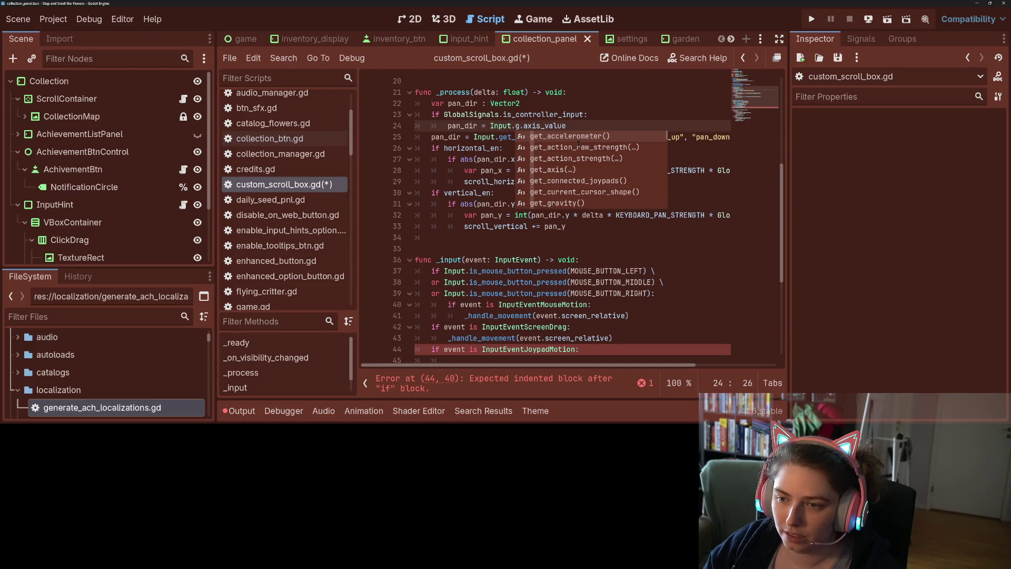
pyautogui.press('Down')
pyautogui.press('Down')
pyautogui.press('Down')
pyautogui.press('Down')
pyautogui.press('Down')
pyautogui.press('Down')
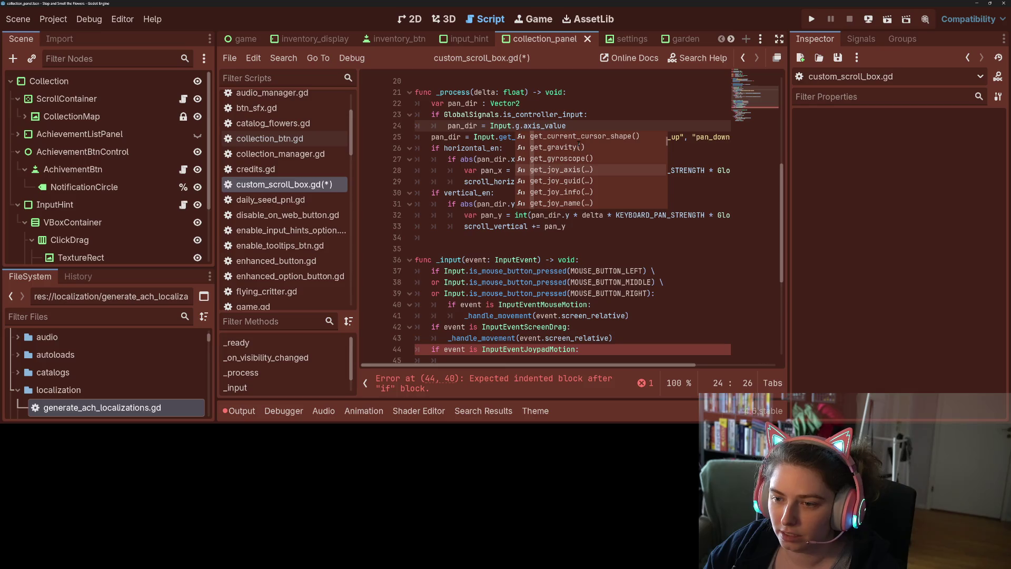
pyautogui.press('Return')
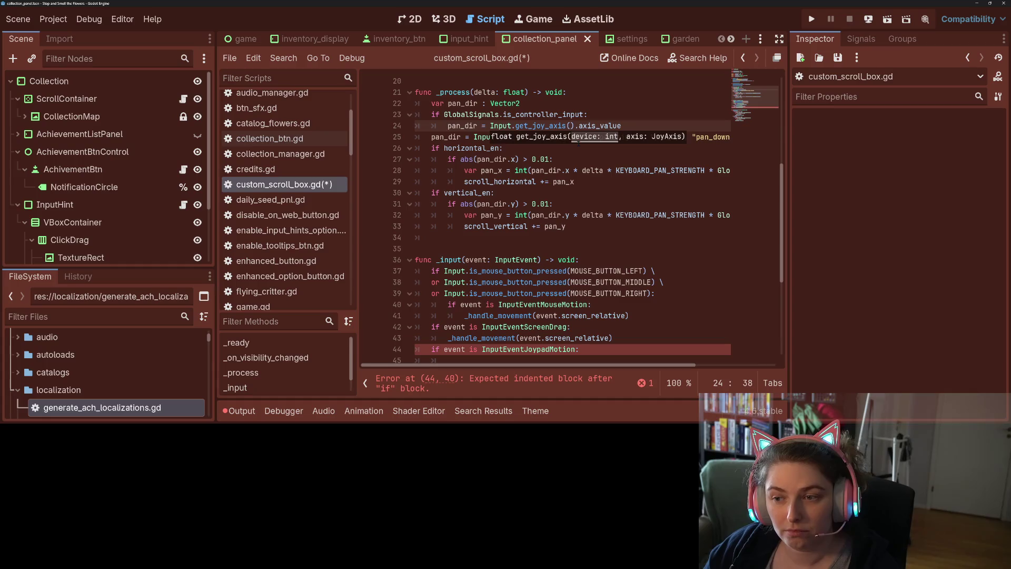
pyautogui.press('BackSpace')
pyautogui.press('BackSpace')
pyautogui.press('BackSpace')
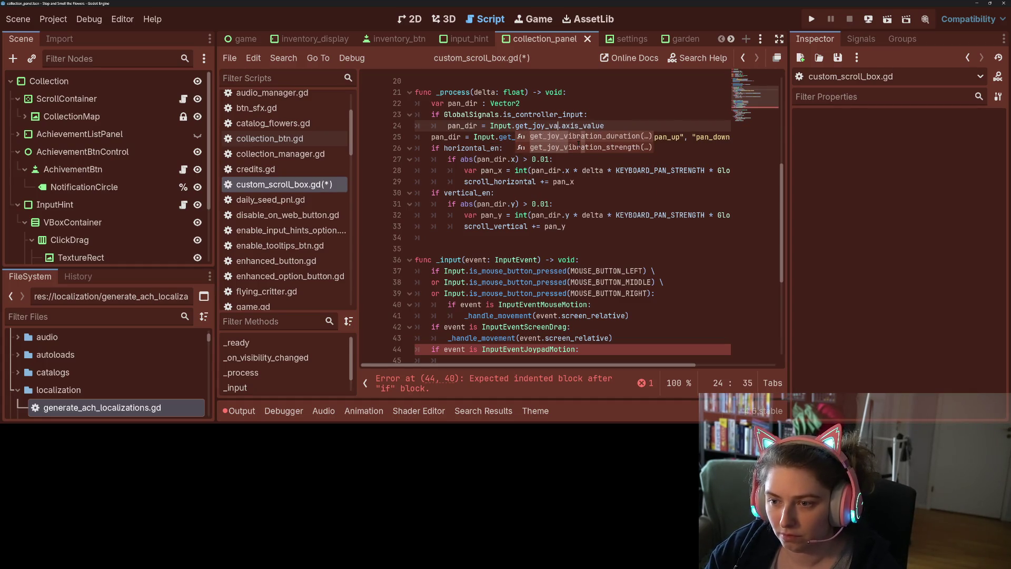
# Swap the call to Input.get_joy_info using autocomplete
pyautogui.hotkey('ctrl', 'space')
pyautogui.press('Down')
pyautogui.press('Down')
pyautogui.press('Down')
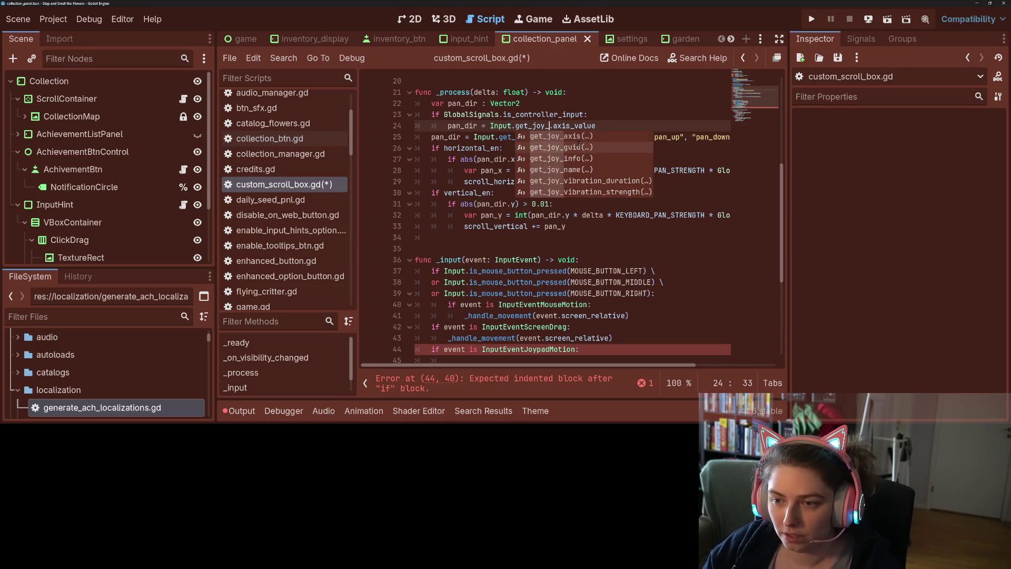
pyautogui.press('Down')
pyautogui.press('Down')
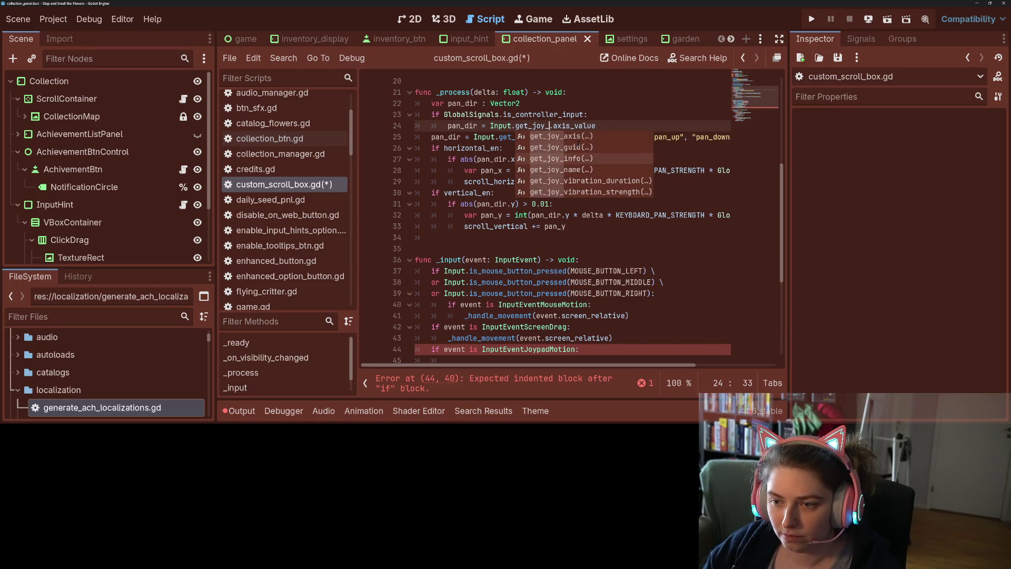
pyautogui.press('Return')
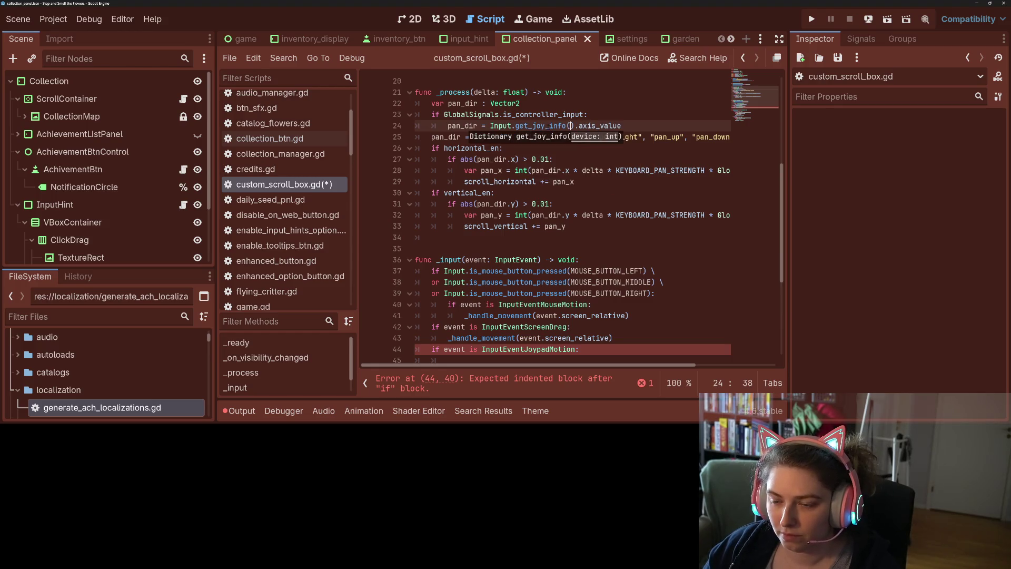
# Replace get_joy_info with get_joy_axis on line 24
pyautogui.moveTo(555, 126)
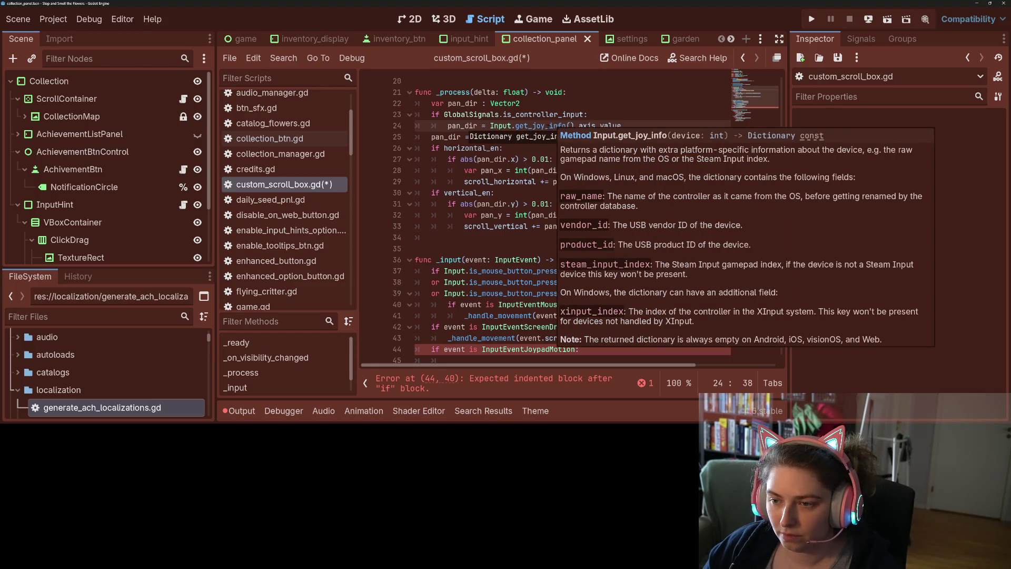
pyautogui.doubleClick(540, 126)
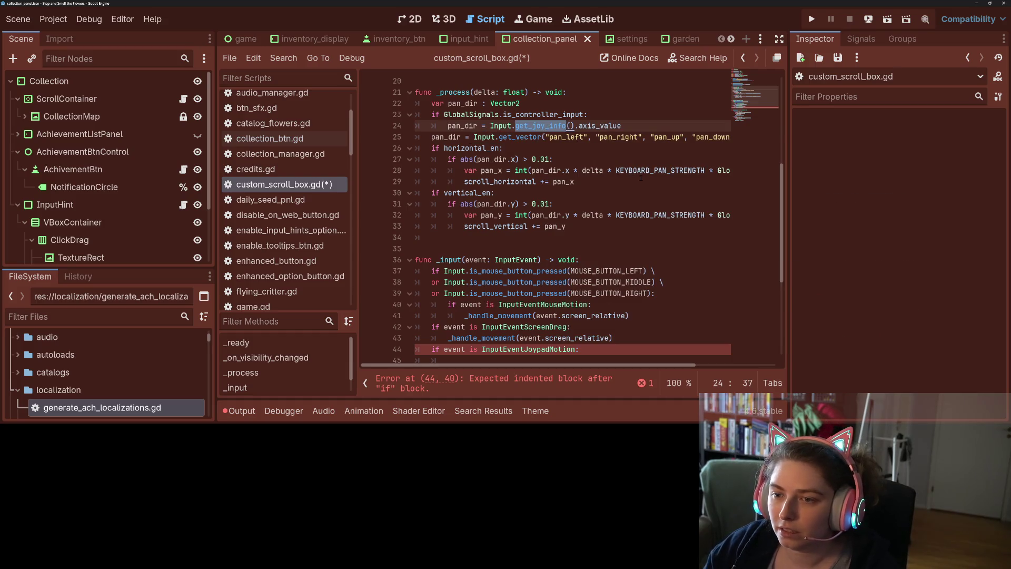
pyautogui.write('get_')
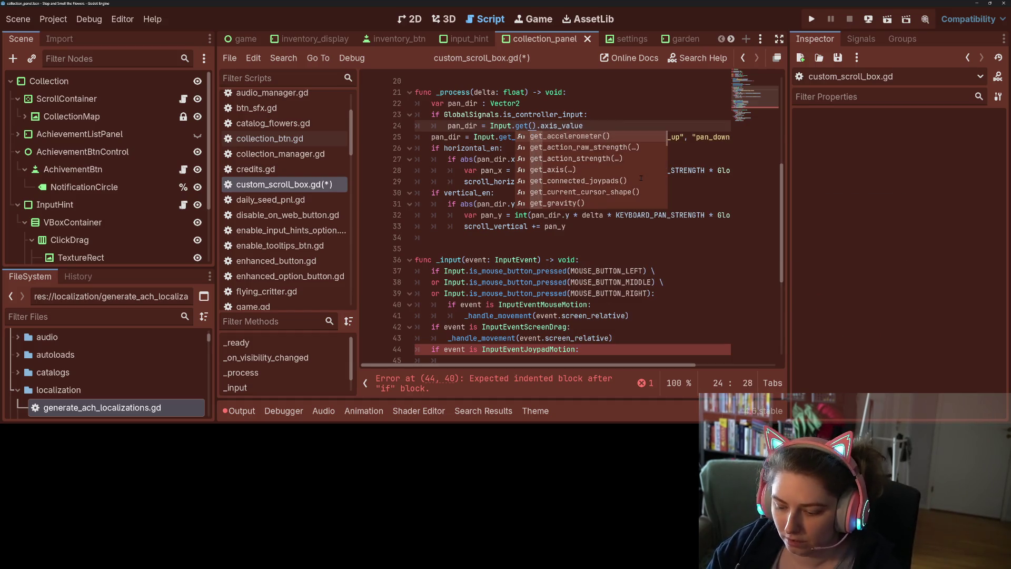
pyautogui.write('j')
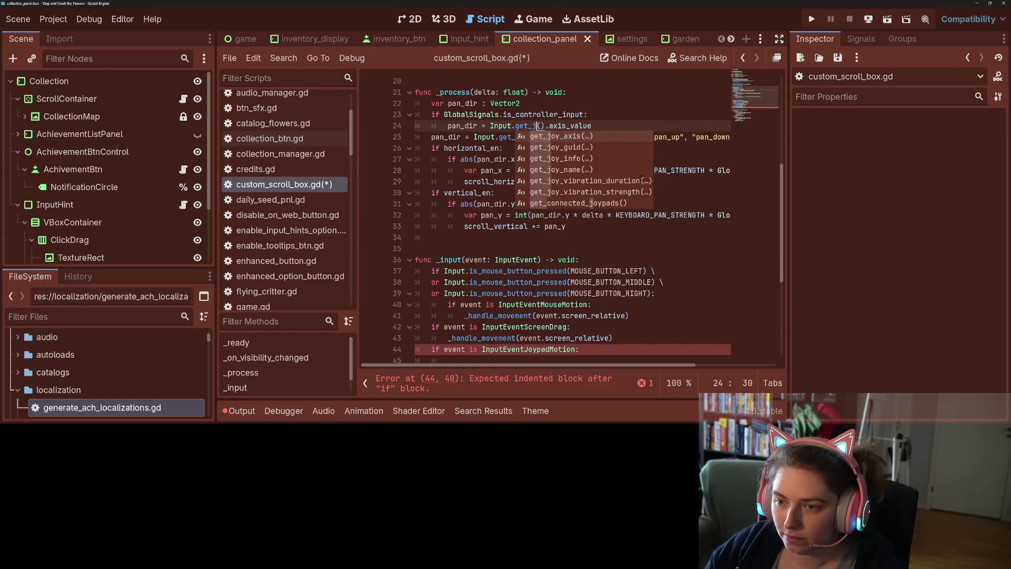
pyautogui.press('Down')
pyautogui.press('Down')
pyautogui.press('Down')
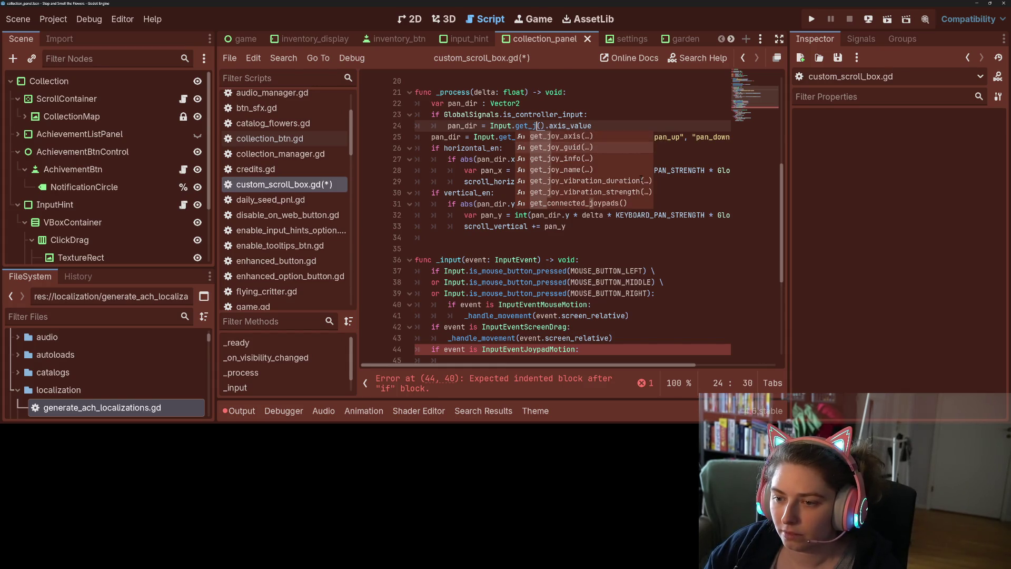
pyautogui.press('Up')
pyautogui.press('Up')
pyautogui.press('Up')
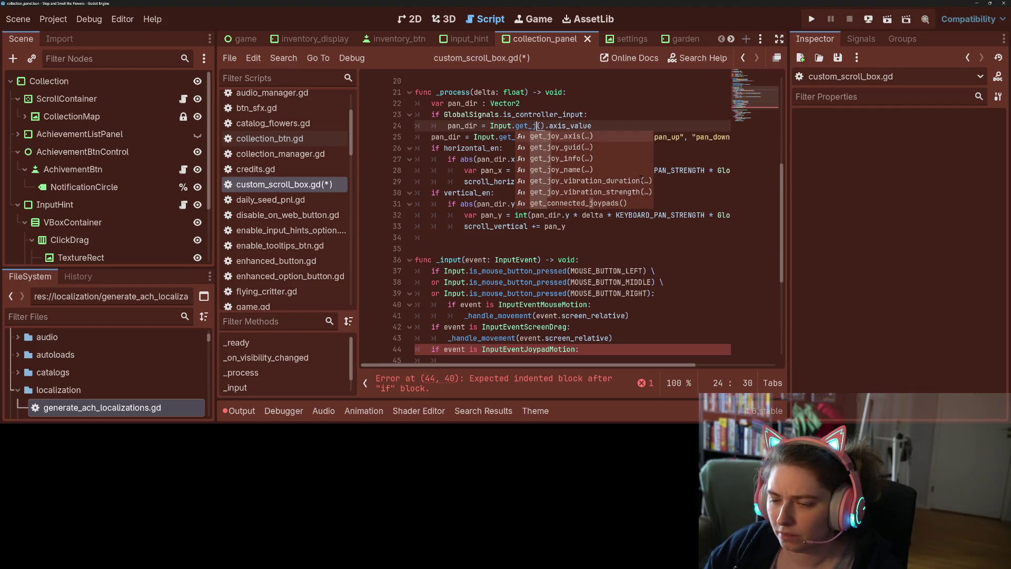
pyautogui.press('Down')
pyautogui.press('Up')
pyautogui.press('Return')
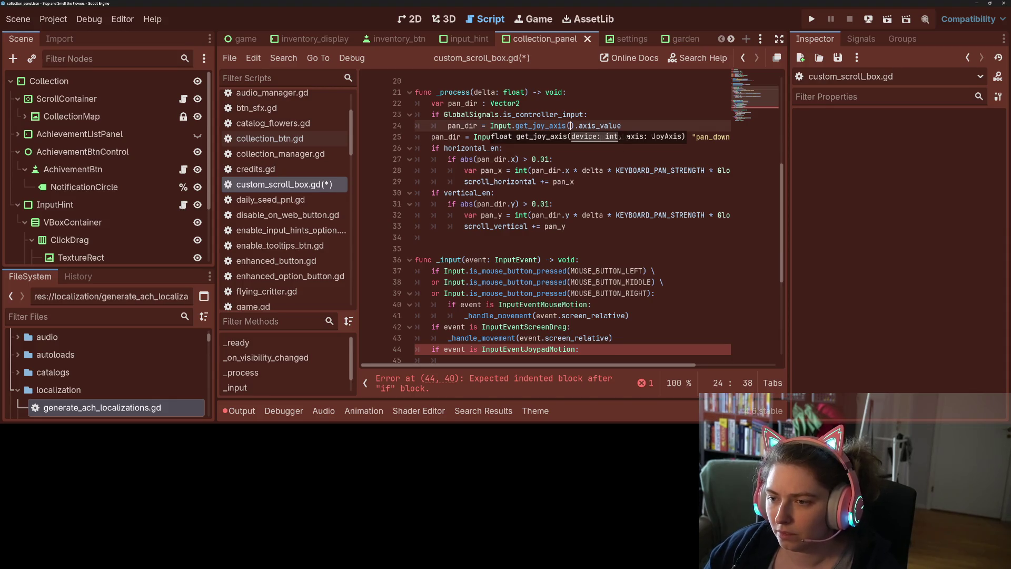
pyautogui.moveTo(543, 127)
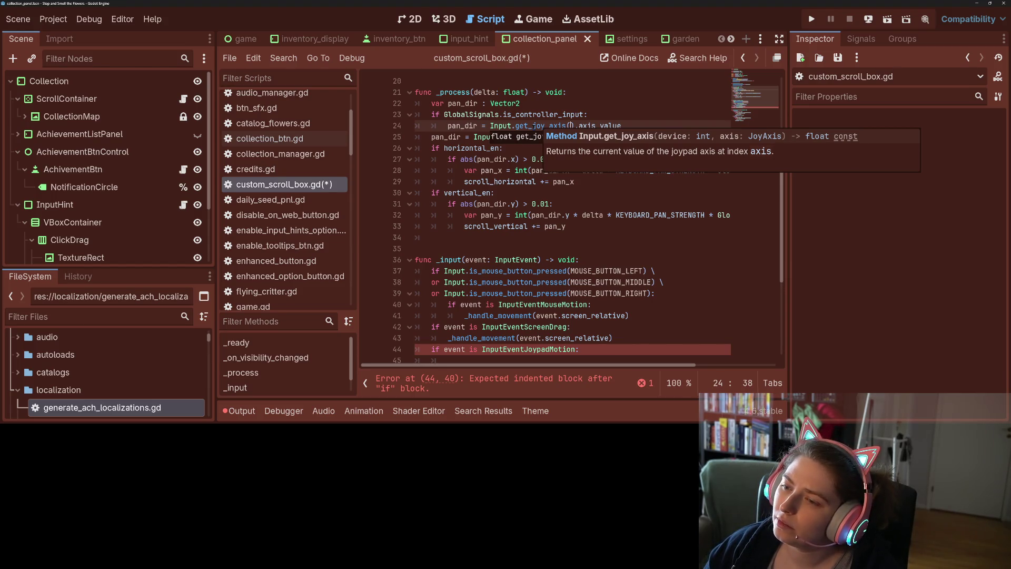
# Read the JoyAxis enum documentation and return to custom_scroll_box.gd
pyautogui.click(770, 140)
pyautogui.scroll(-2, 526, 194)
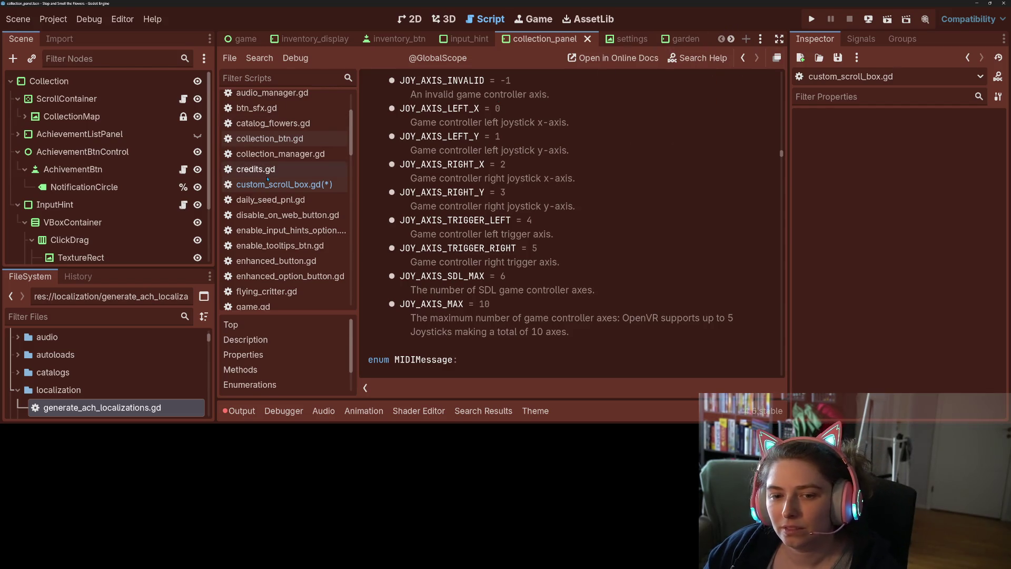
pyautogui.click(282, 185)
# Replace get_joy_axis().axis_value on line 24 with get_vector()
pyautogui.moveTo(631, 128)
pyautogui.mouseDown()
pyautogui.moveTo(498, 126)
pyautogui.moveTo(513, 126)
pyautogui.mouseUp()
pyautogui.write('ve')
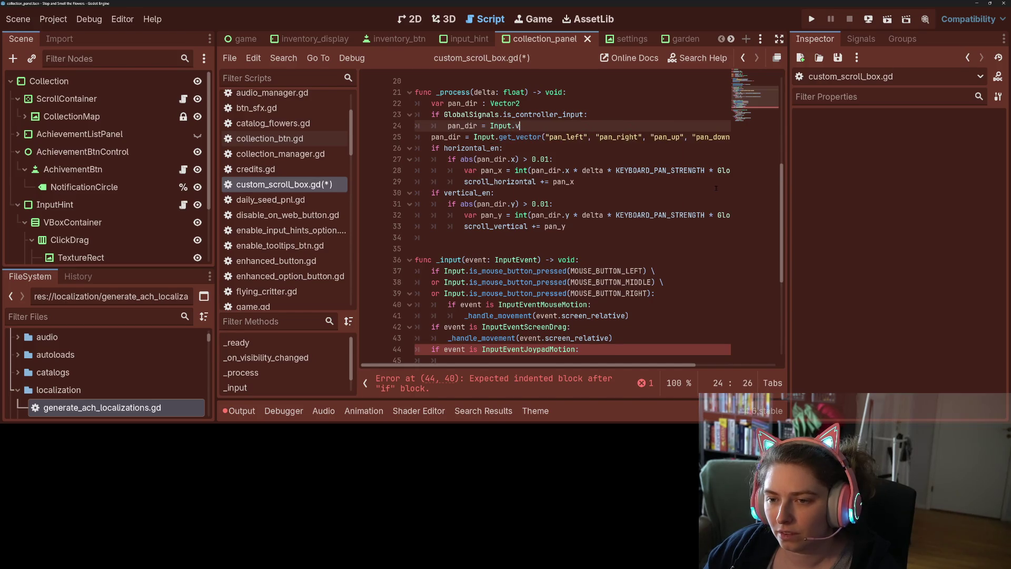
pyautogui.press('Return')
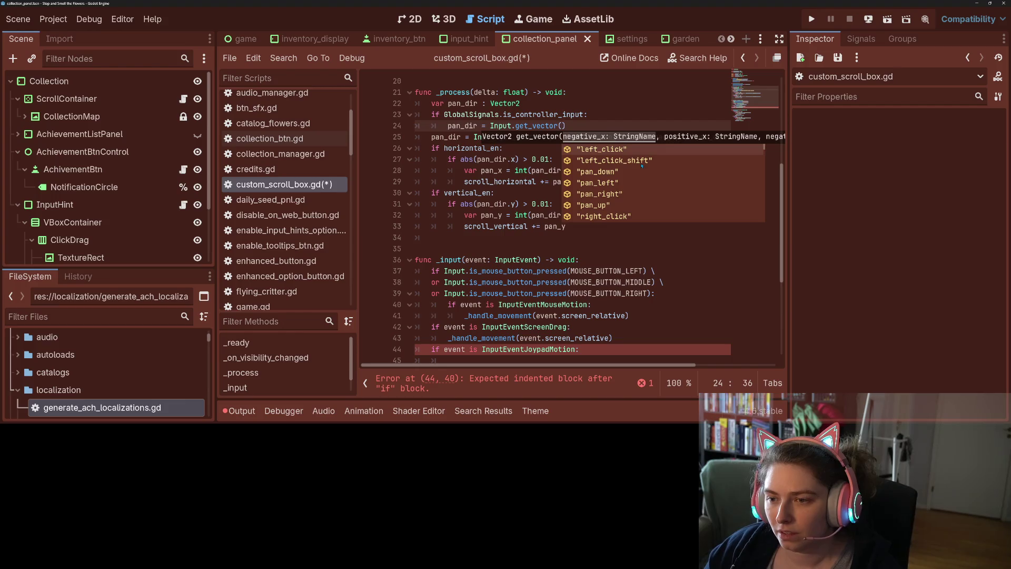
pyautogui.scroll(-20, 642, 165)
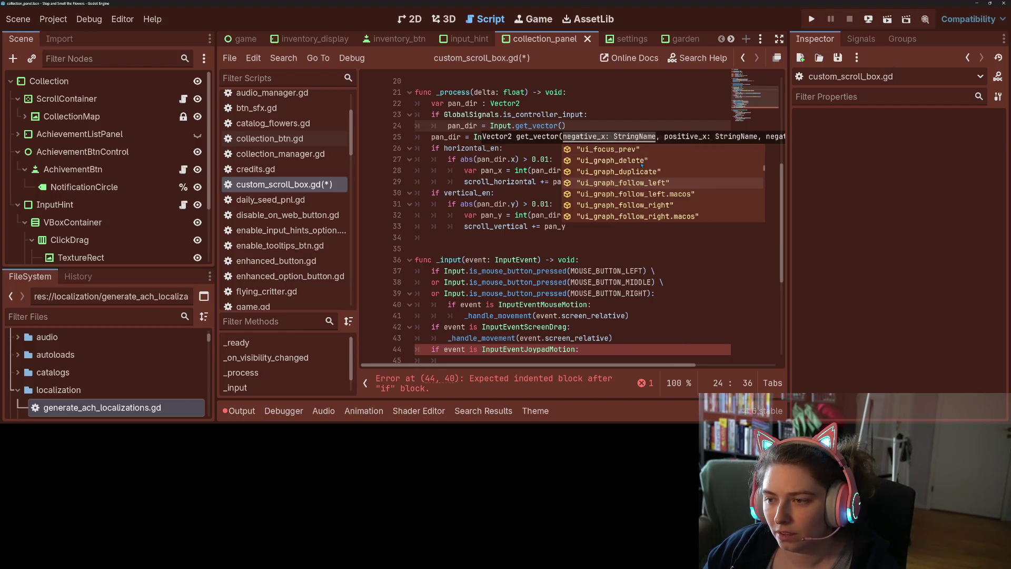
pyautogui.scroll(-20, 640, 166)
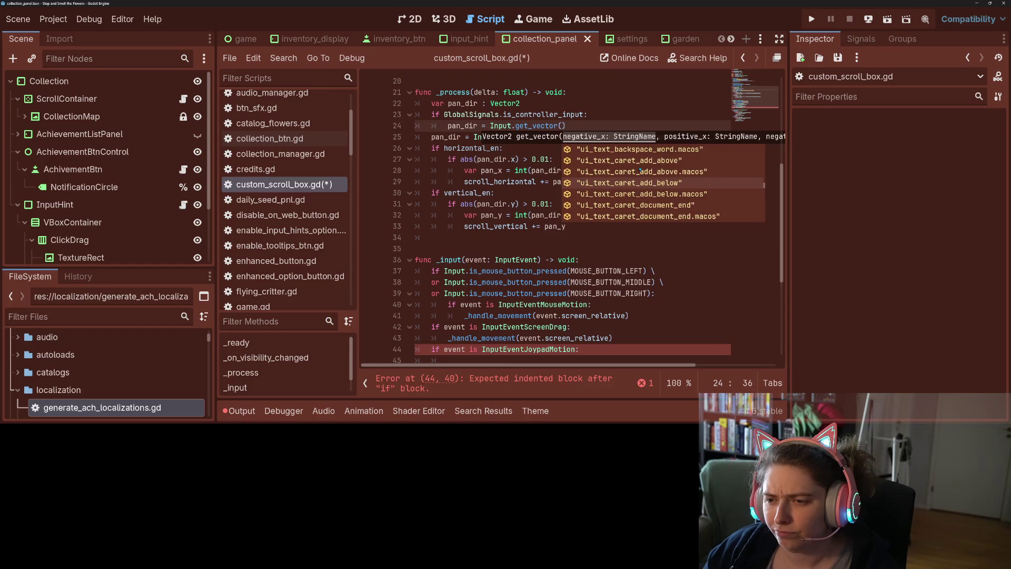
pyautogui.scroll(-15, 652, 198)
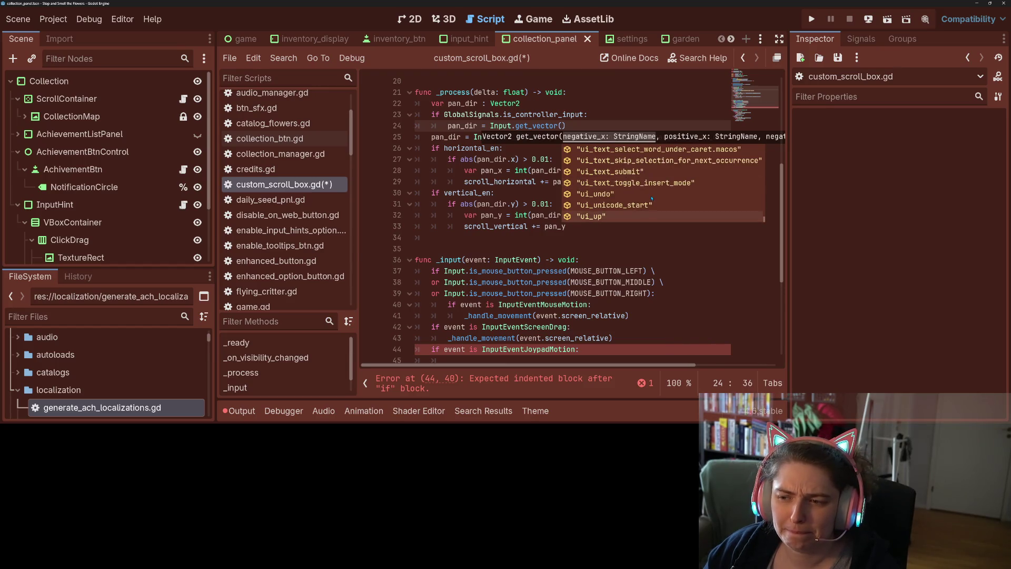
pyautogui.scroll(20, 652, 205)
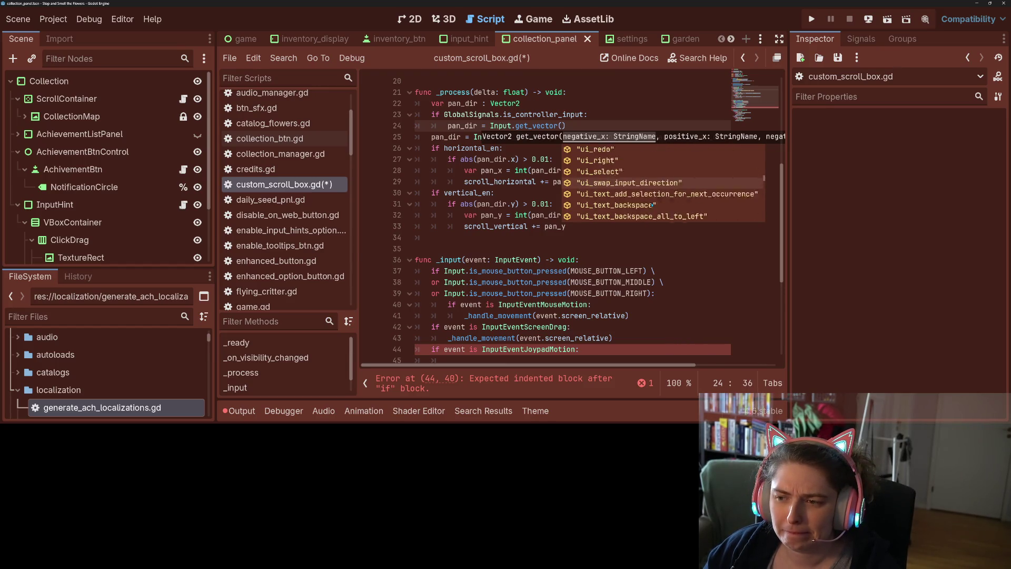
pyautogui.scroll(15, 651, 205)
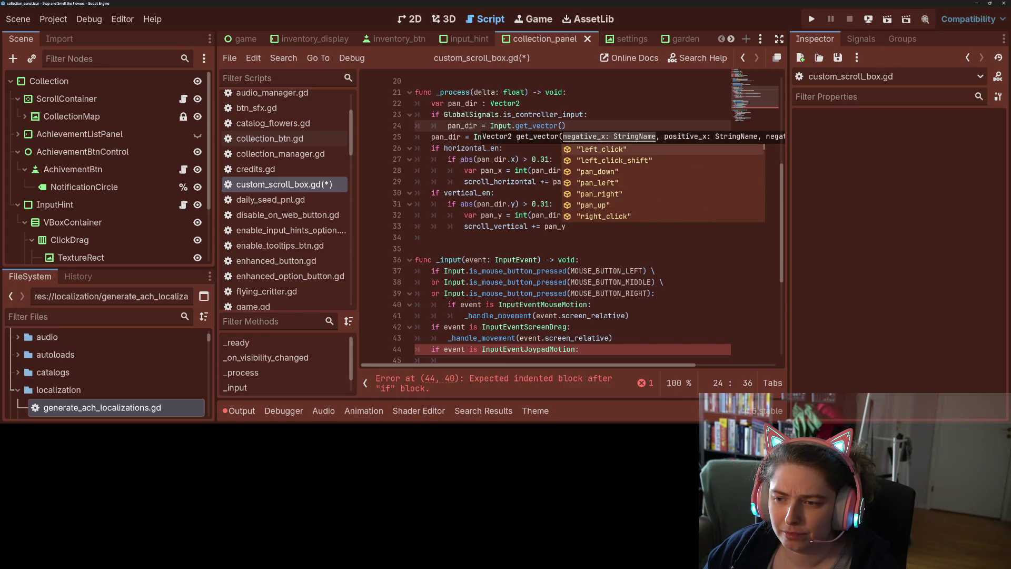
pyautogui.press('Escape')
pyautogui.press('Left')
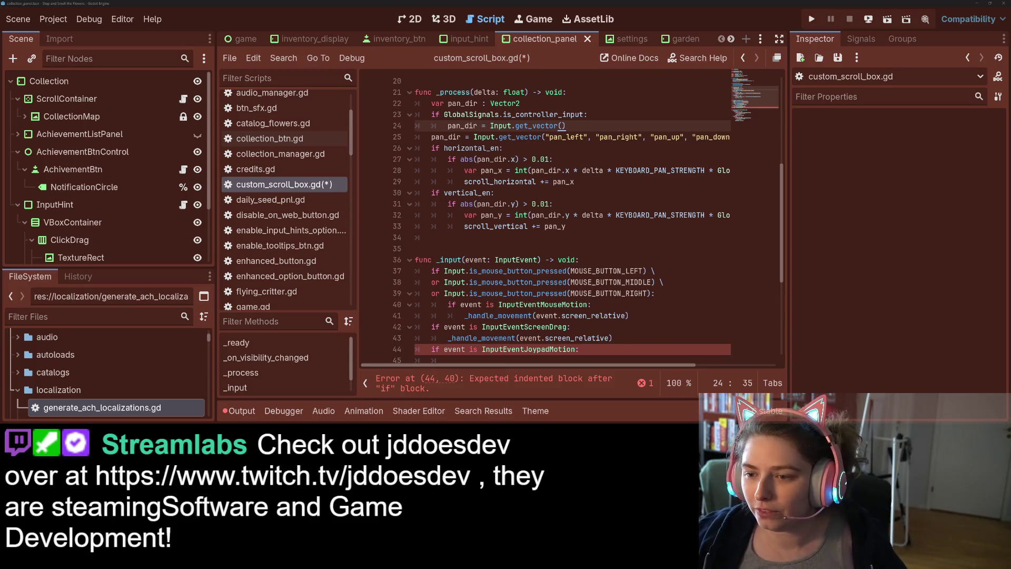
# Delete the unfinished joypad motion check on lines 44–45 and save the script
pyautogui.scroll(-2, 526, 291)
pyautogui.moveTo(525, 291)
pyautogui.mouseDown()
pyautogui.moveTo(416, 293)
pyautogui.moveTo(395, 282)
pyautogui.mouseUp()
pyautogui.press('BackSpace')
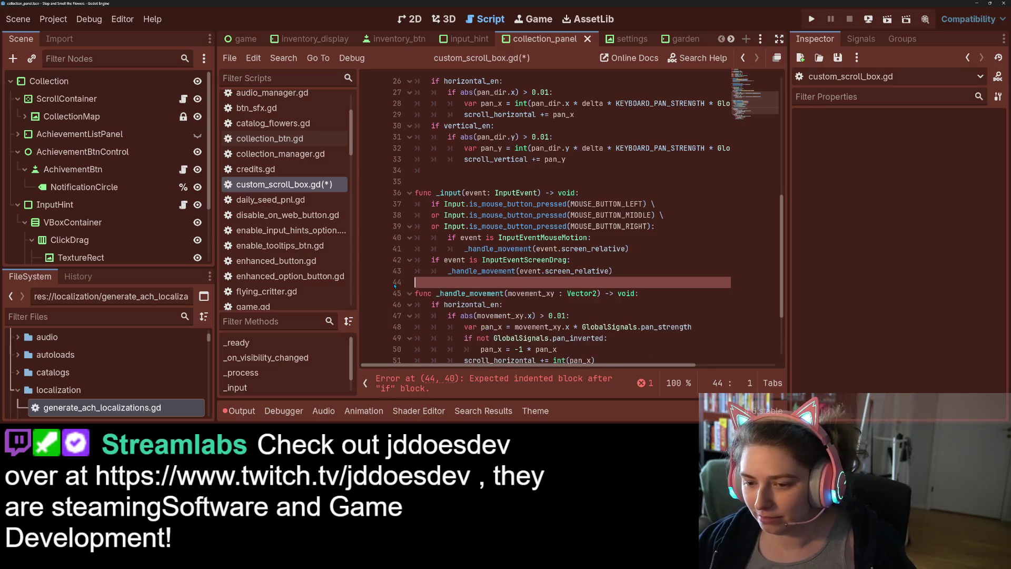
pyautogui.press('Delete')
pyautogui.press('Tab')
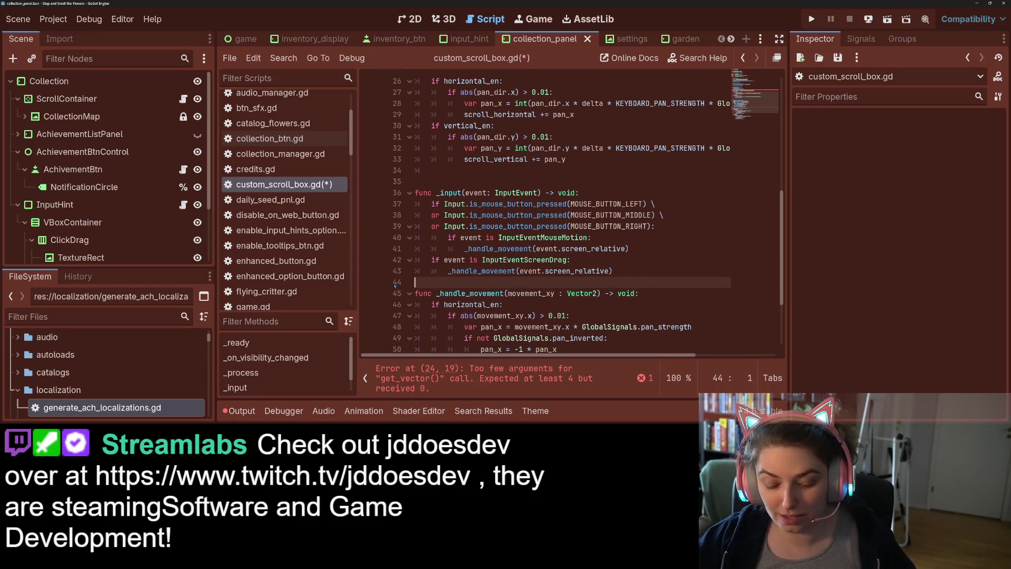
pyautogui.hotkey('ctrl', 's')
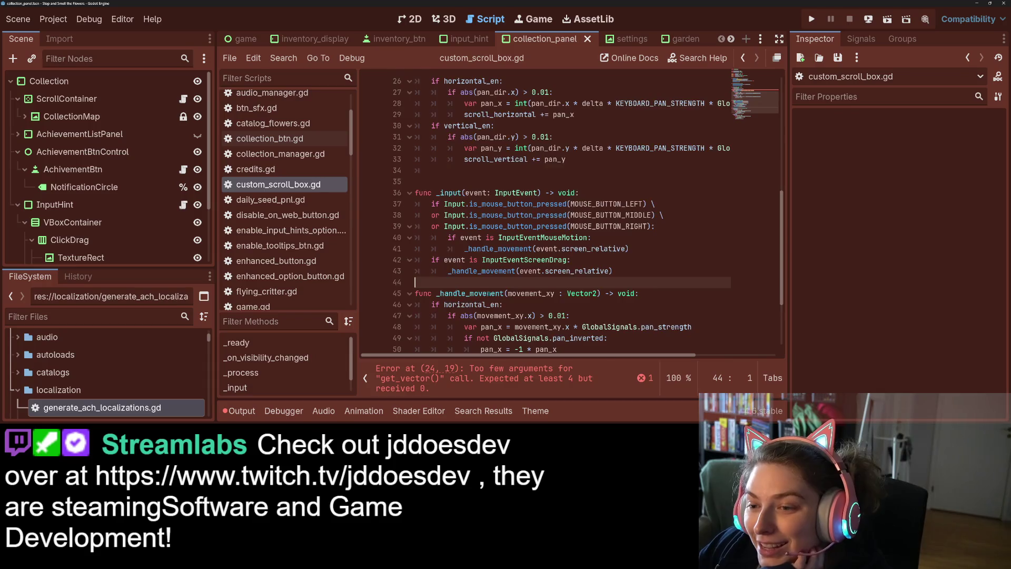
pyautogui.scroll(2, 593, 149)
# Look up the get_vector documentation from the keyboard pan_dir line
pyautogui.click(572, 126)
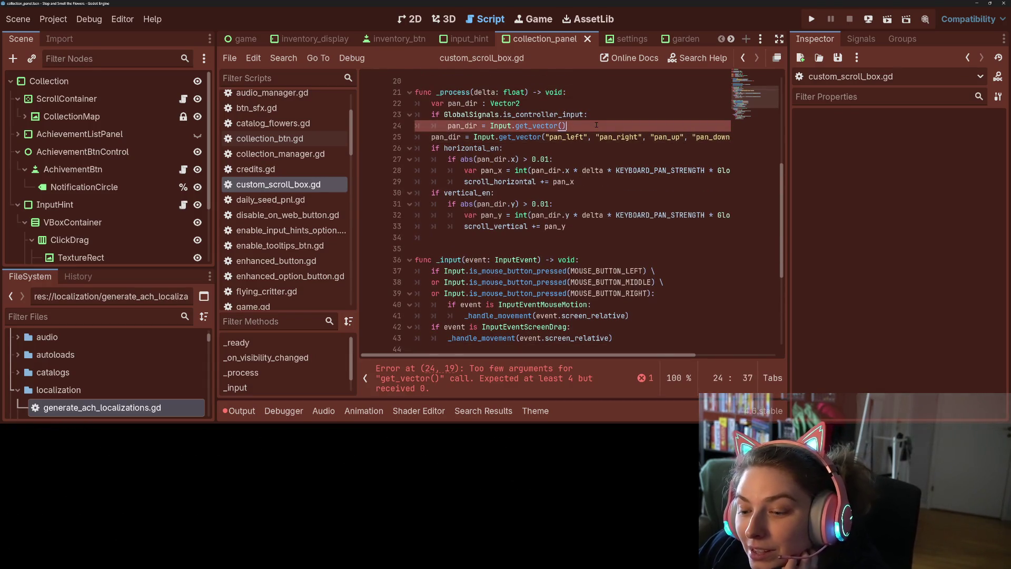
pyautogui.scroll(-1, 599, 152)
pyautogui.scroll(3, 599, 153)
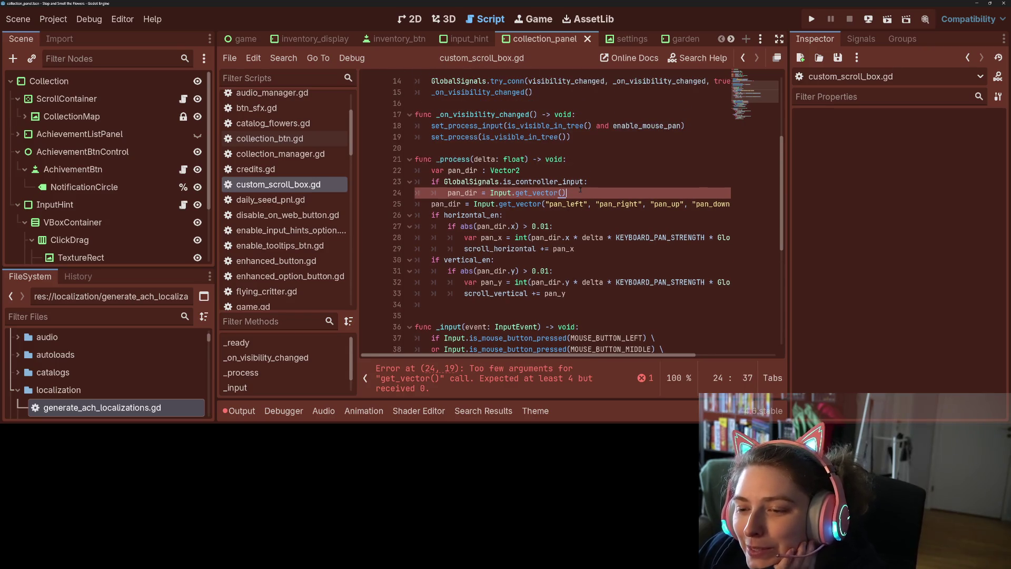
pyautogui.click(558, 192)
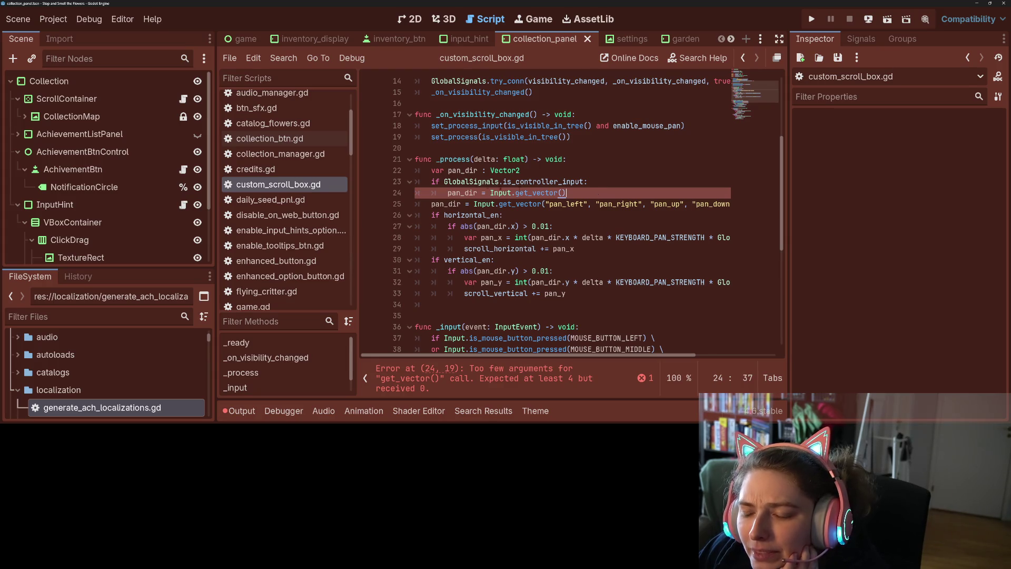
pyautogui.doubleClick(540, 193)
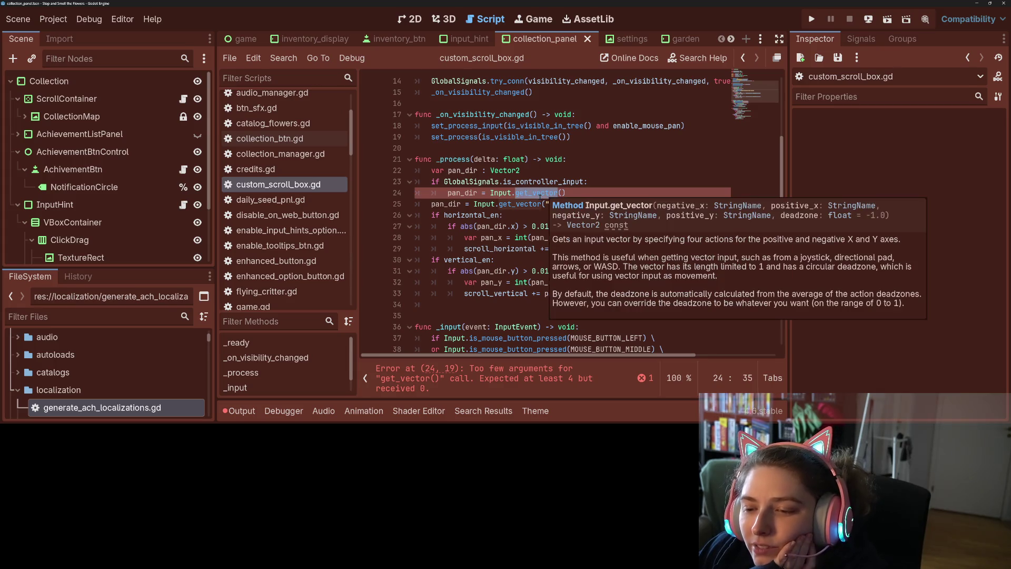
pyautogui.click(540, 193)
# Add an else: branch above the keyboard get_vector line and change line 24's call to joy
pyautogui.click(431, 204)
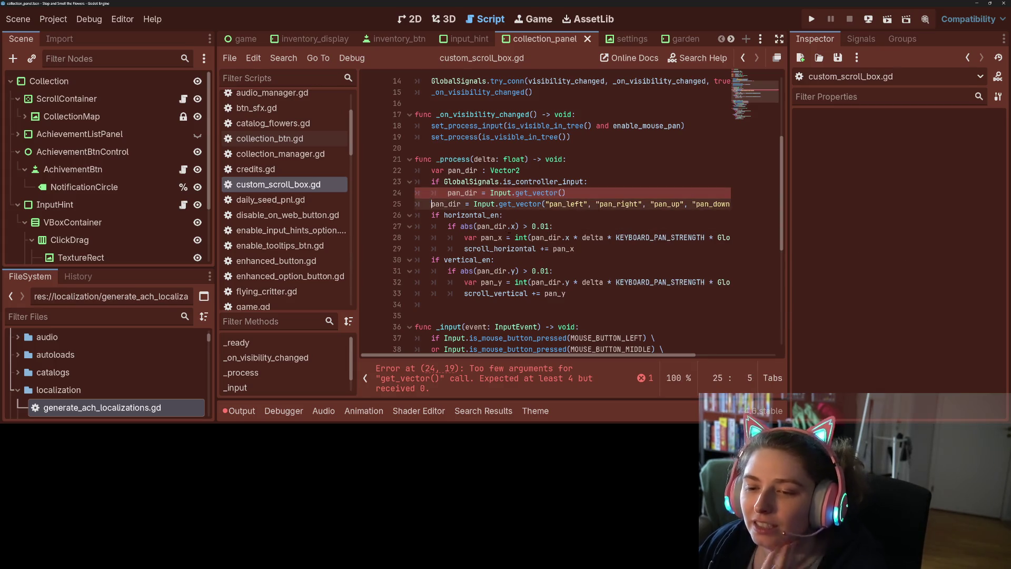
pyautogui.press('Return')
pyautogui.press('Up')
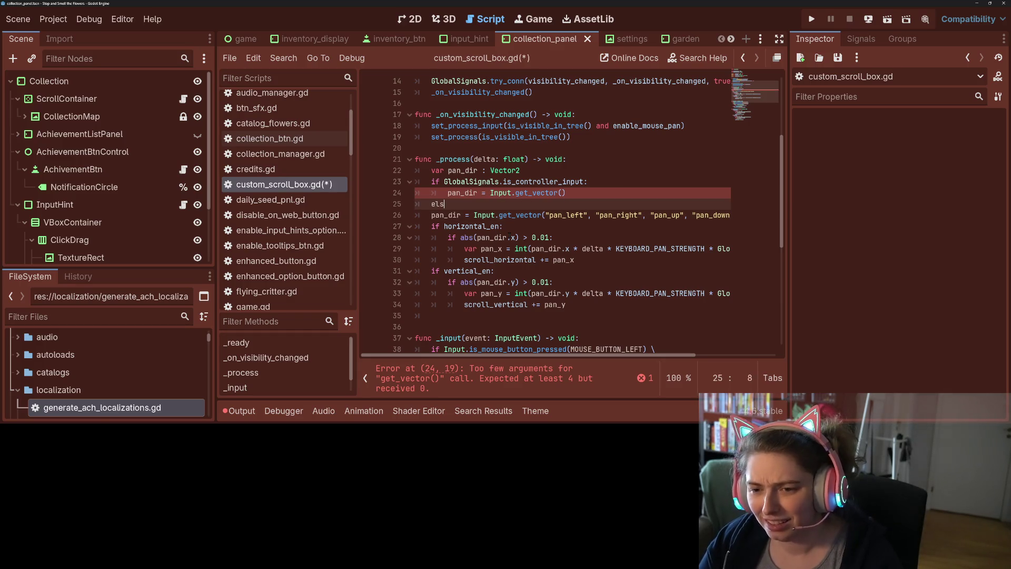
pyautogui.write('e')
pyautogui.write(':')
pyautogui.moveTo(515, 193); pyautogui.dragTo(566, 193)
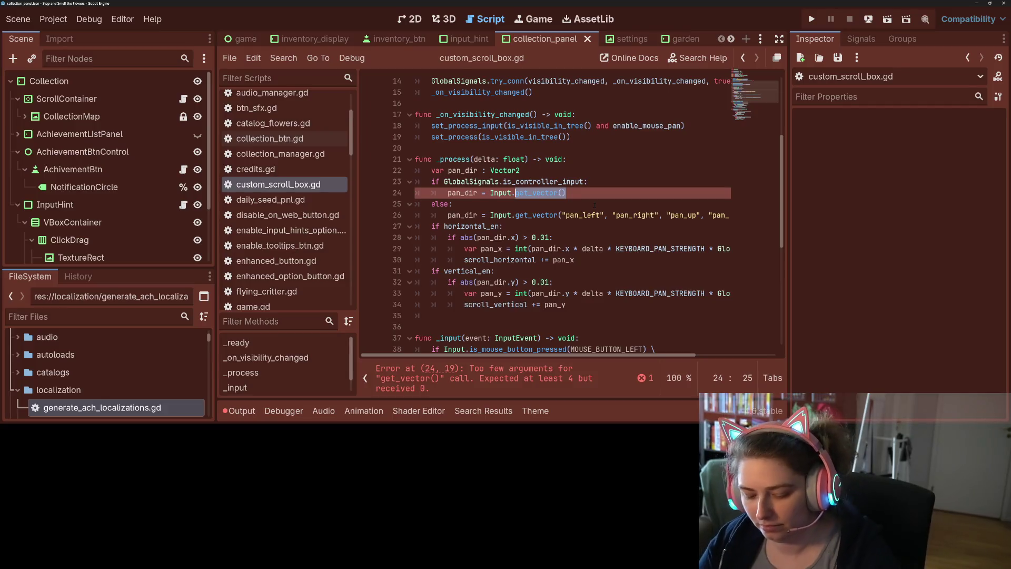
pyautogui.write('joy')
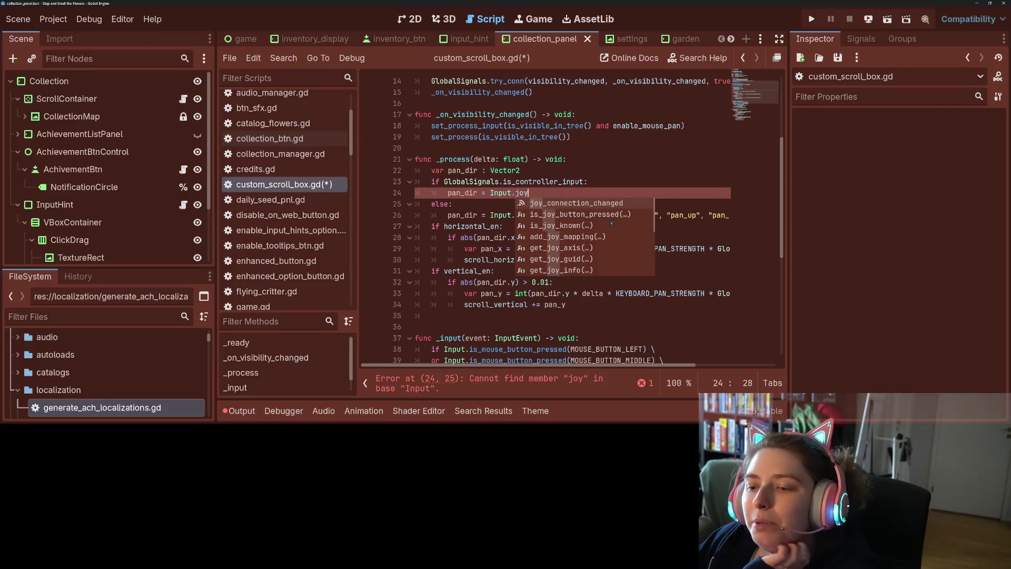
# Save the script and replace joy on line 24 with Input.get_vector()
pyautogui.scroll(-2, 612, 230)
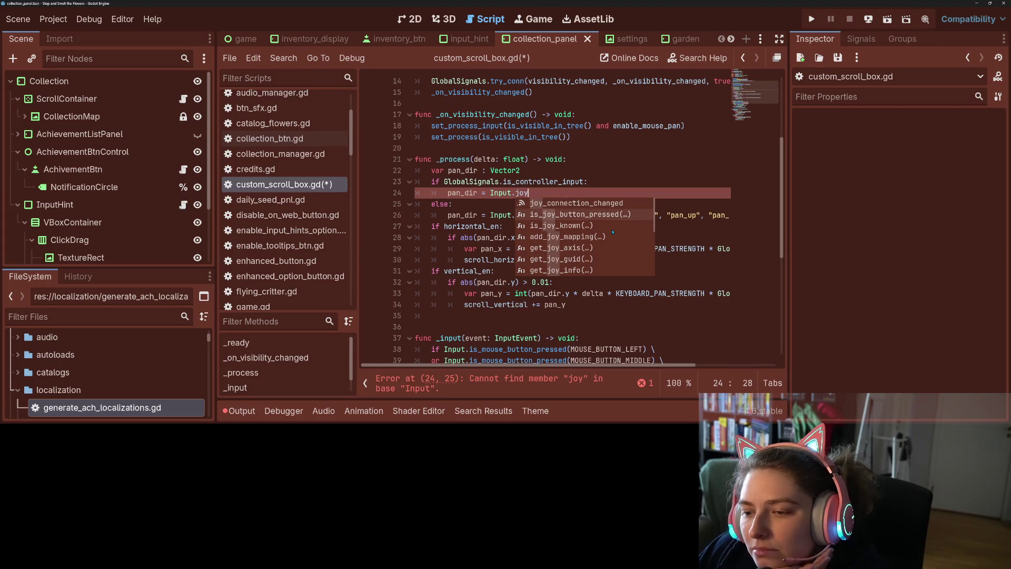
pyautogui.scroll(-7, 612, 238)
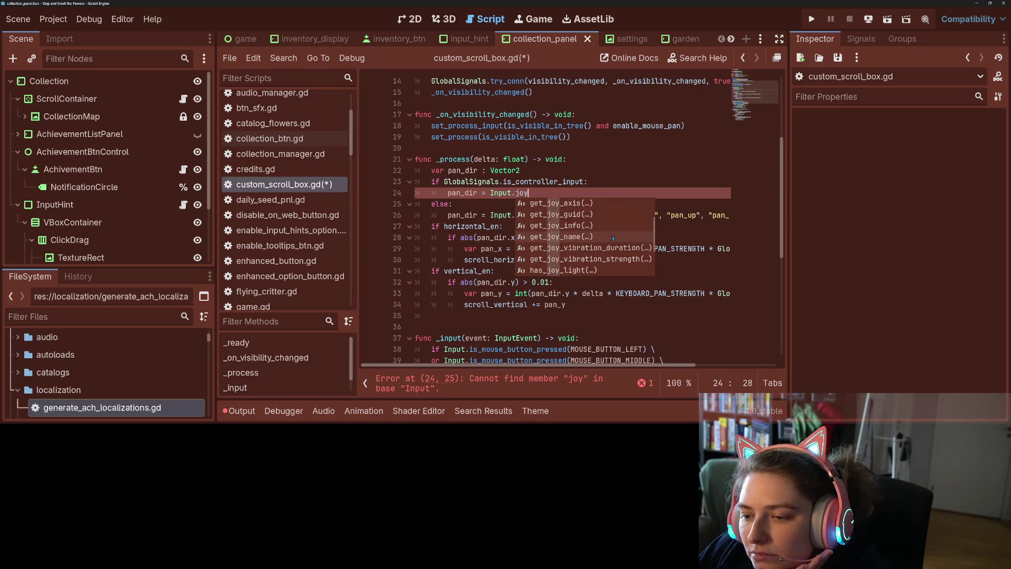
pyautogui.scroll(-2, 613, 238)
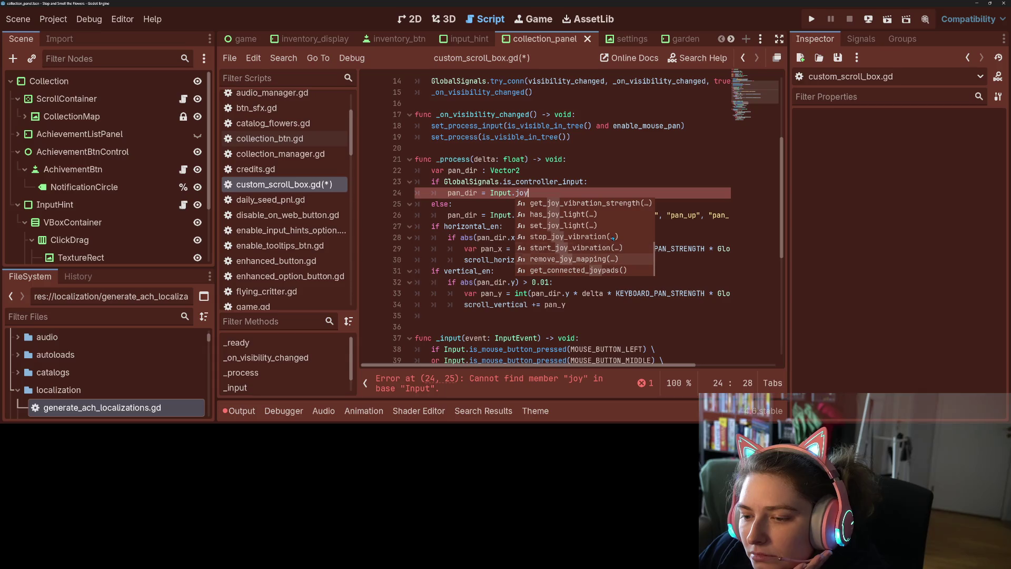
pyautogui.scroll(-1, 612, 238)
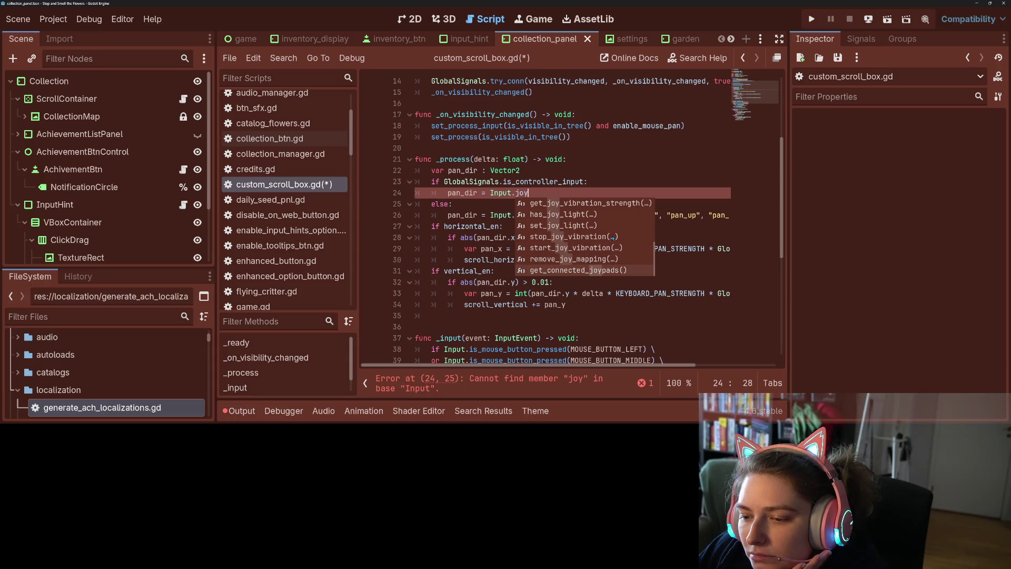
pyautogui.scroll(10, 613, 238)
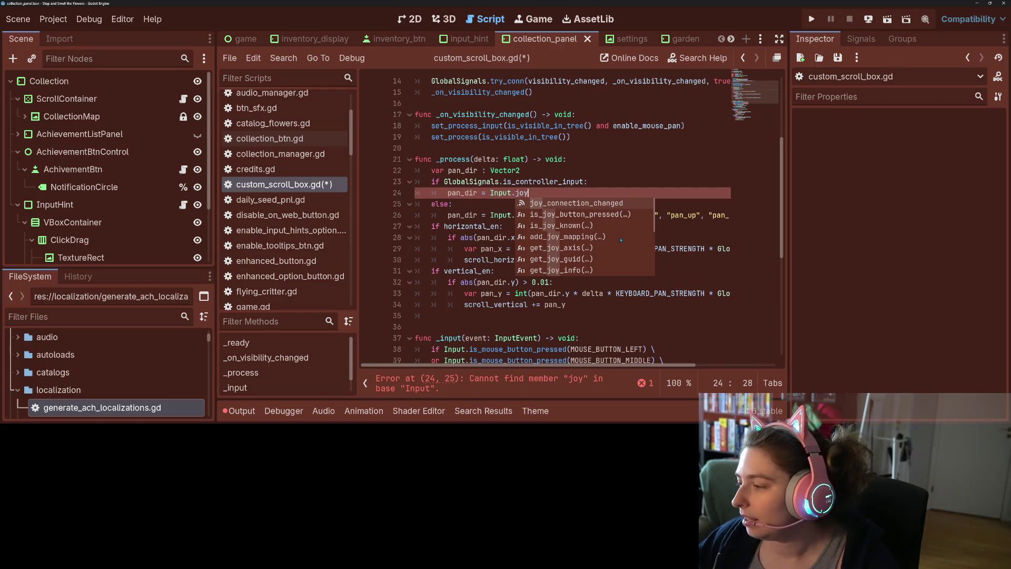
pyautogui.press('Escape')
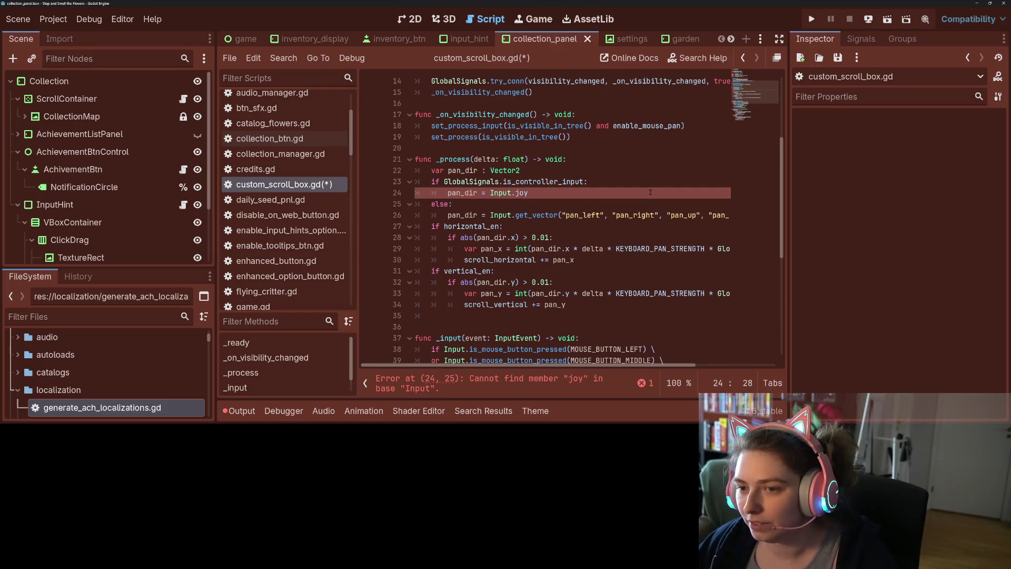
pyautogui.hotkey('ctrl', 's')
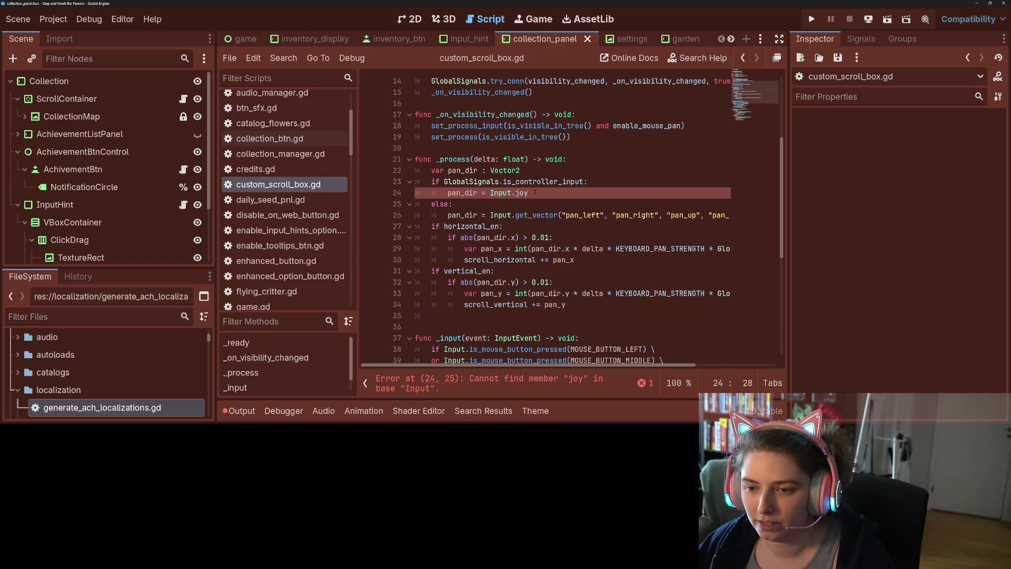
pyautogui.doubleClick(520, 193)
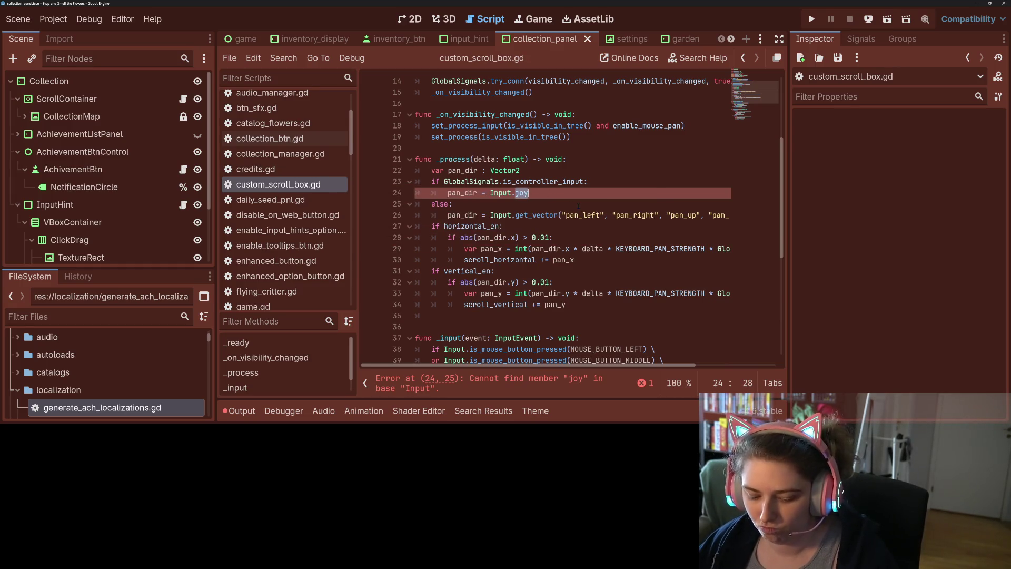
pyautogui.write('get_ve')
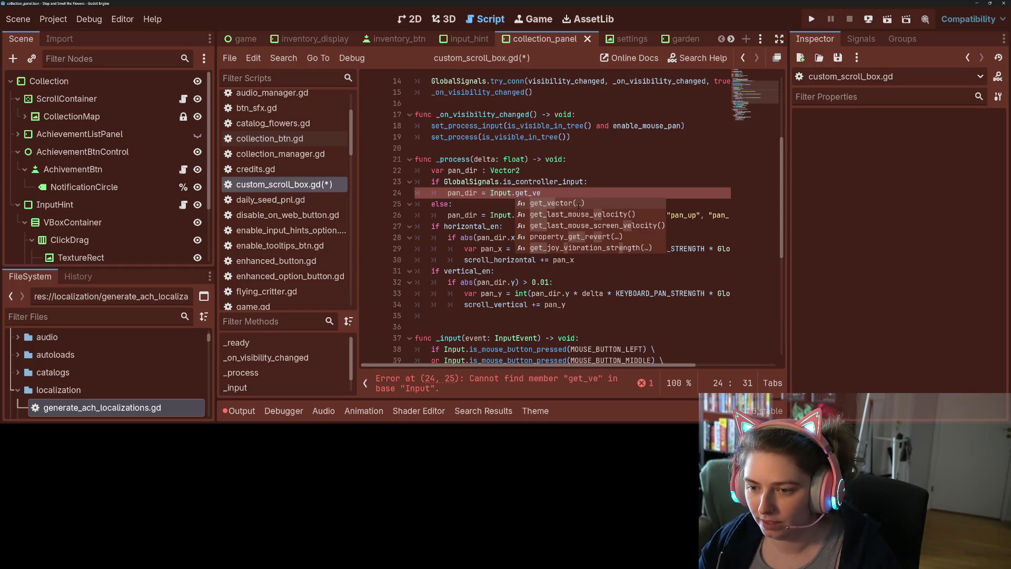
pyautogui.press('Return')
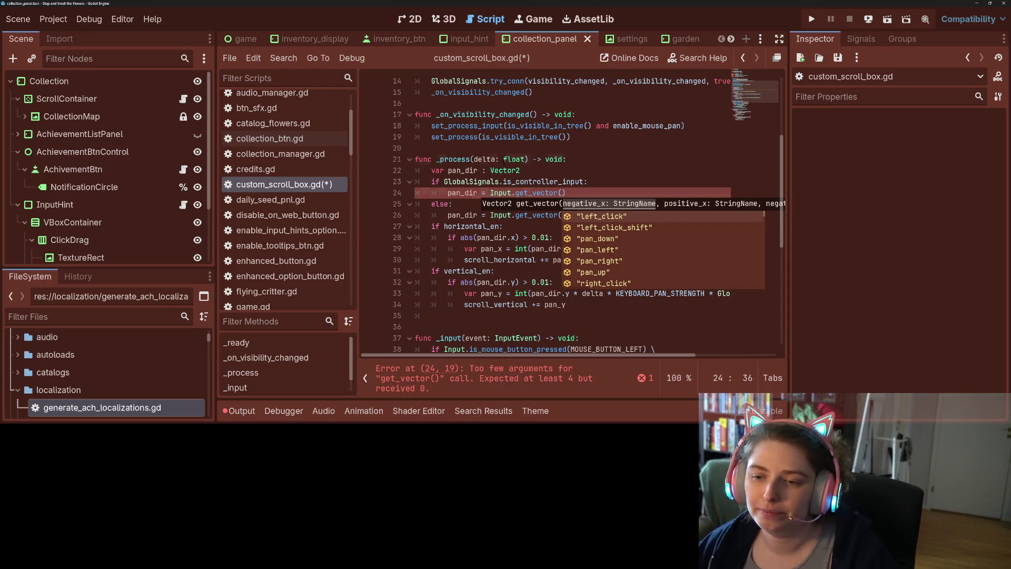
pyautogui.click(470, 193)
# Comment out lines 23–26 with Ctrl+K and save the script
pyautogui.moveTo(444, 182); pyautogui.dragTo(453, 215)
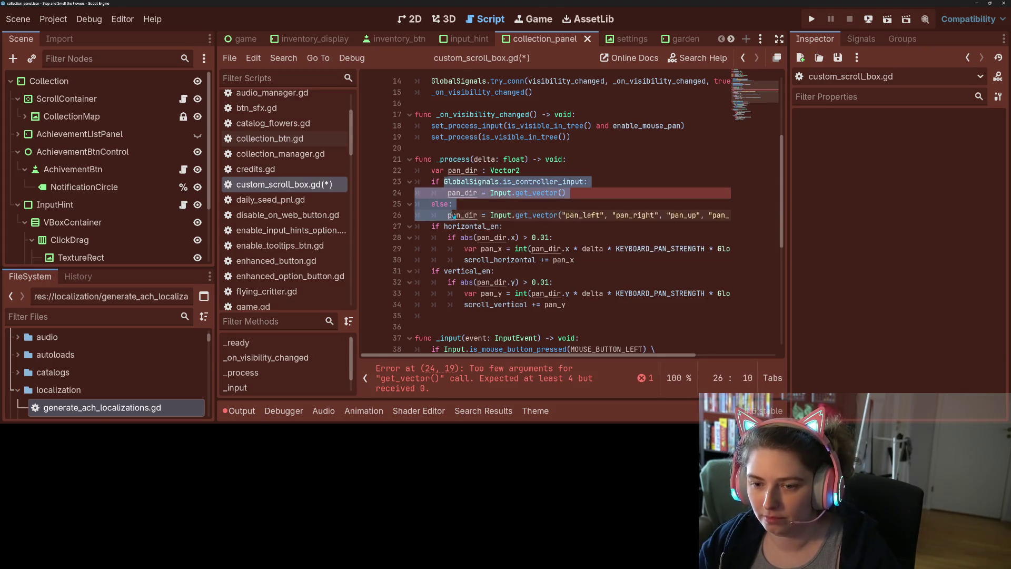
pyautogui.hotkey('ctrl', 'k')
pyautogui.hotkey('ctrl', 's')
pyautogui.click(53, 19)
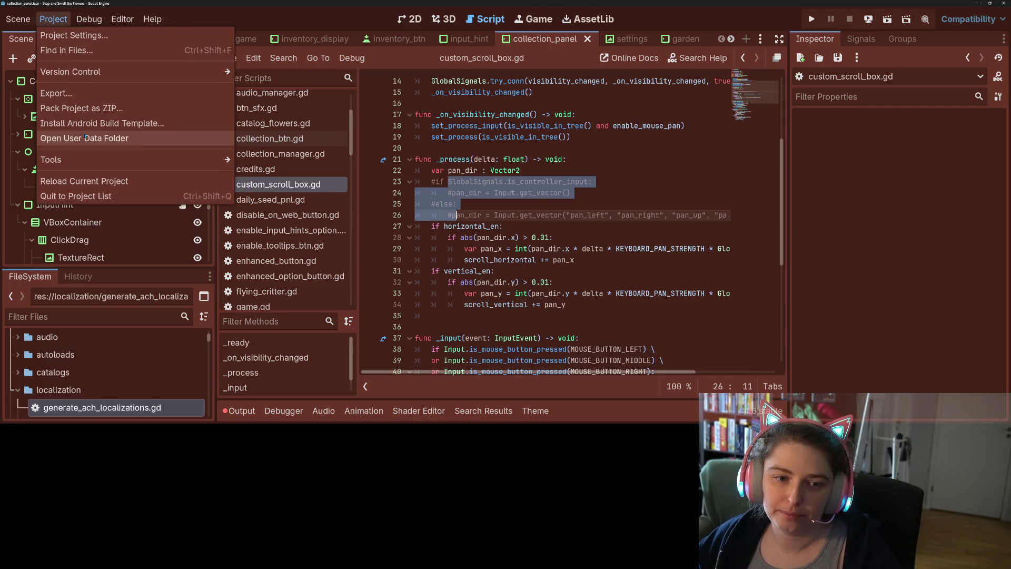
# In the Input Map, add right-stick up and down axis events to pan_up and pan_down
pyautogui.click(74, 36)
pyautogui.click(307, 54)
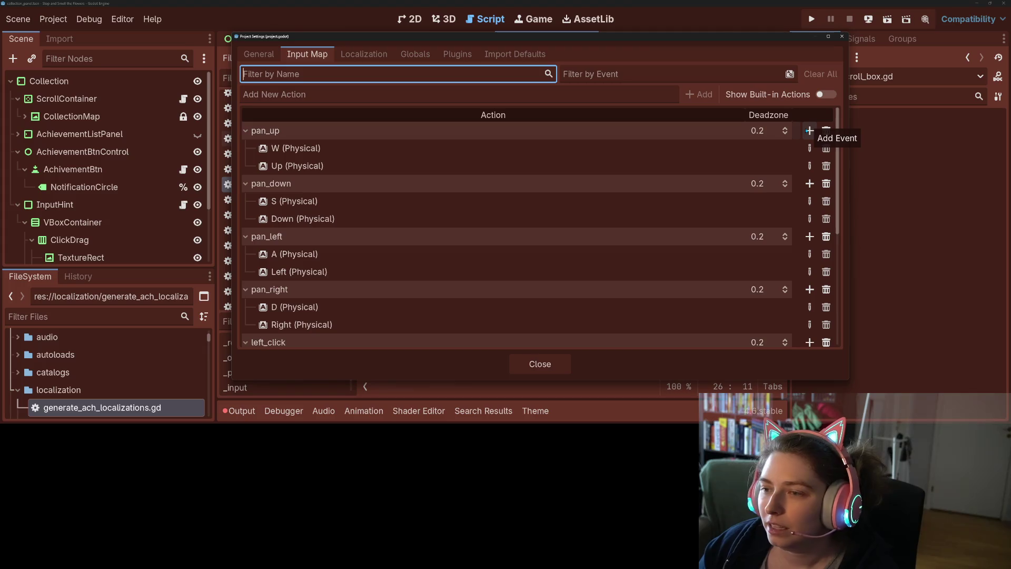
pyautogui.click(809, 131)
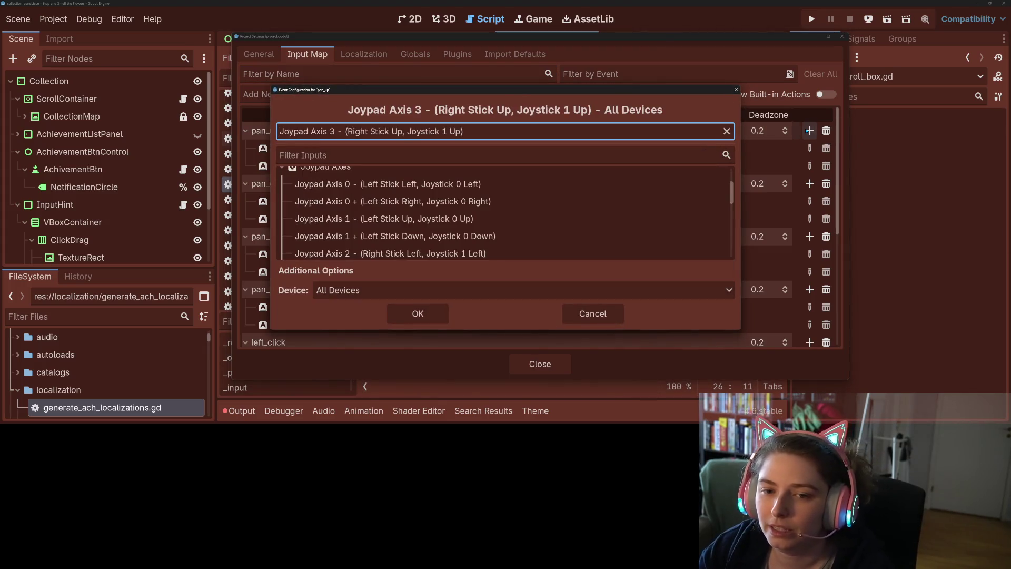
pyautogui.click(418, 314)
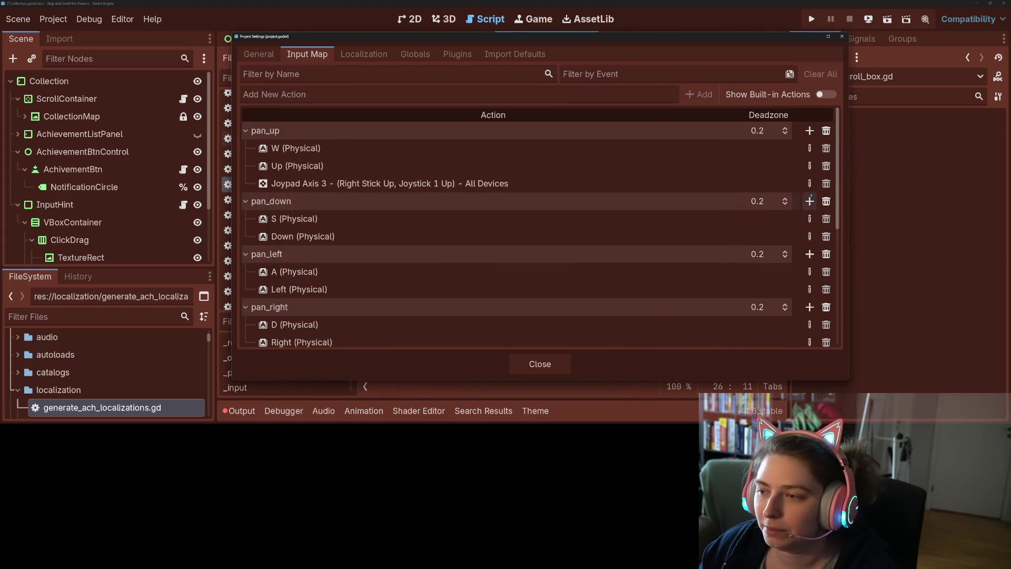
pyautogui.click(810, 201)
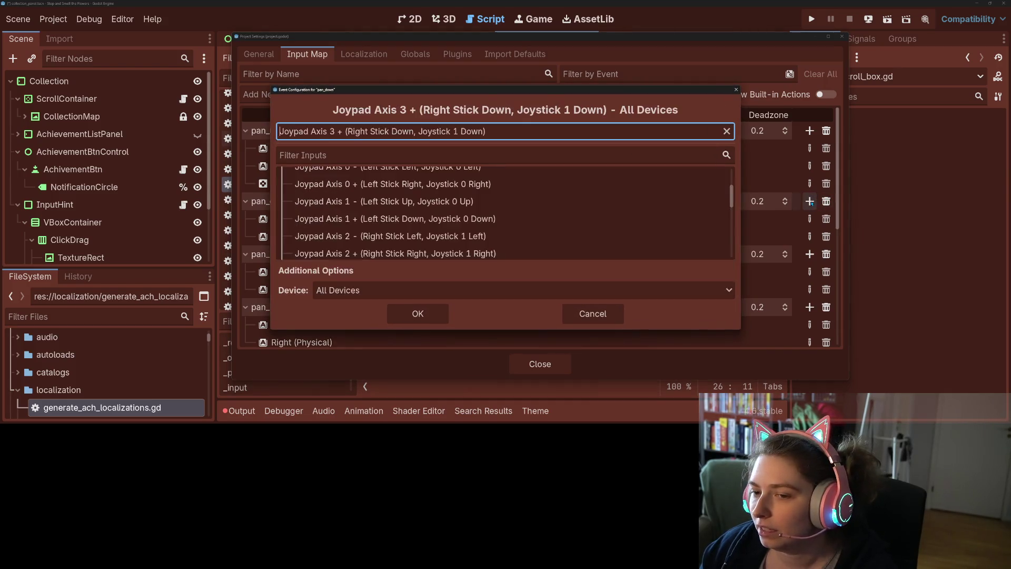
pyautogui.click(418, 313)
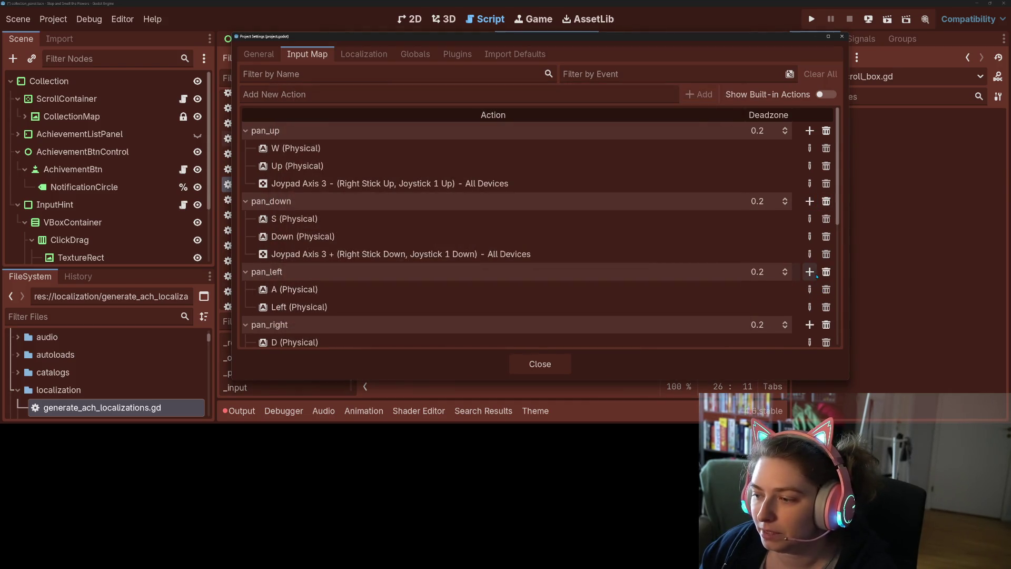
# Add right-stick axis events to pan_left and pan_right, then close Project Settings
pyautogui.click(810, 272)
pyautogui.click(400, 317)
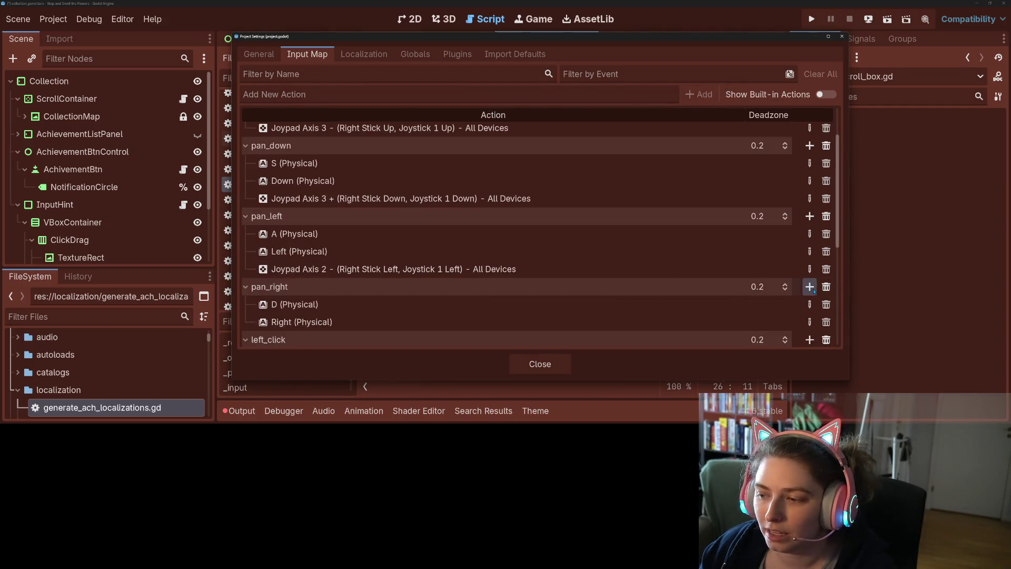
pyautogui.click(809, 286)
pyautogui.click(418, 313)
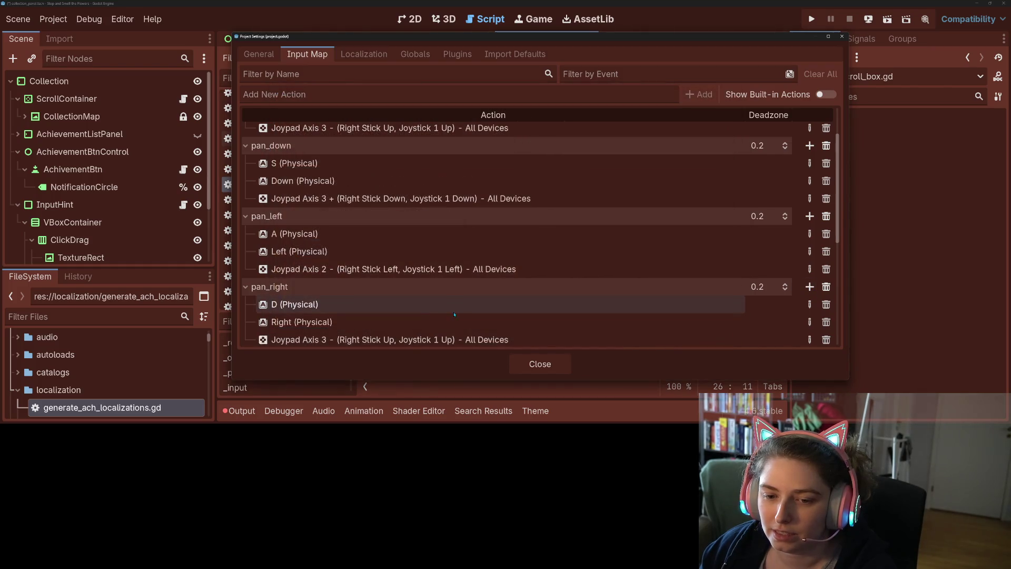
pyautogui.scroll(-3, 527, 327)
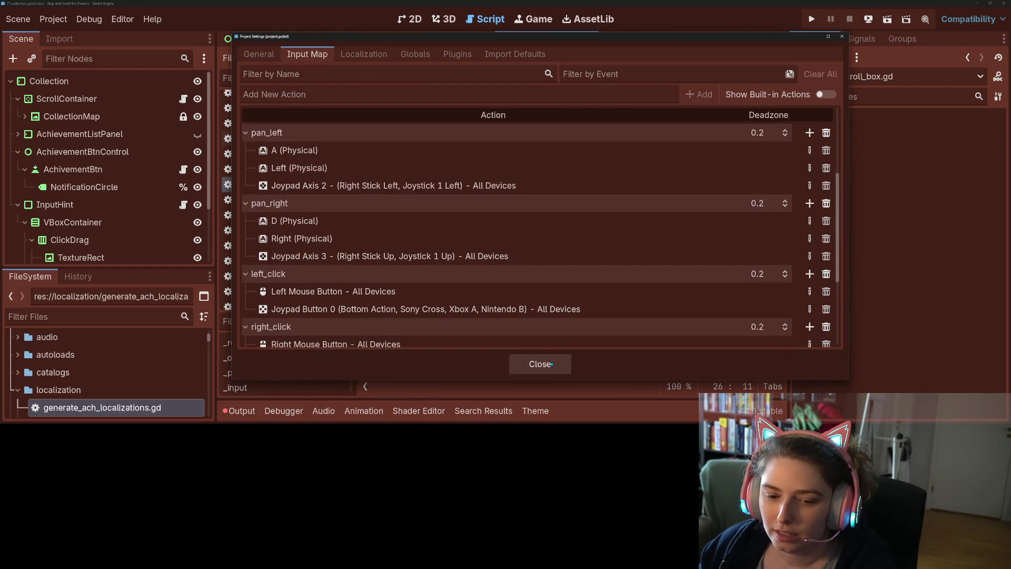
pyautogui.scroll(-2, 552, 321)
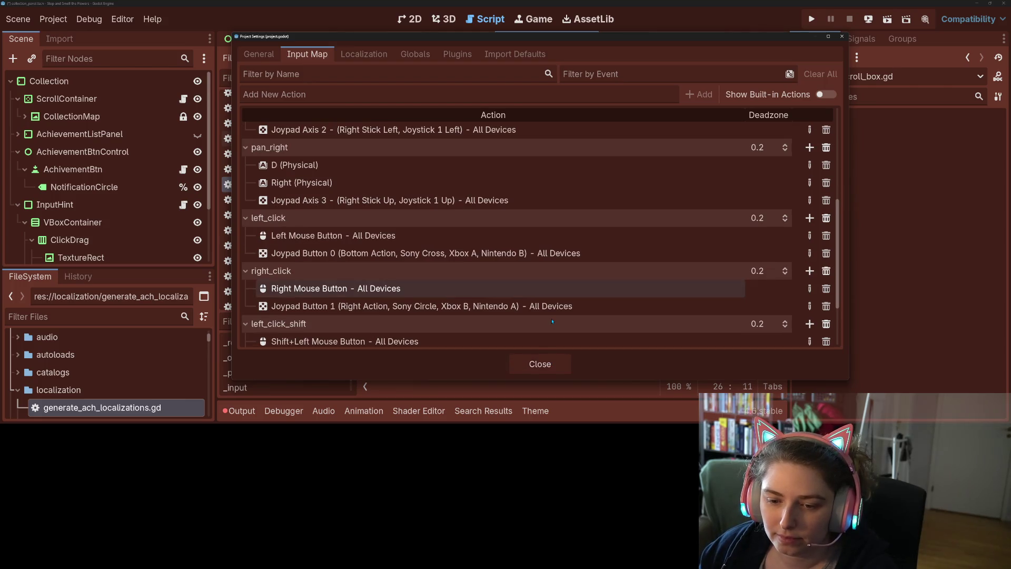
pyautogui.scroll(-3, 553, 321)
pyautogui.click(540, 364)
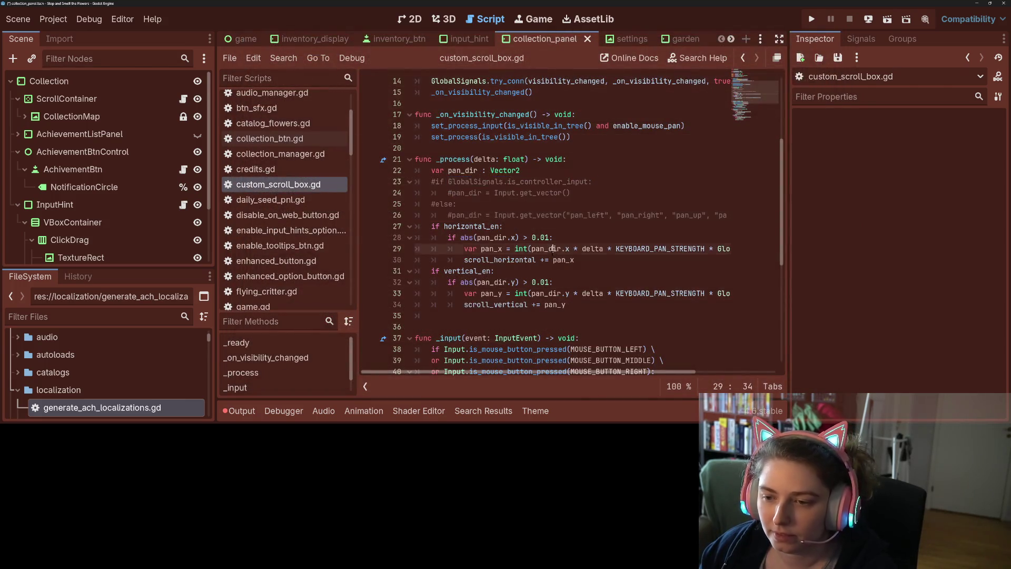
# Delete the commented lines 23–26 so pan_dir takes Input.get_vector directly, save, and run the game
pyautogui.click(452, 215)
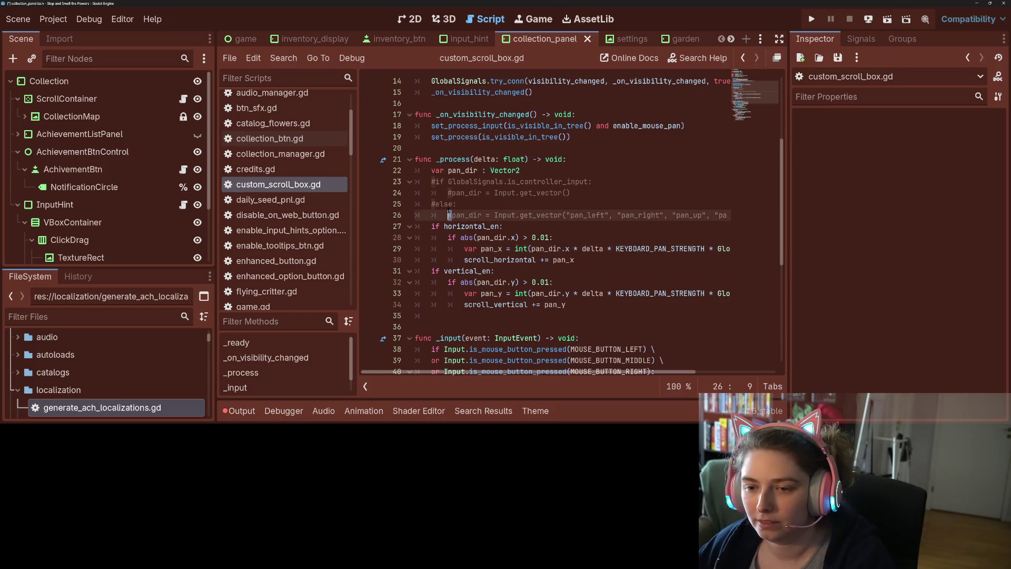
pyautogui.moveTo(452, 215)
pyautogui.mouseDown()
pyautogui.moveTo(448, 181)
pyautogui.moveTo(478, 171)
pyautogui.mouseUp()
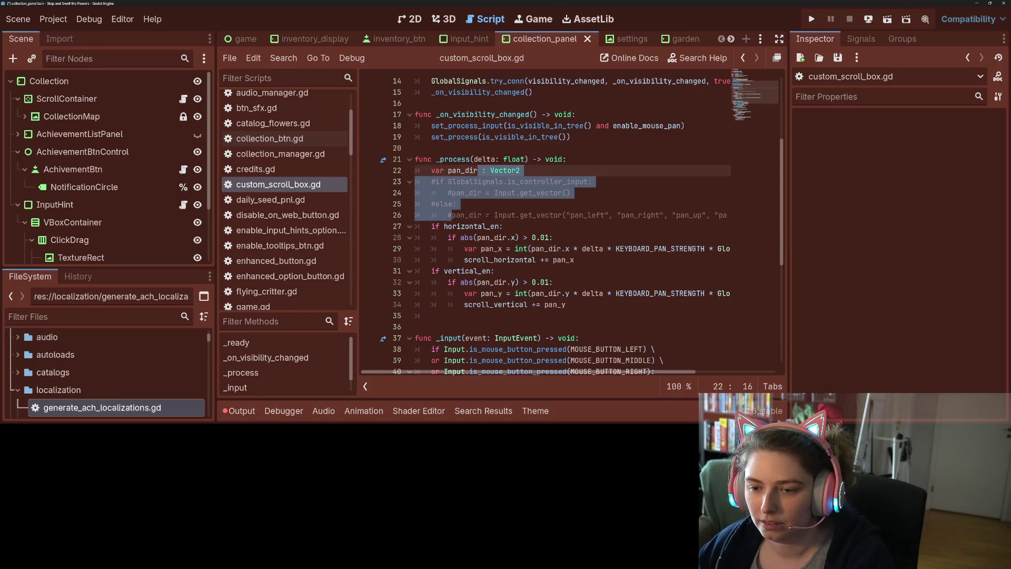
pyautogui.moveTo(484, 215)
pyautogui.mouseDown()
pyautogui.moveTo(482, 170)
pyautogui.moveTo(530, 171)
pyautogui.mouseUp()
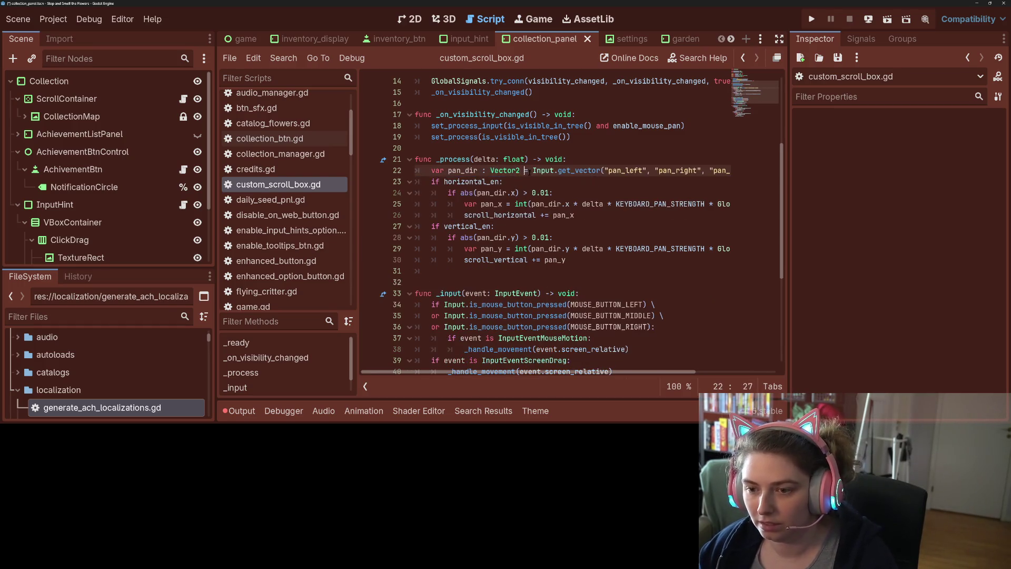
pyautogui.hotkey('ctrl', 's')
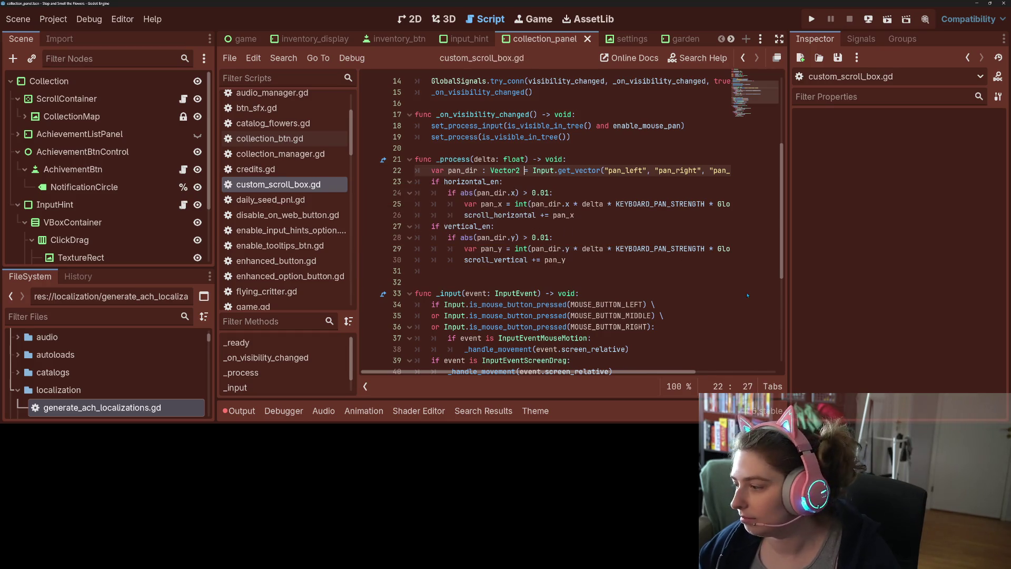
pyautogui.click(811, 19)
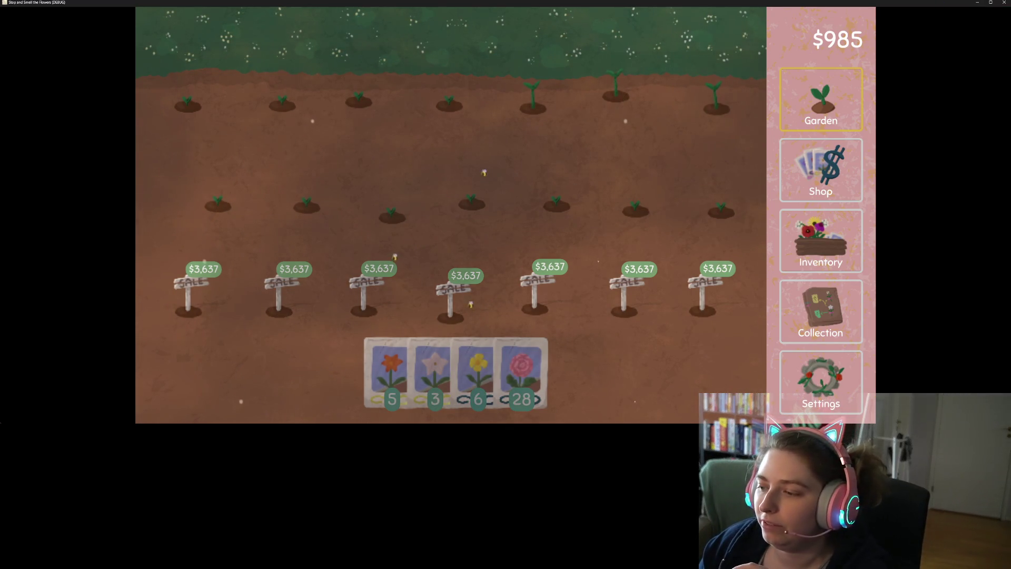
# Open the Collection board and pan it toward the blue, green and pink cards
pyautogui.click(828, 309)
pyautogui.press('Left')
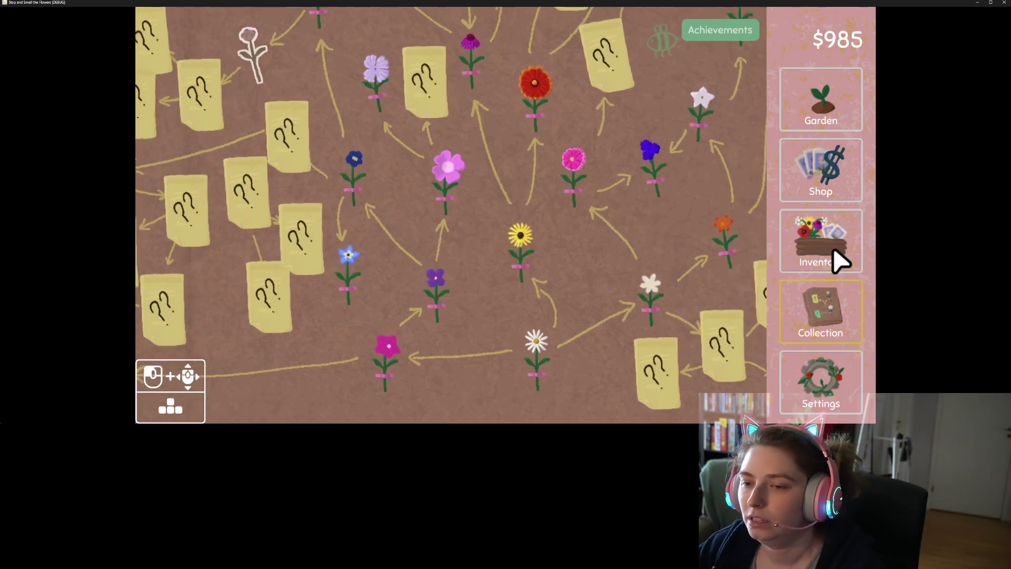
pyautogui.press('Up')
pyautogui.press('Left')
pyautogui.press('Up')
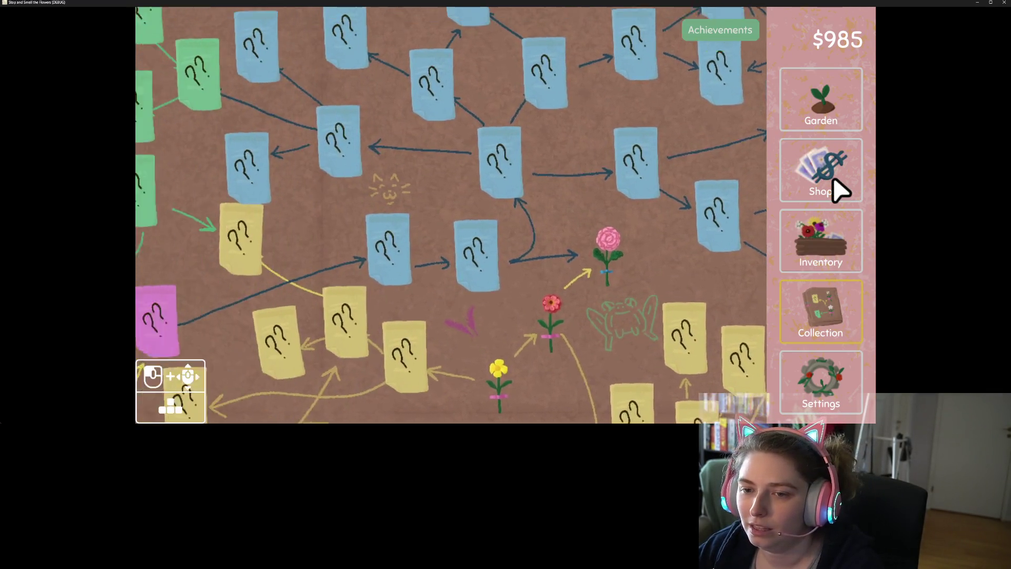
pyautogui.press('Left')
pyautogui.press('Down')
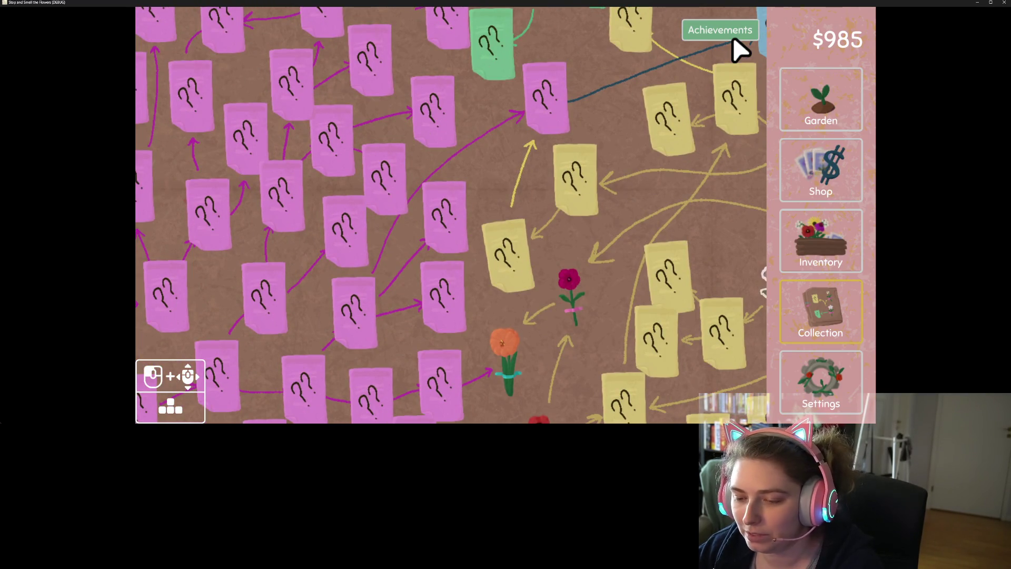
pyautogui.press('Down')
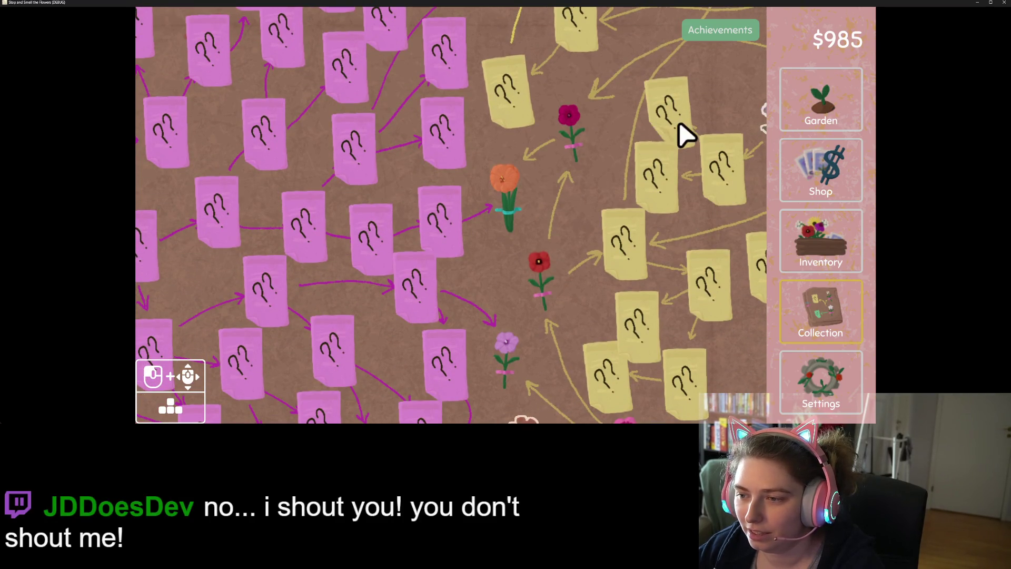
pyautogui.moveTo(579, 142)
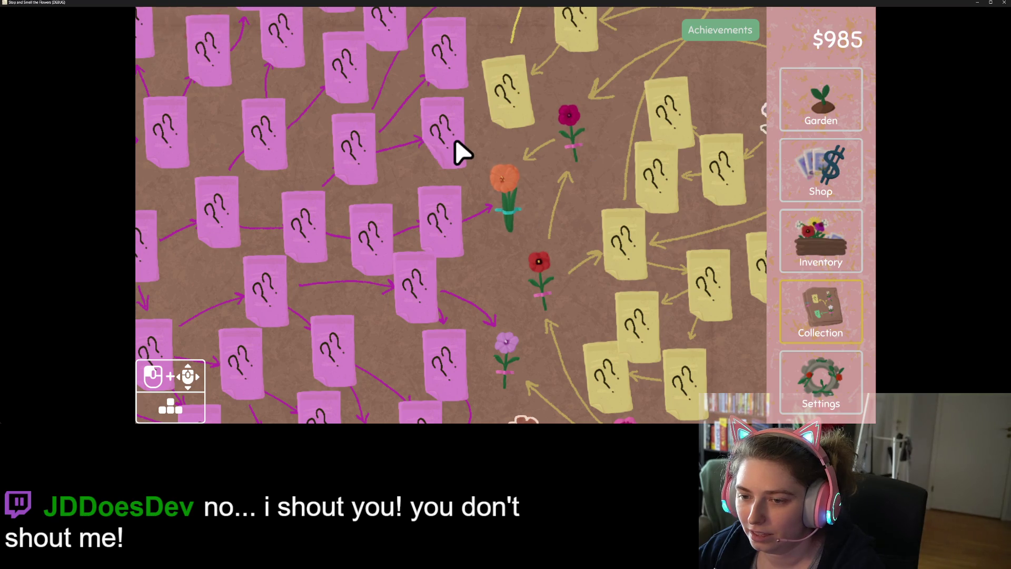
pyautogui.press('a')
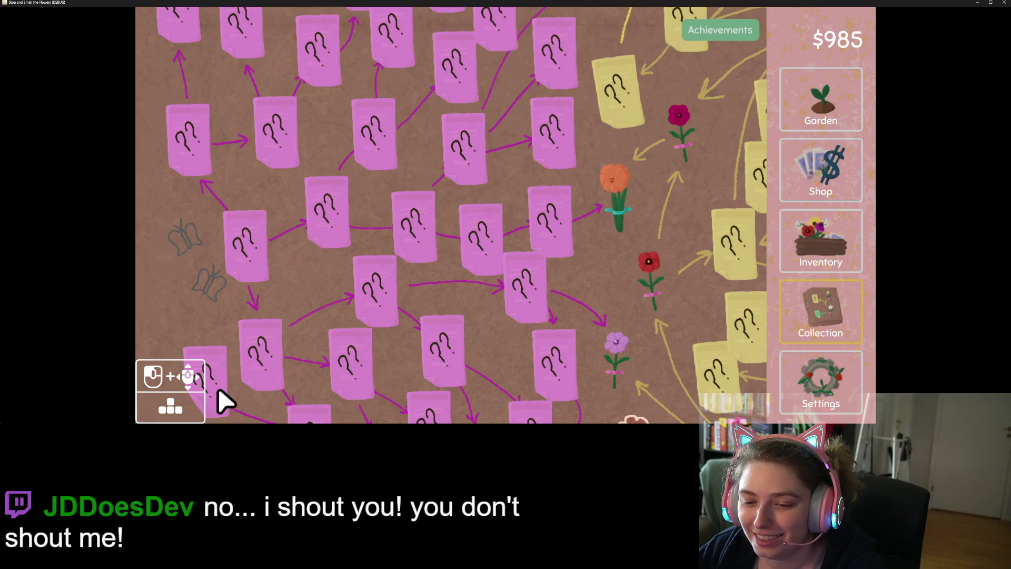
pyautogui.scroll(-2, 224, 403)
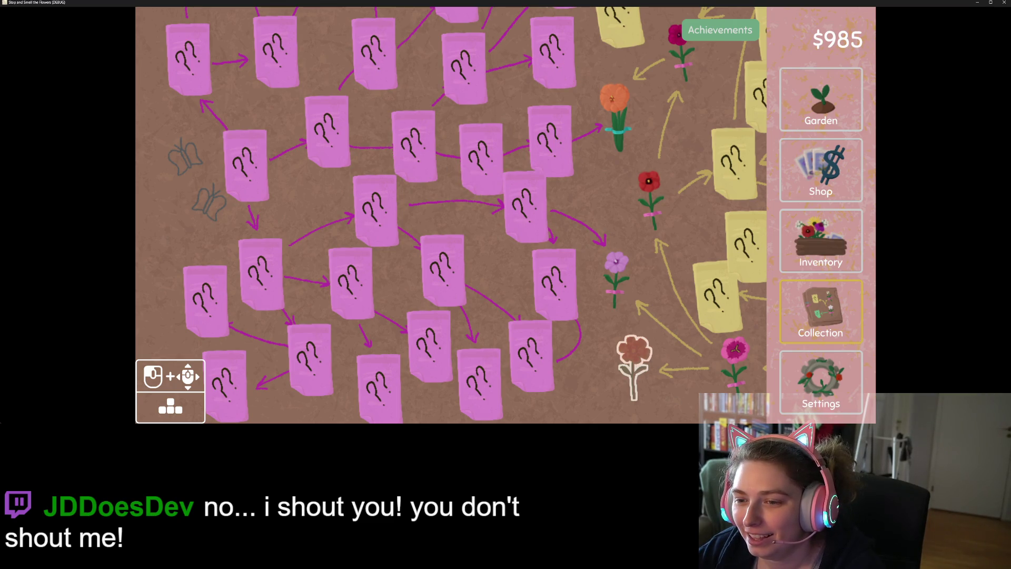
# Pan the board over blue, pink and yellow notes and flowers, then close the game window
pyautogui.press('Right')
pyautogui.press('Left')
pyautogui.press('Up')
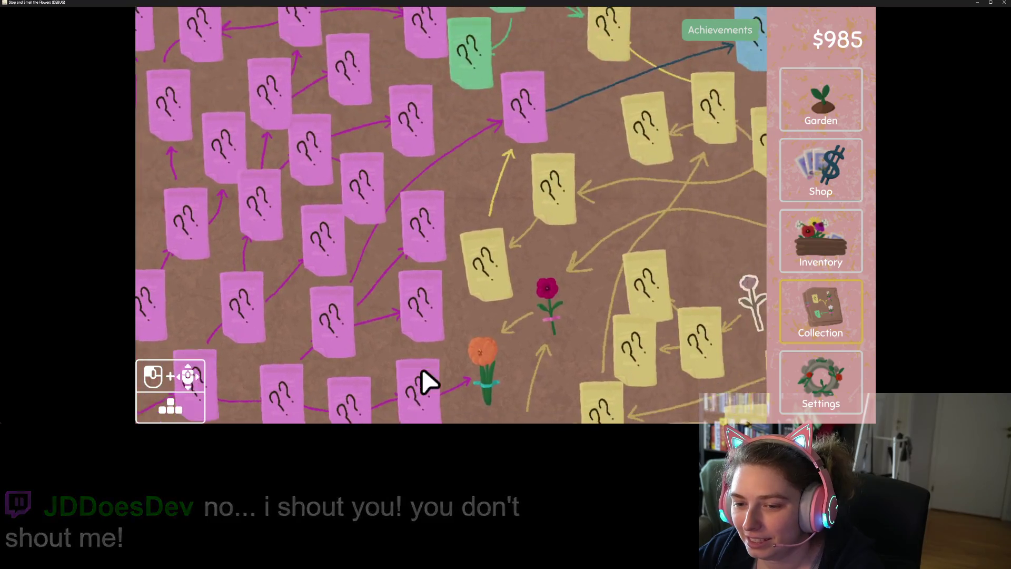
pyautogui.press('Up')
pyautogui.press('Right')
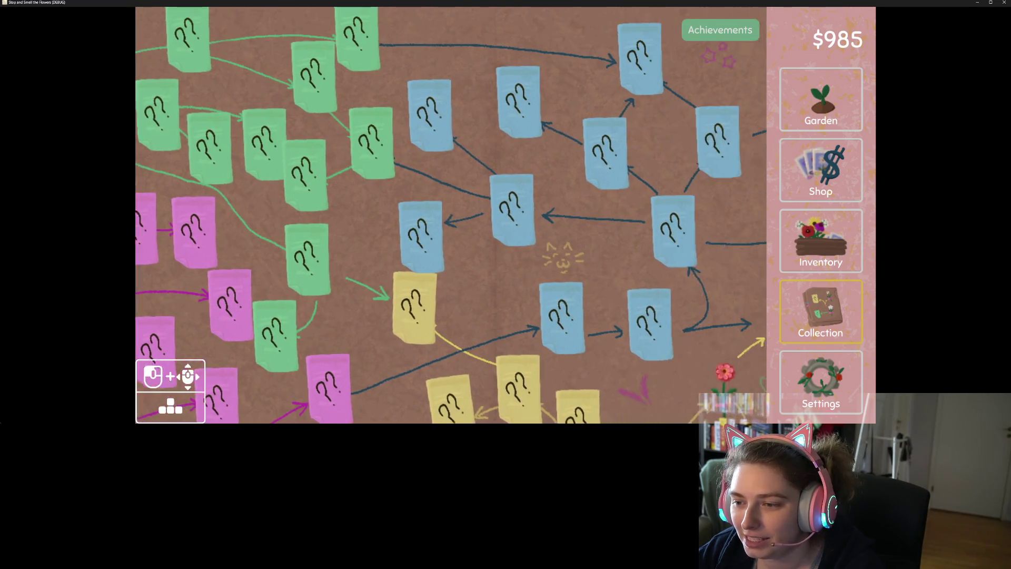
pyautogui.press('Down')
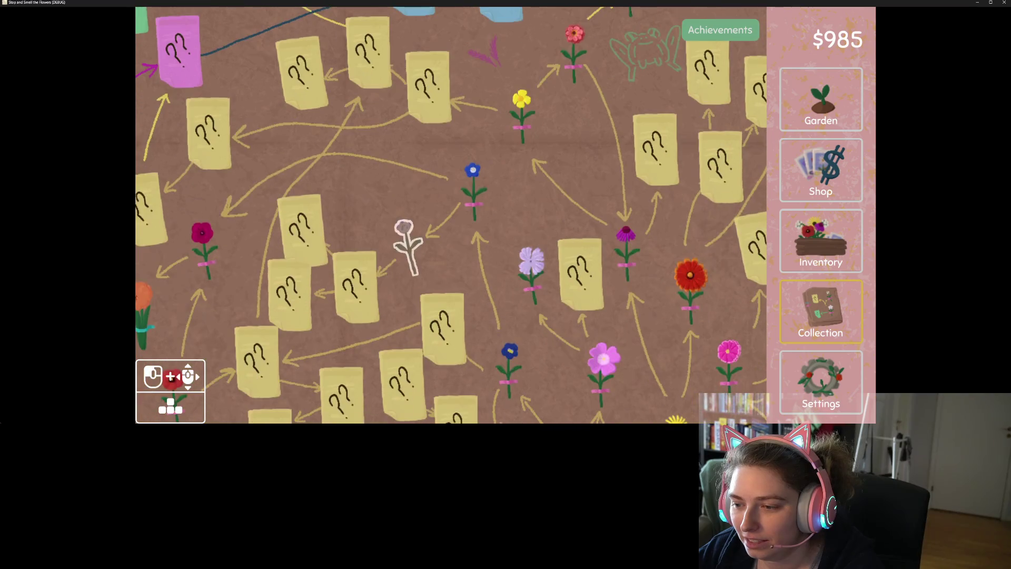
pyautogui.press('Up')
pyautogui.press('Right')
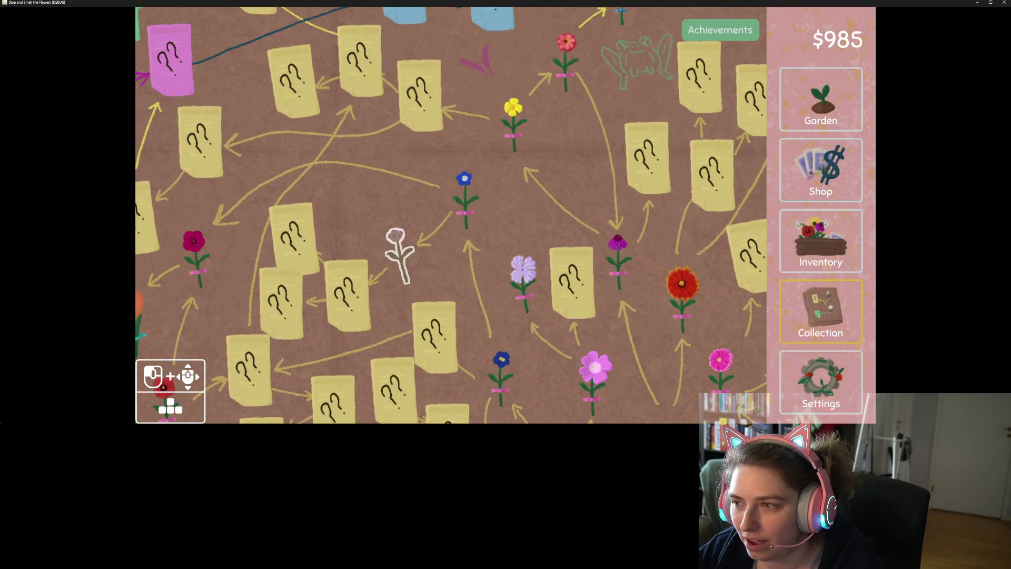
pyautogui.press('Left')
pyautogui.press('Up')
pyautogui.press('Right')
pyautogui.press('Left')
pyautogui.press('Down')
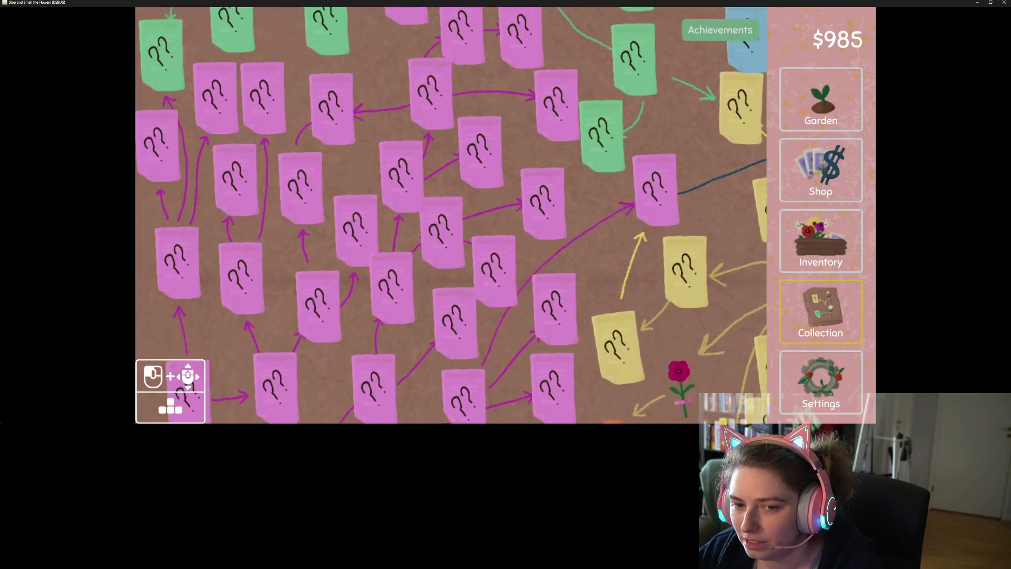
pyautogui.press('Up')
pyautogui.press('Right')
pyautogui.press('Down')
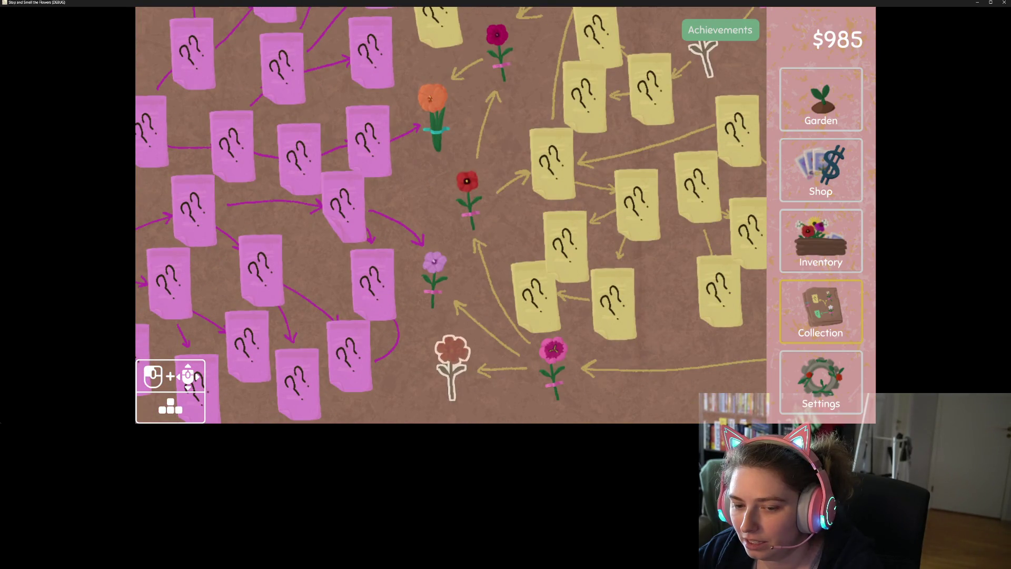
pyautogui.moveTo(452, 294)
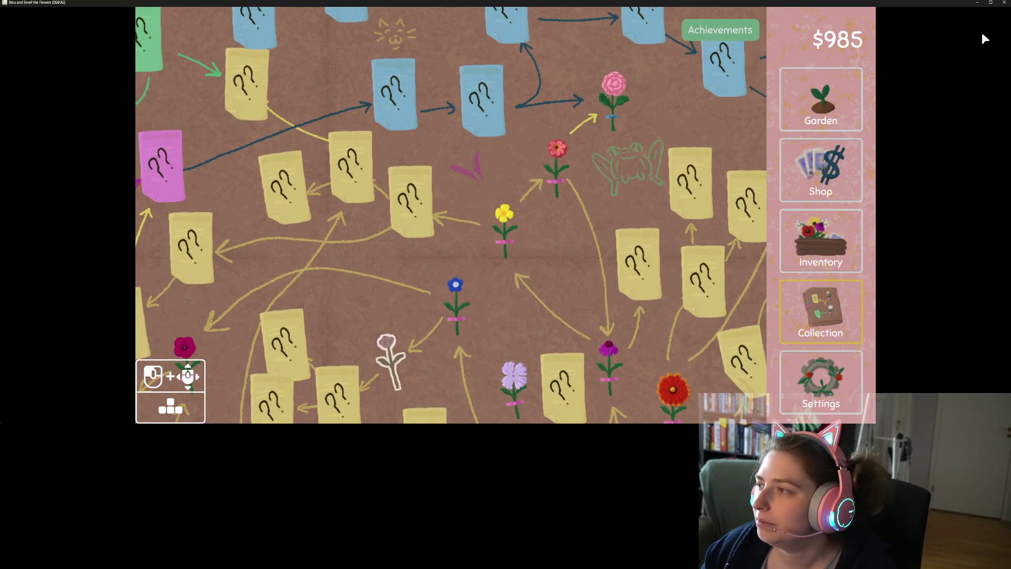
pyautogui.click(1004, 3)
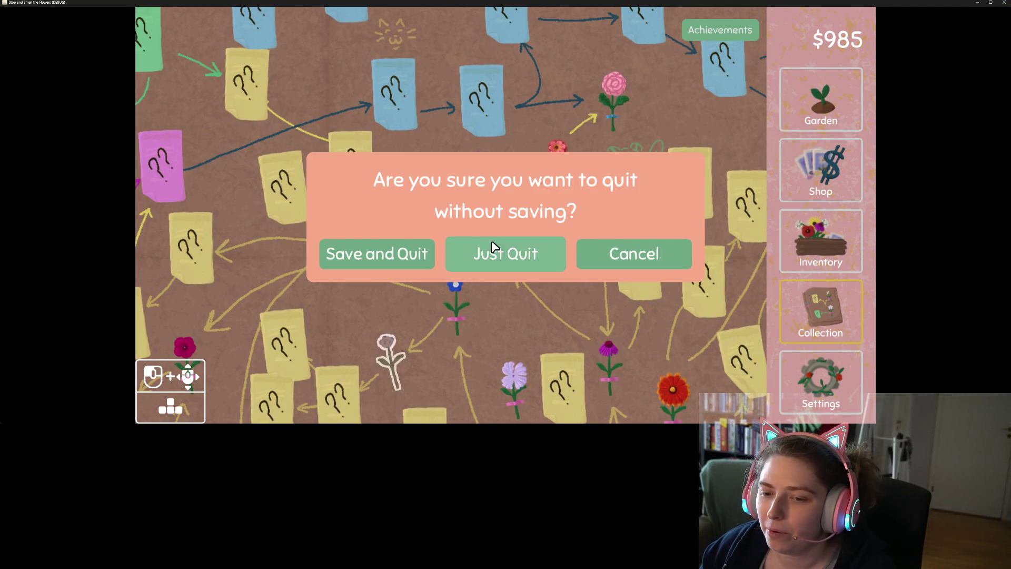
# Quit the game without saving and show built-in actions in Project Settings > Input Map
pyautogui.click(493, 251)
pyautogui.click(53, 19)
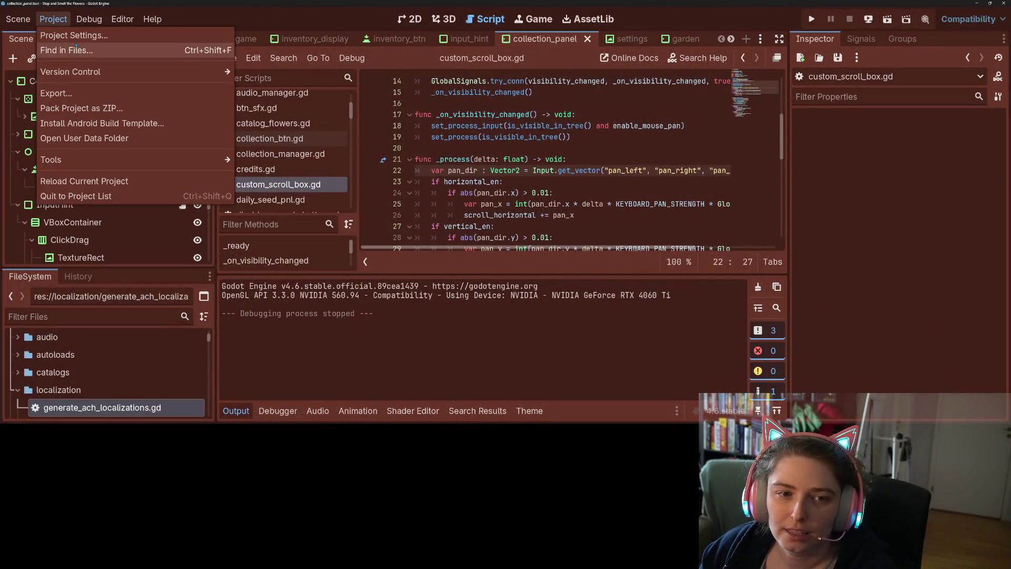
pyautogui.click(79, 34)
pyautogui.scroll(10, 527, 237)
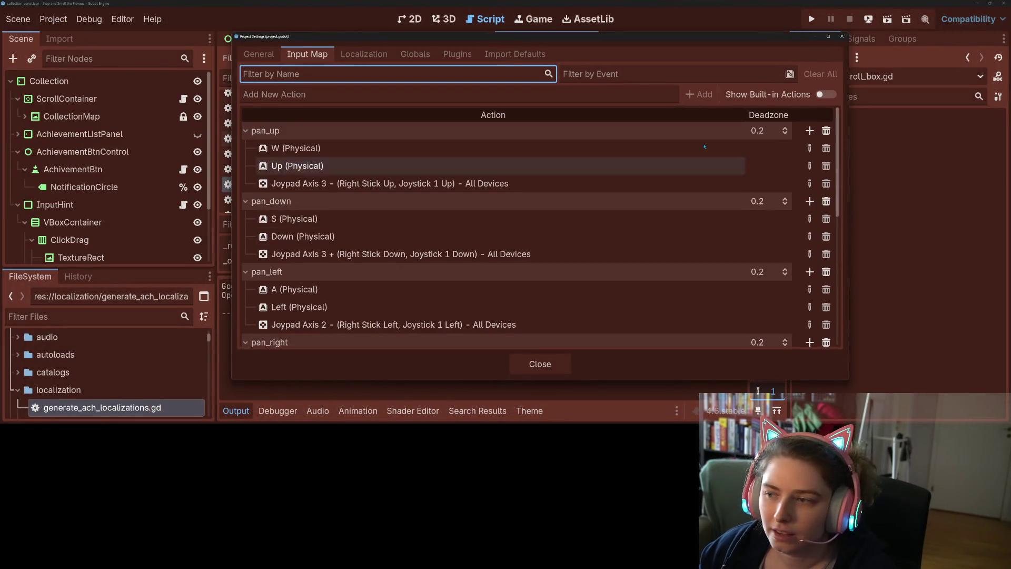
pyautogui.click(823, 95)
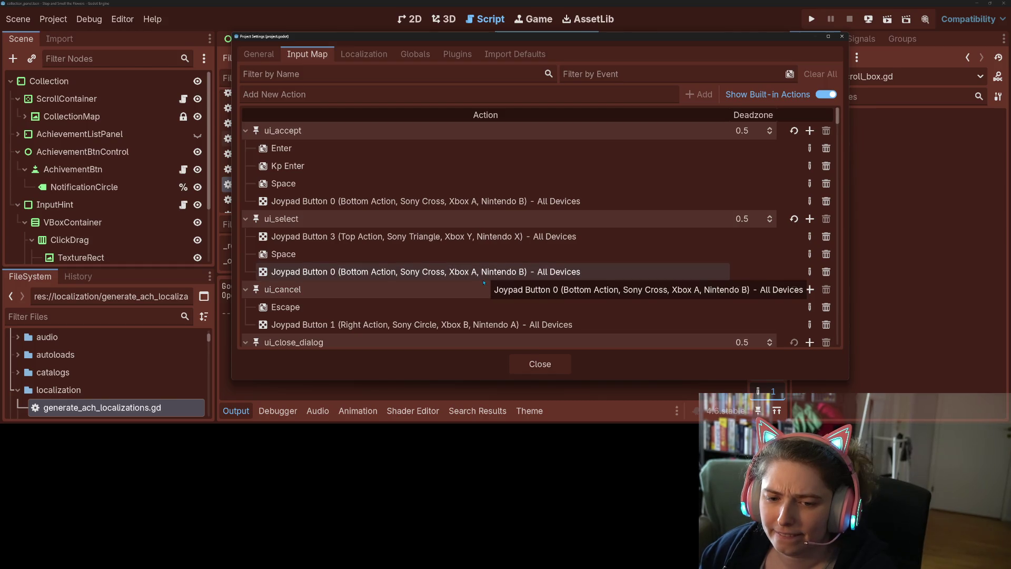
# Find ui_focus_next and select its Joypad Axis 2 (right stick right) event
pyautogui.scroll(-3, 490, 282)
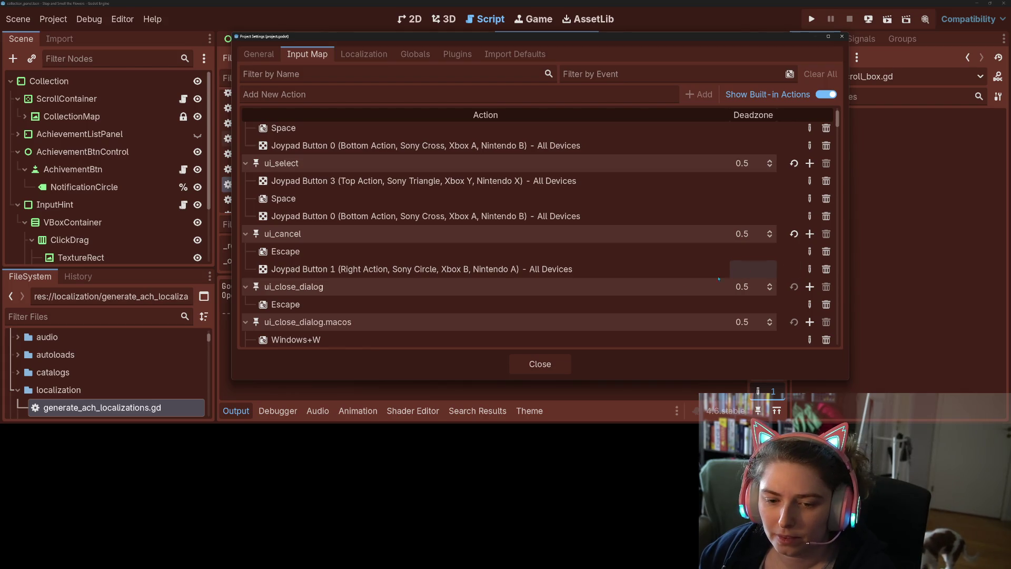
pyautogui.scroll(-5, 632, 294)
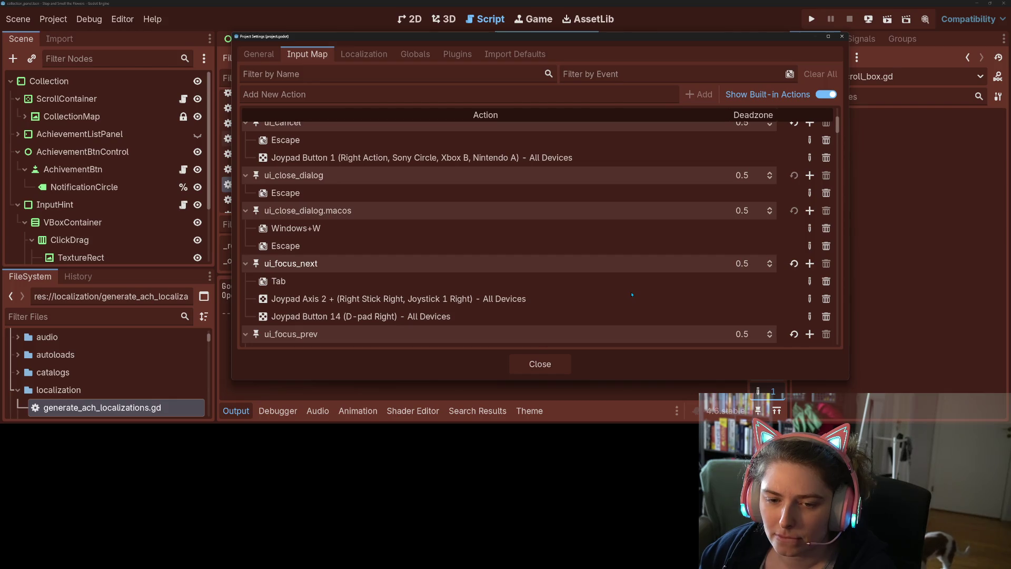
pyautogui.scroll(-3, 632, 294)
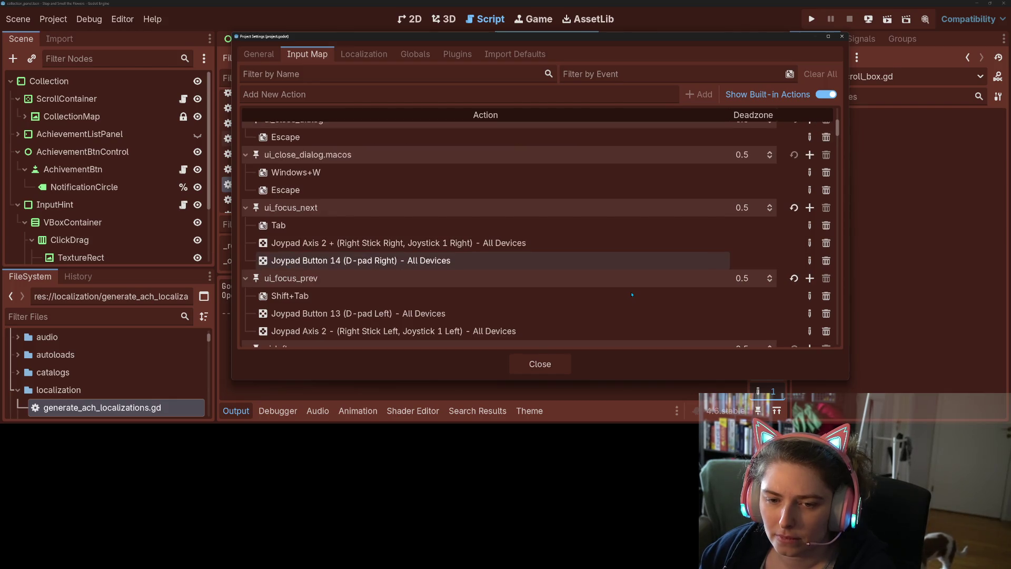
pyautogui.scroll(1, 632, 294)
pyautogui.scroll(-1, 758, 277)
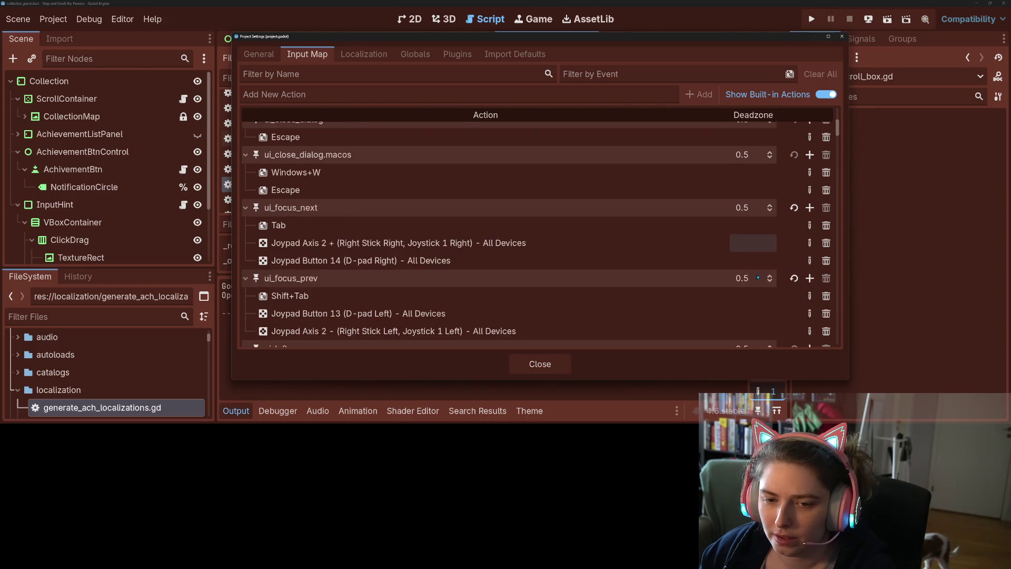
pyautogui.scroll(1, 758, 278)
pyautogui.scroll(-1, 758, 277)
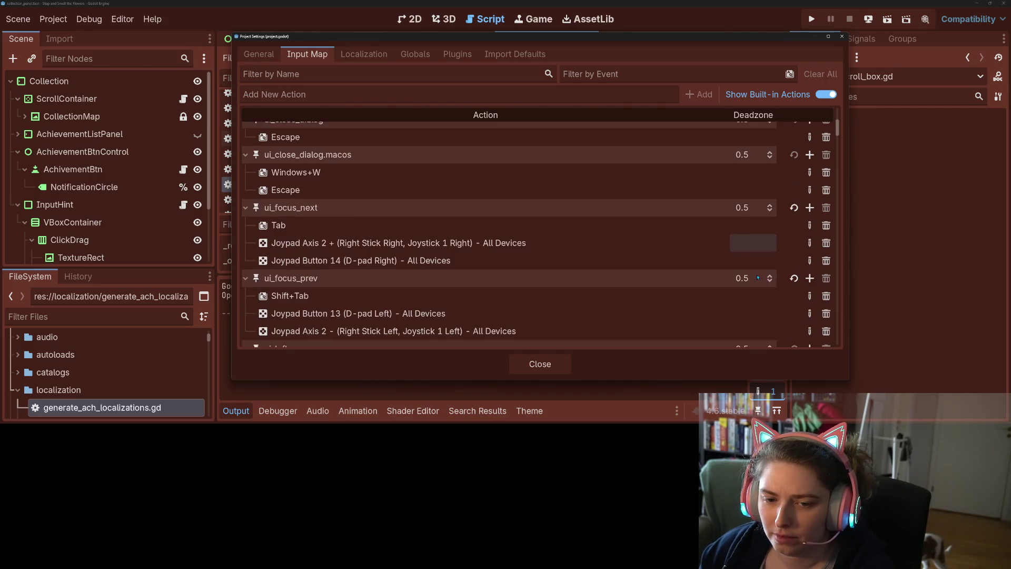
pyautogui.scroll(-1, 758, 277)
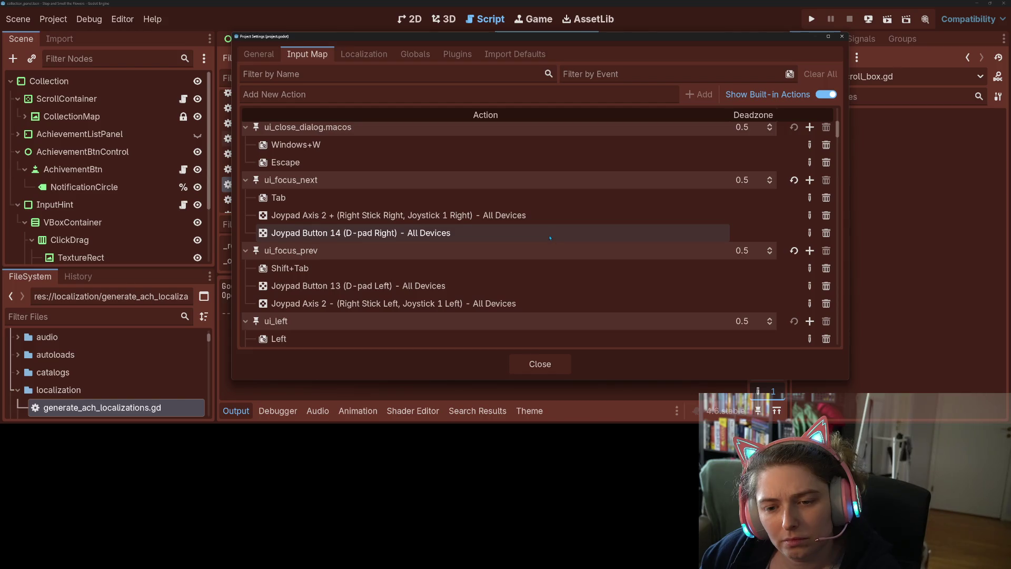
pyautogui.scroll(-1, 549, 239)
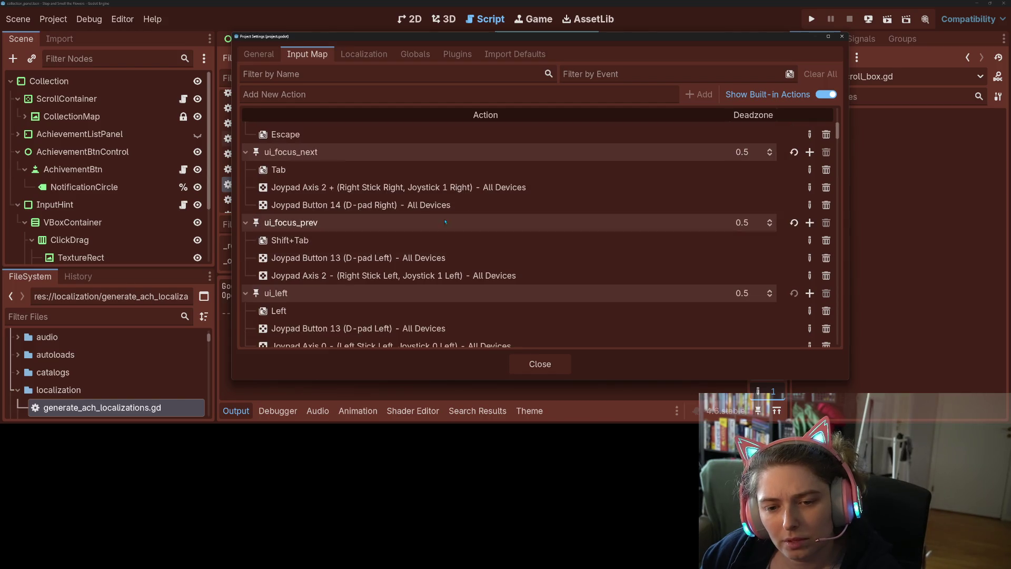
pyautogui.click(394, 189)
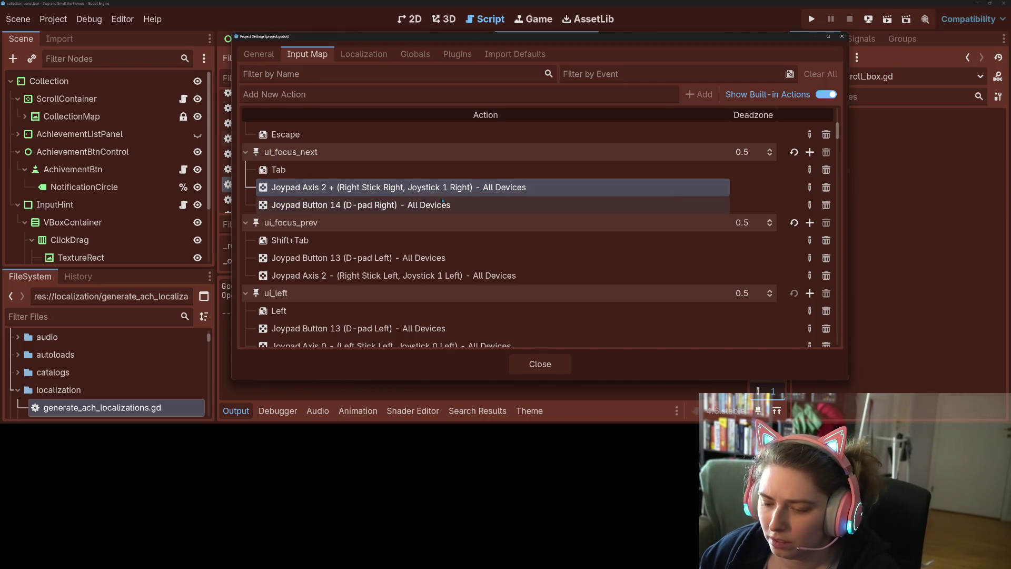
# Replace the right-stick events on ui_focus_next/prev with Joypad Axis 0 +/- left-stick events
pyautogui.click(826, 187)
pyautogui.click(810, 153)
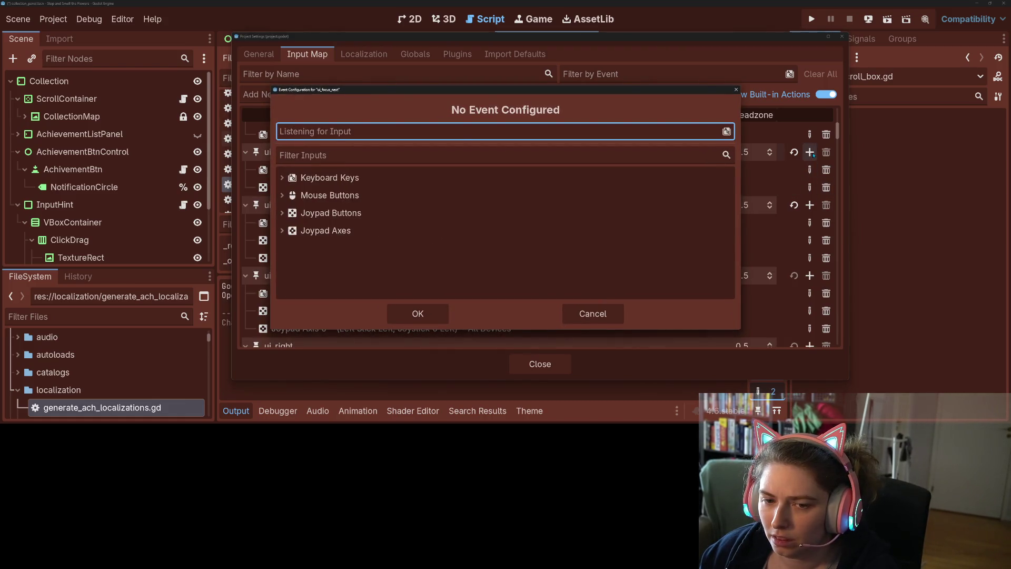
pyautogui.click(418, 313)
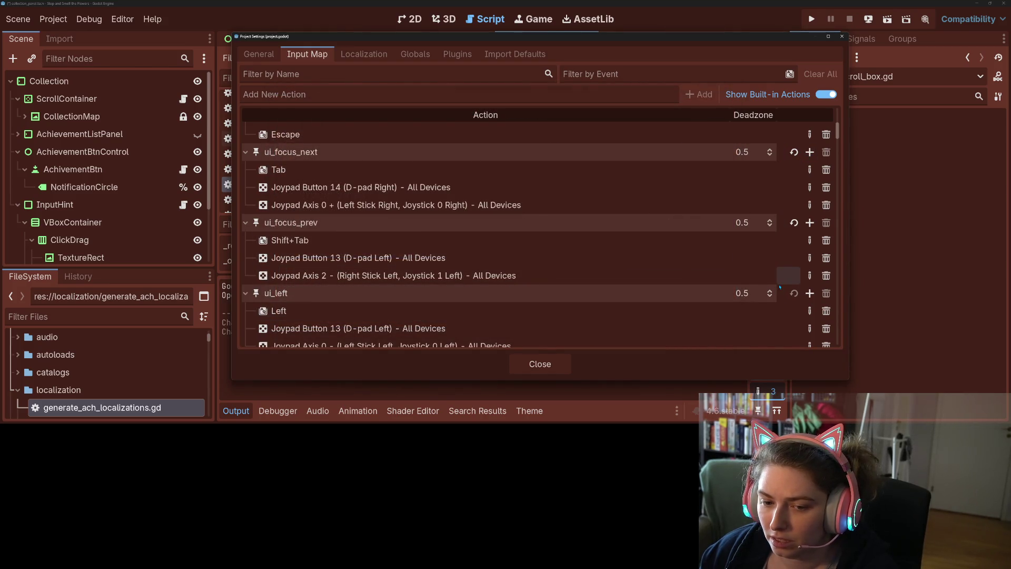
pyautogui.click(825, 275)
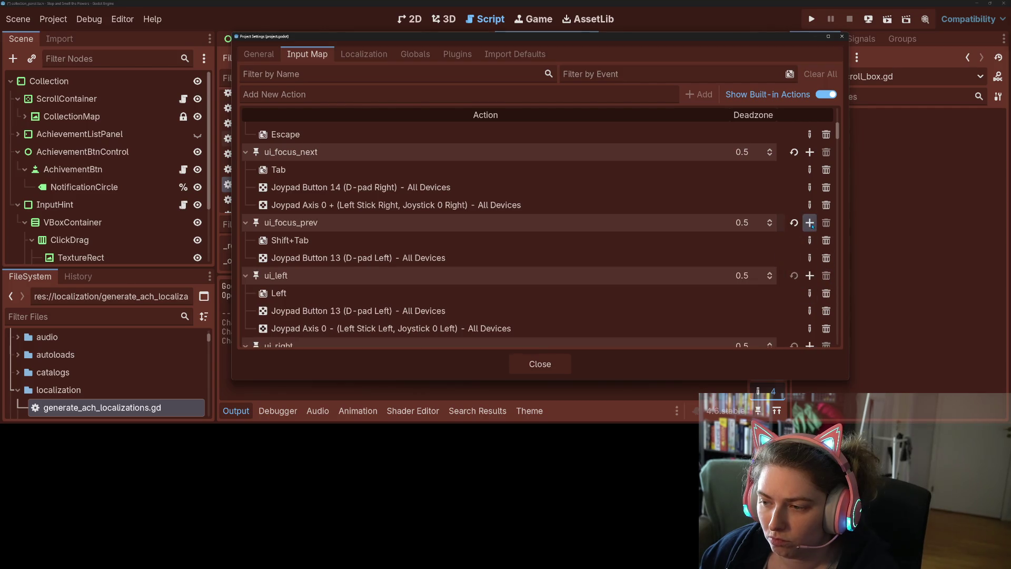
pyautogui.click(810, 223)
pyautogui.click(427, 315)
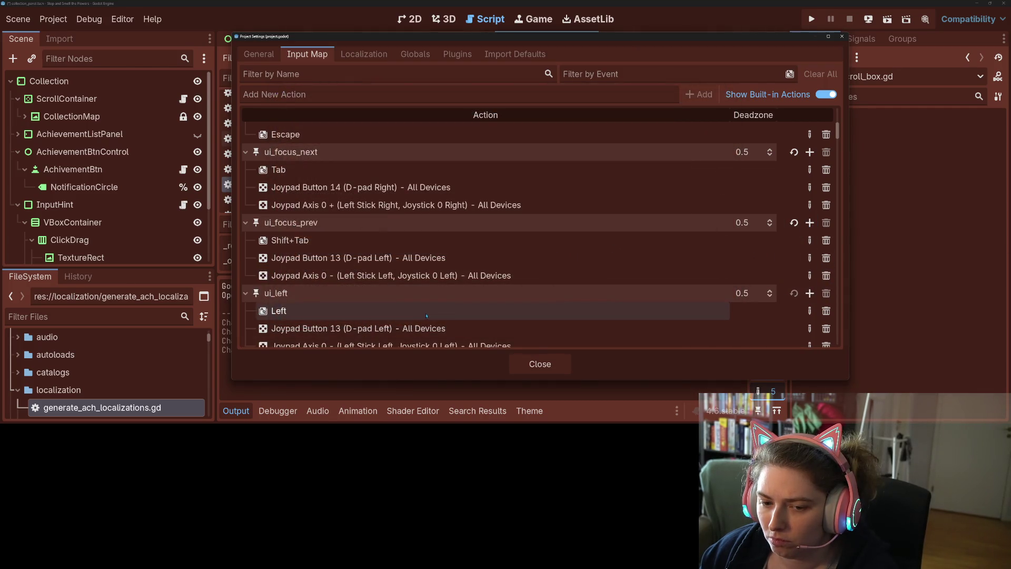
# Close Project Settings and save the project with Ctrl+S
pyautogui.scroll(-5, 427, 315)
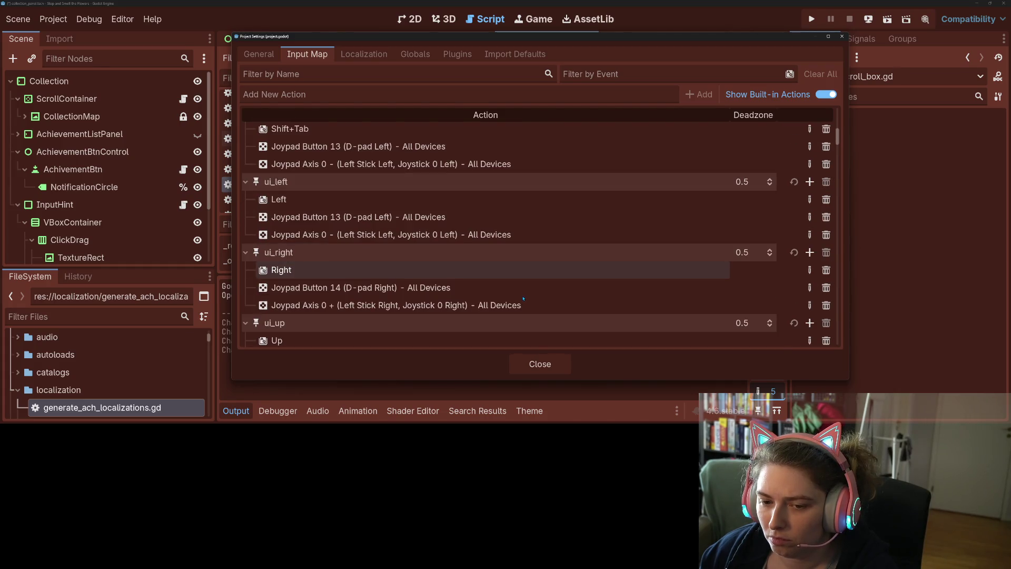
pyautogui.scroll(-9, 521, 296)
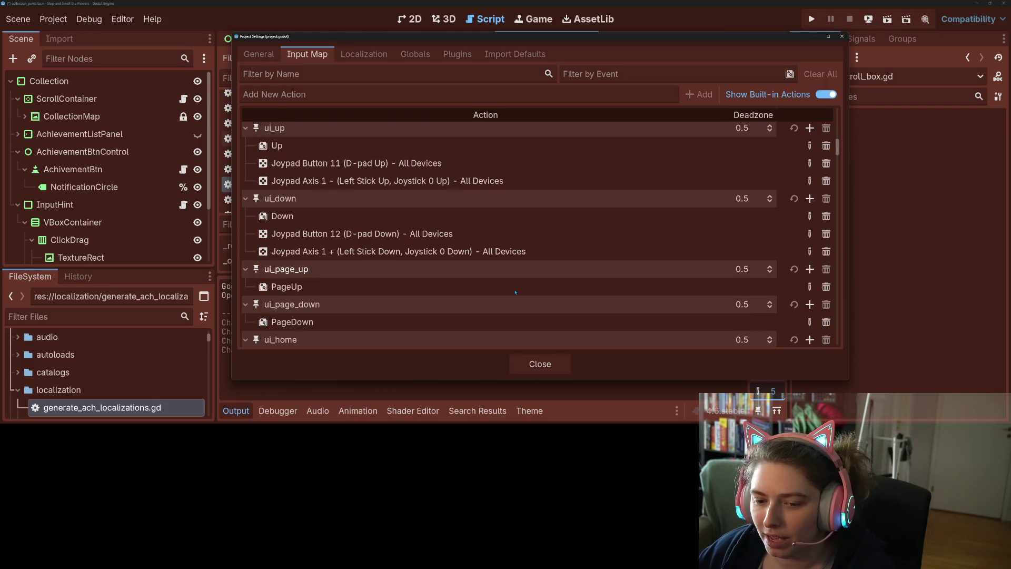
pyautogui.scroll(-1, 515, 292)
pyautogui.click(534, 360)
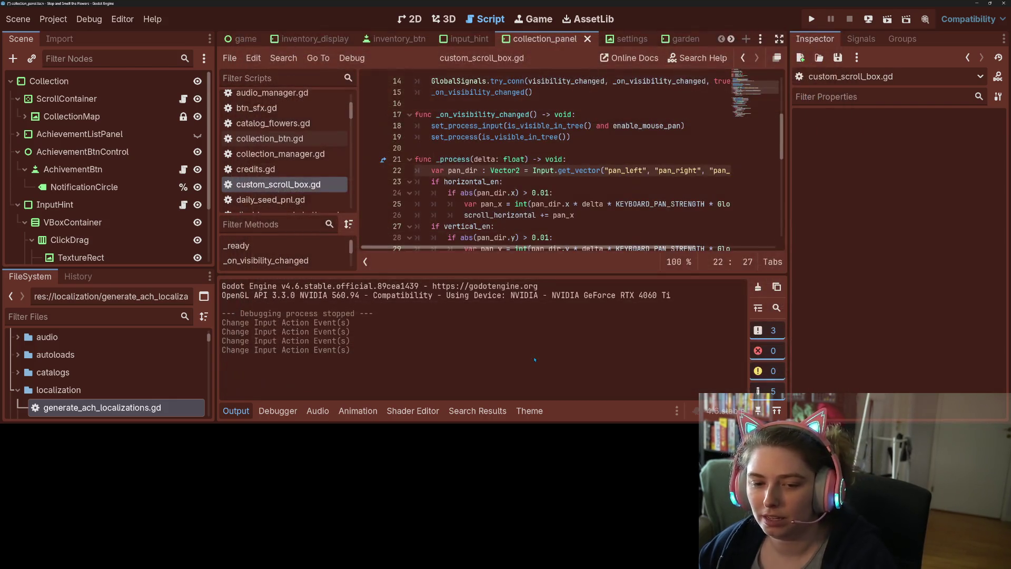
pyautogui.hotkey('ctrl', 's')
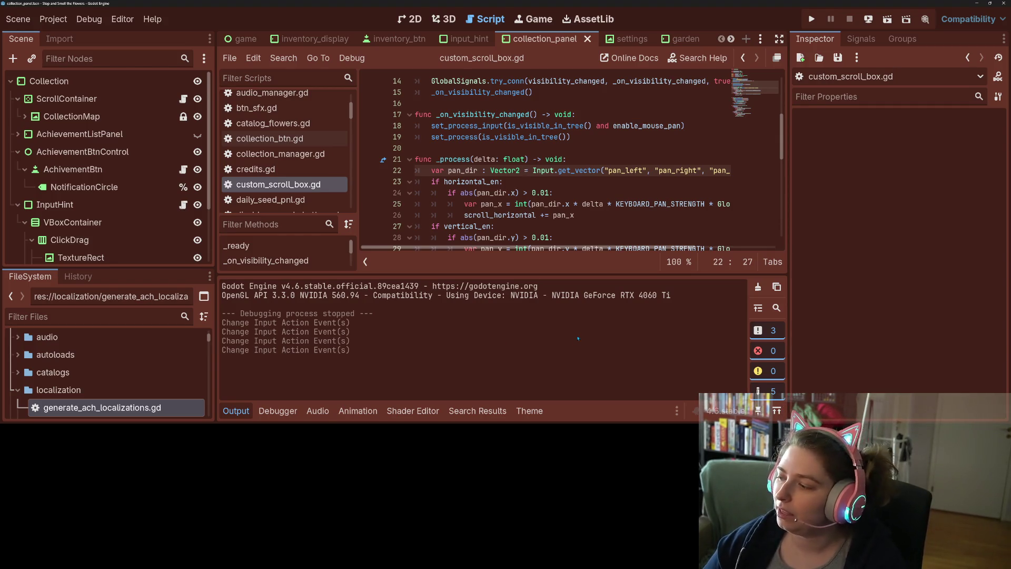
pyautogui.click(53, 19)
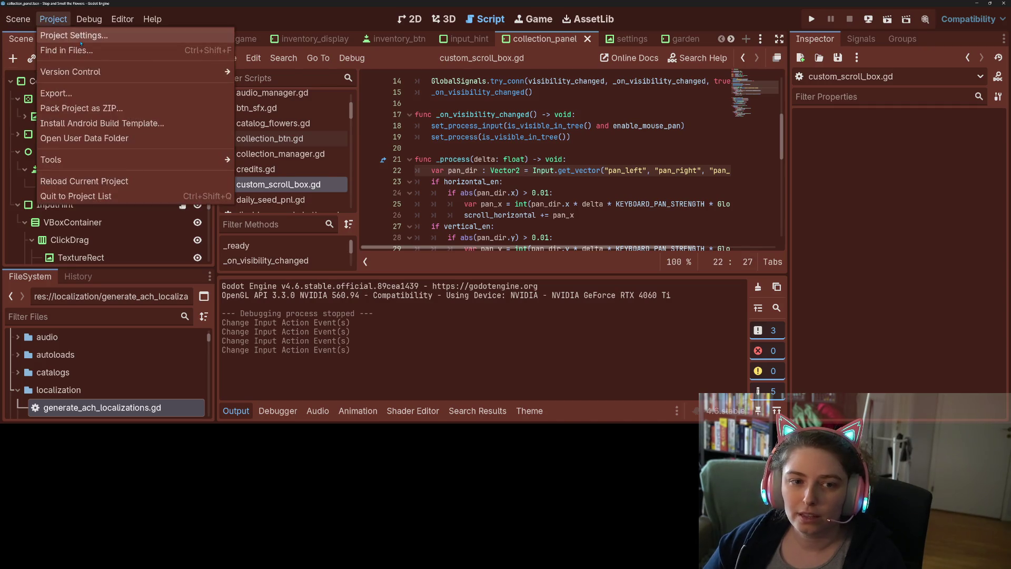
# Give ui_focus_prev Left Shoulder (Button 9) and Left Trigger (Axis 4+) instead of left stick
pyautogui.click(84, 39)
pyautogui.scroll(5, 490, 232)
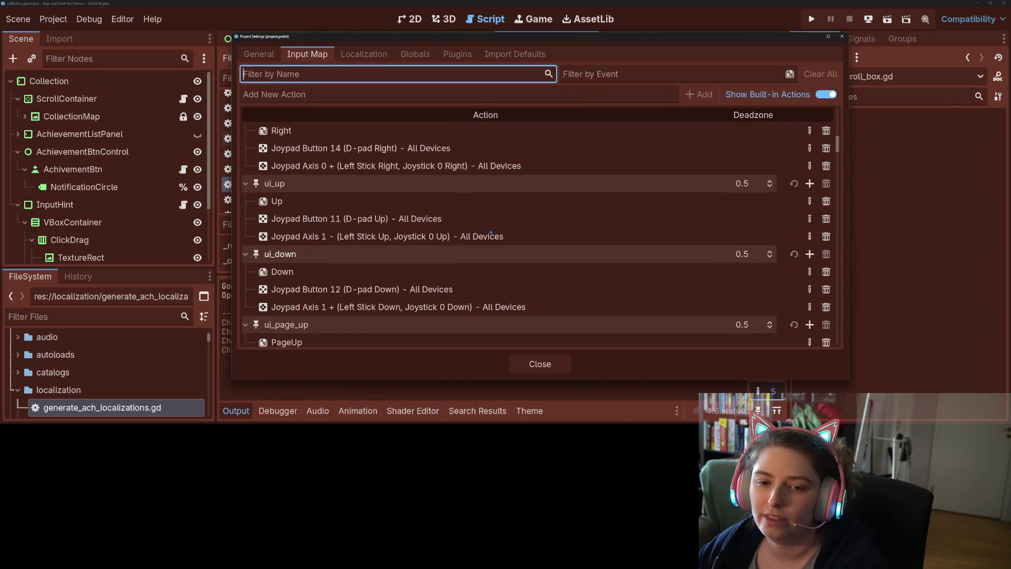
pyautogui.scroll(4, 490, 232)
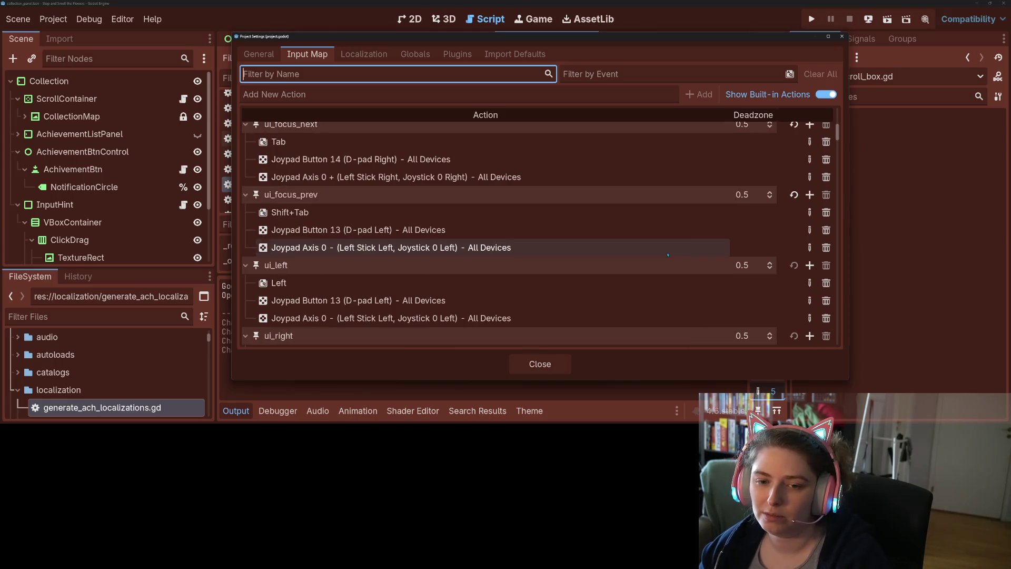
pyautogui.click(829, 252)
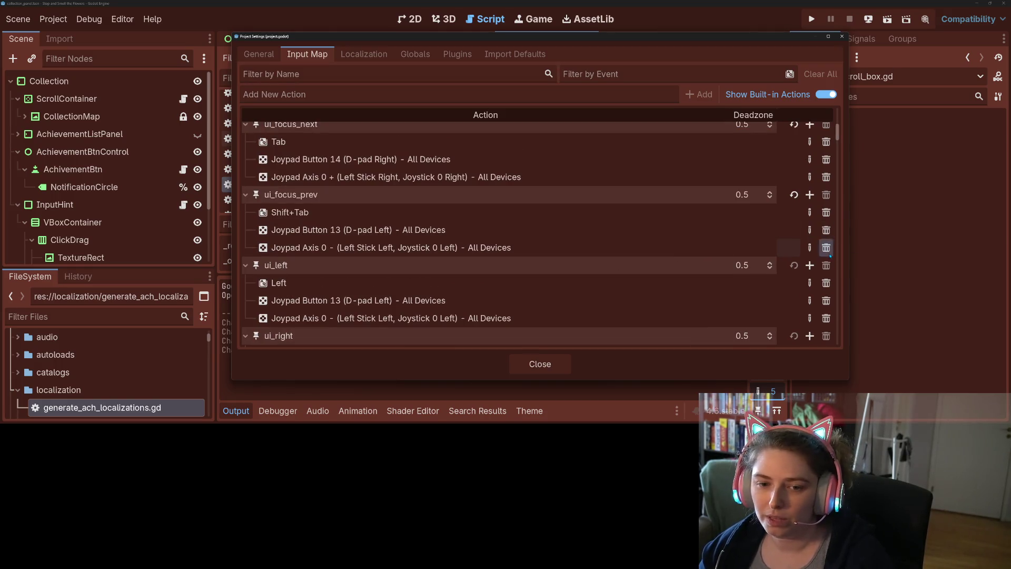
pyautogui.click(810, 195)
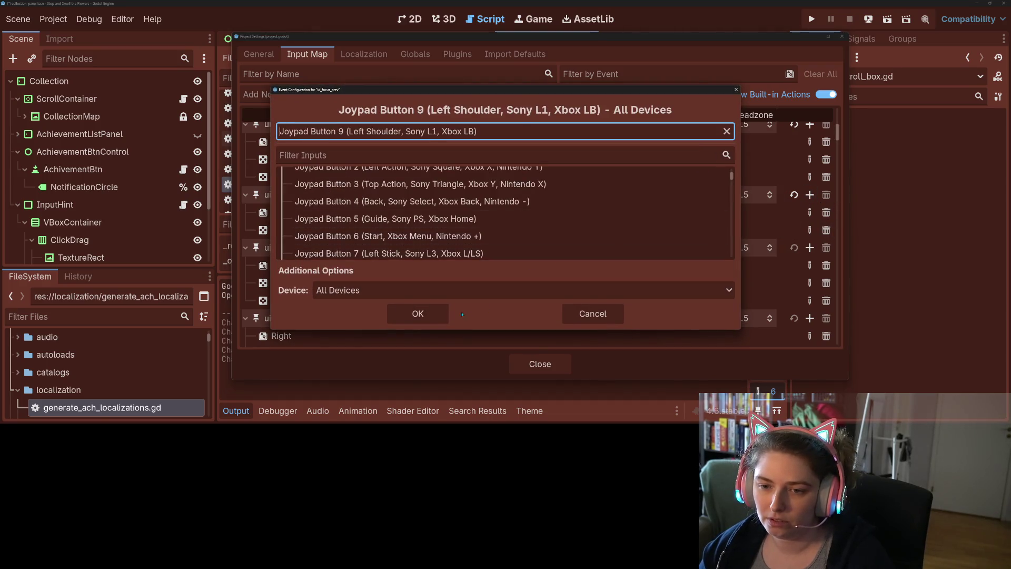
pyautogui.click(437, 314)
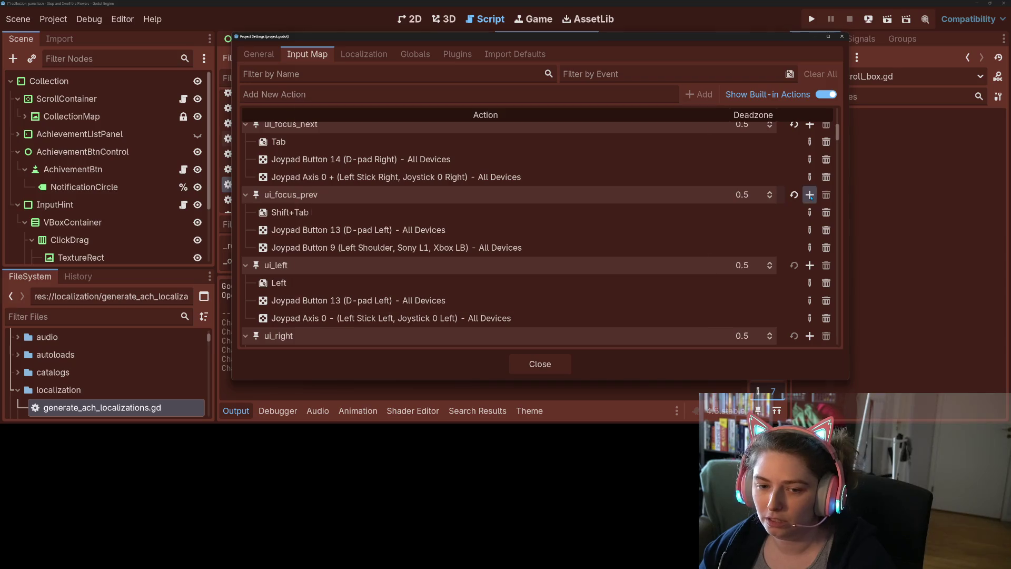
pyautogui.click(810, 195)
pyautogui.click(439, 318)
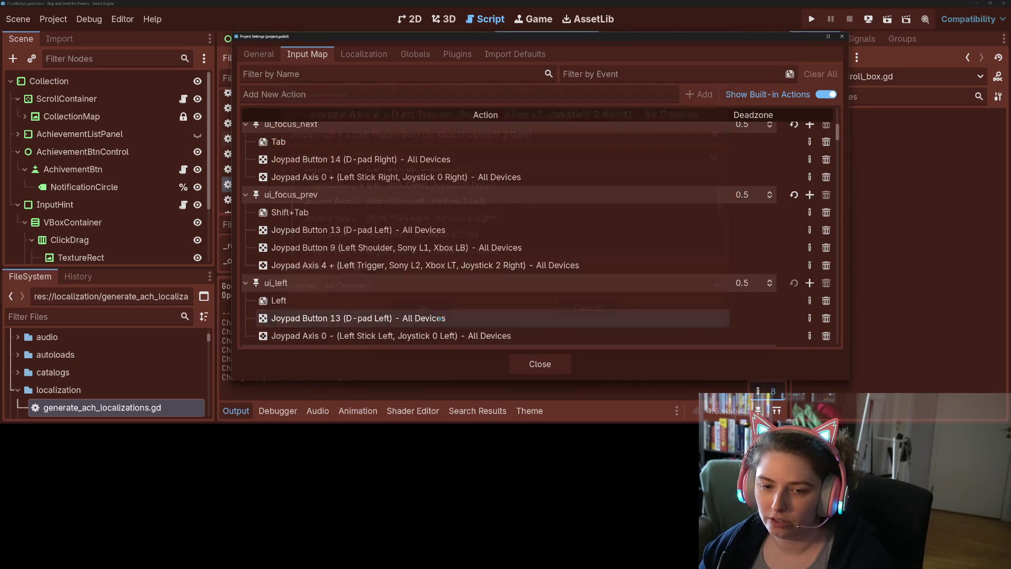
# Add Right Shoulder (Button 10) and Right Trigger (Axis 5+) to ui_focus_next, then close settings
pyautogui.scroll(1, 659, 295)
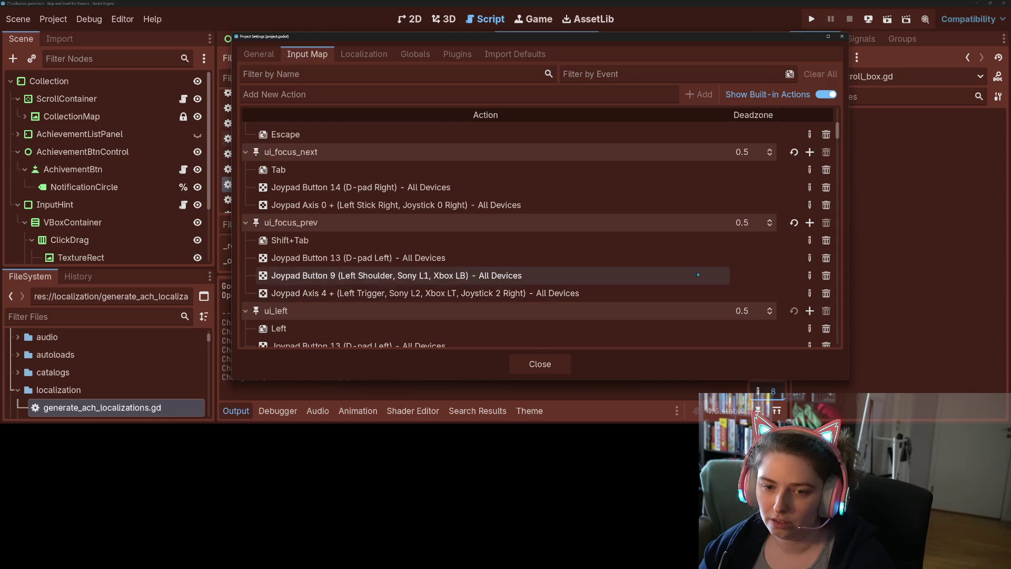
pyautogui.click(810, 152)
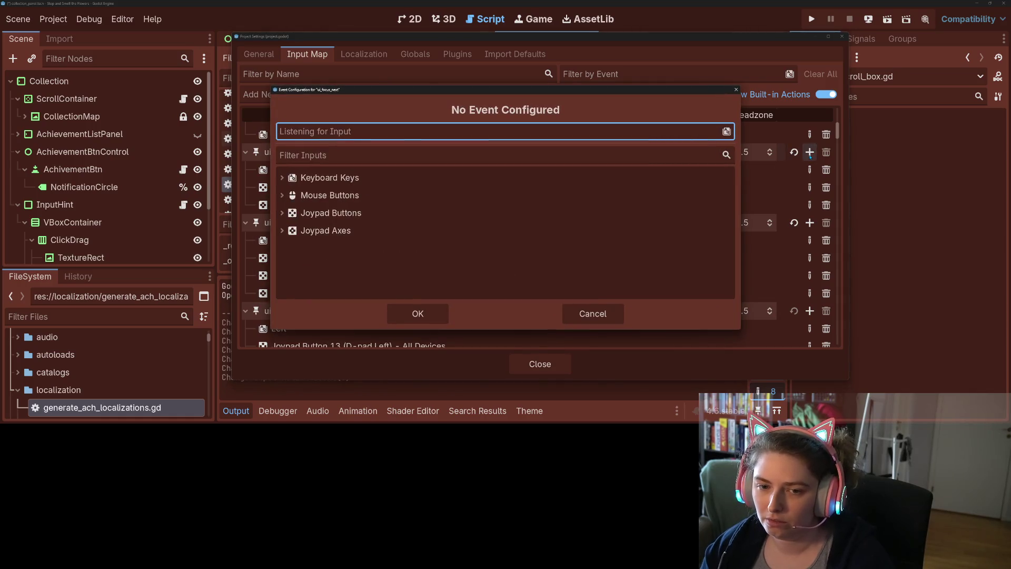
pyautogui.click(445, 314)
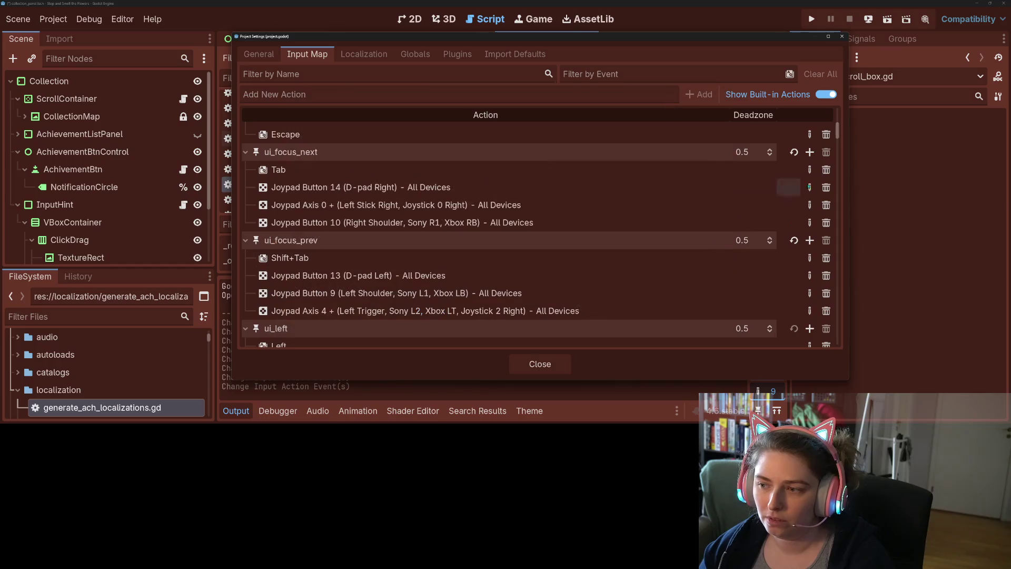
pyautogui.click(810, 152)
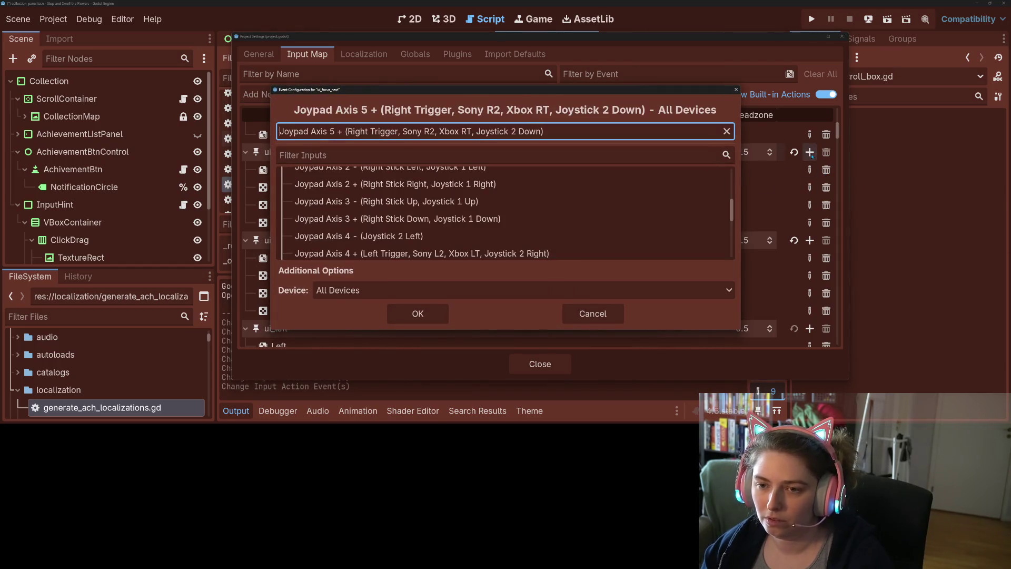
pyautogui.click(435, 317)
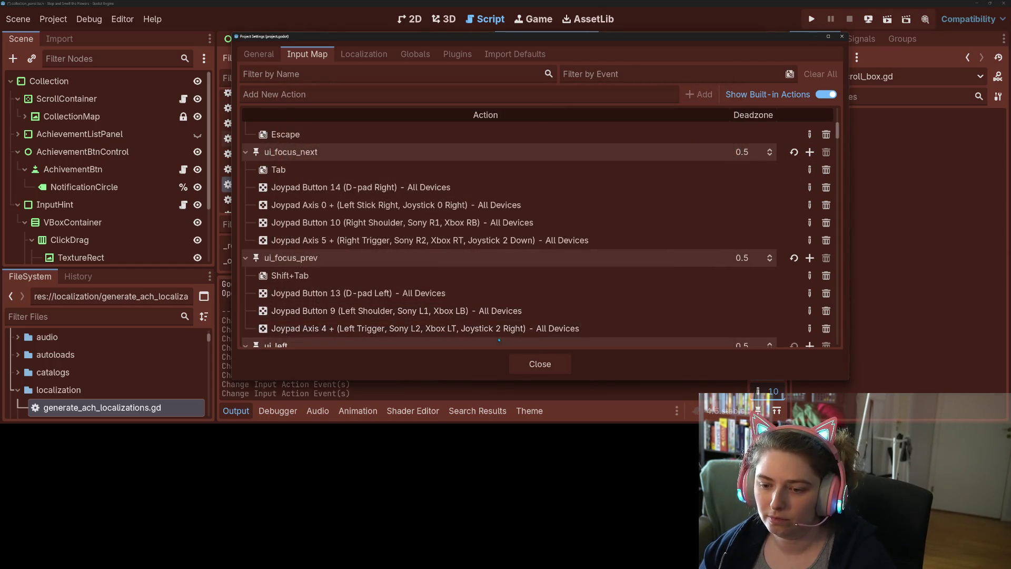
pyautogui.click(532, 360)
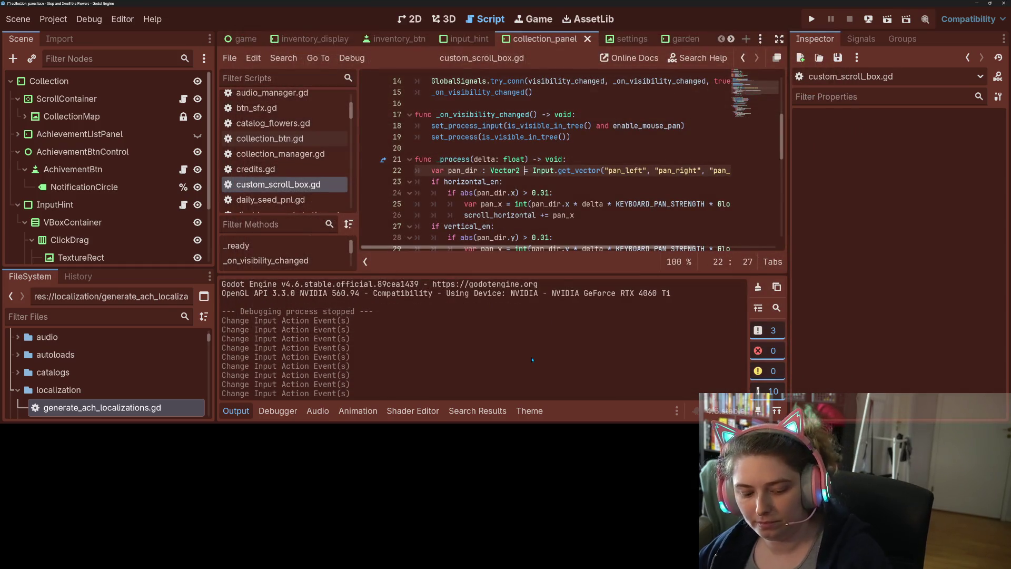
pyautogui.press('F5')
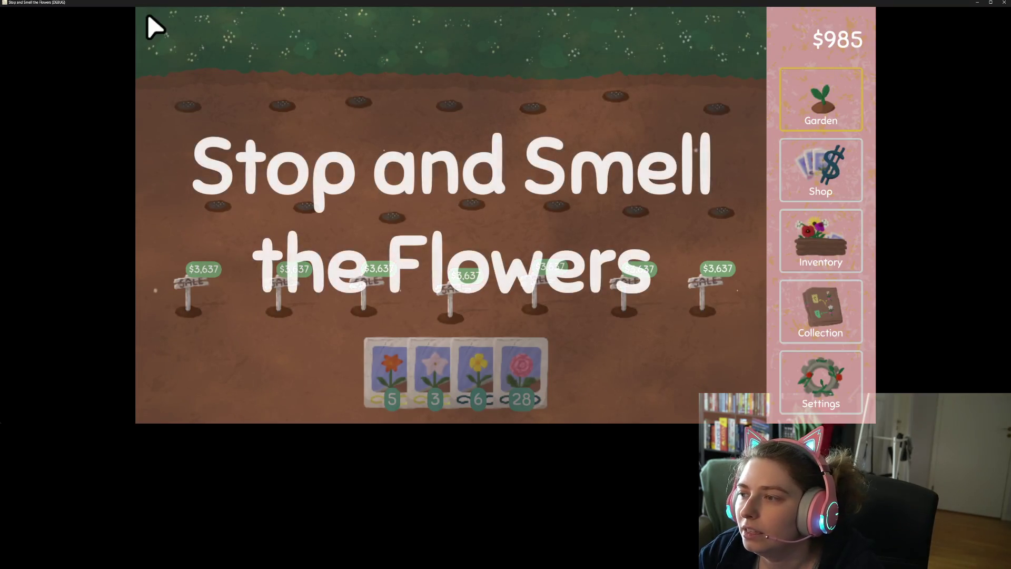
pyautogui.click(818, 307)
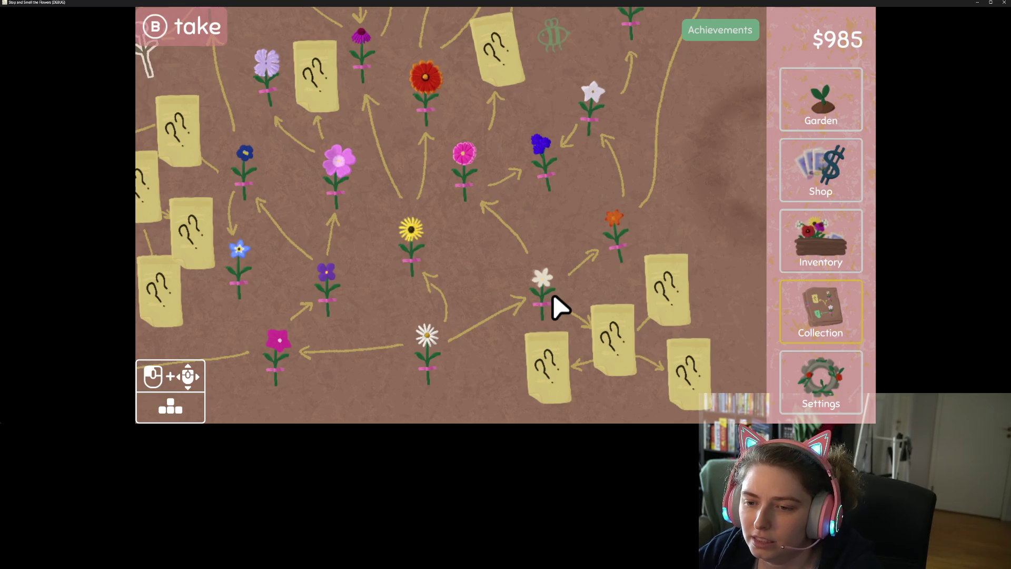
pyautogui.press('Left')
pyautogui.press('Up')
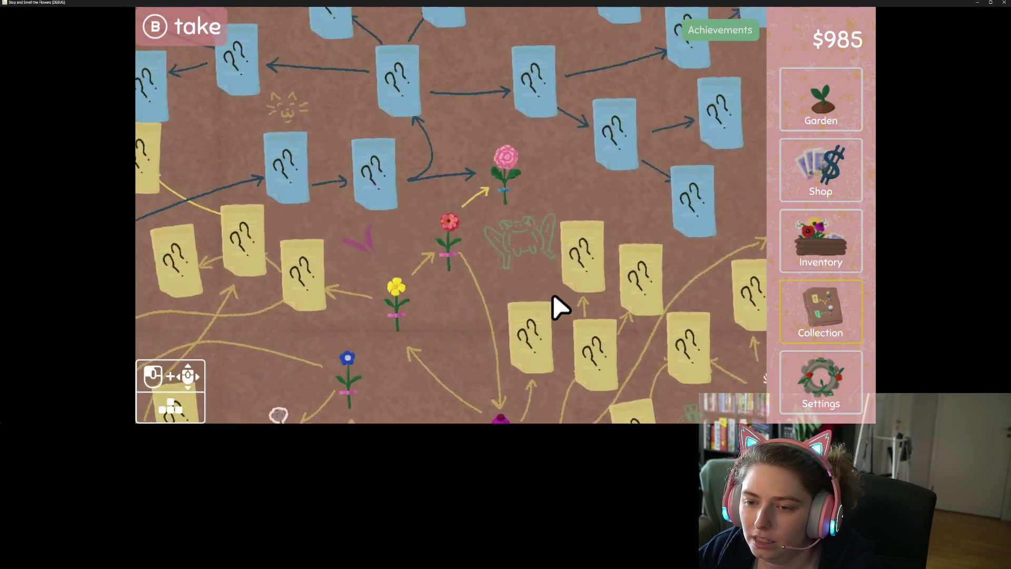
pyautogui.press('Left')
pyautogui.press('Up')
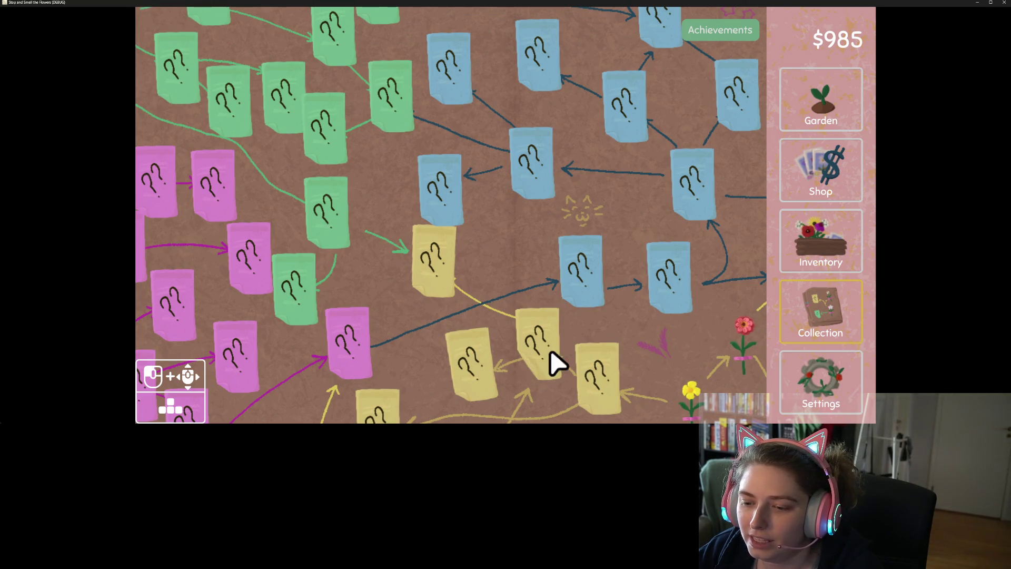
pyautogui.press('Left')
pyautogui.press('Up')
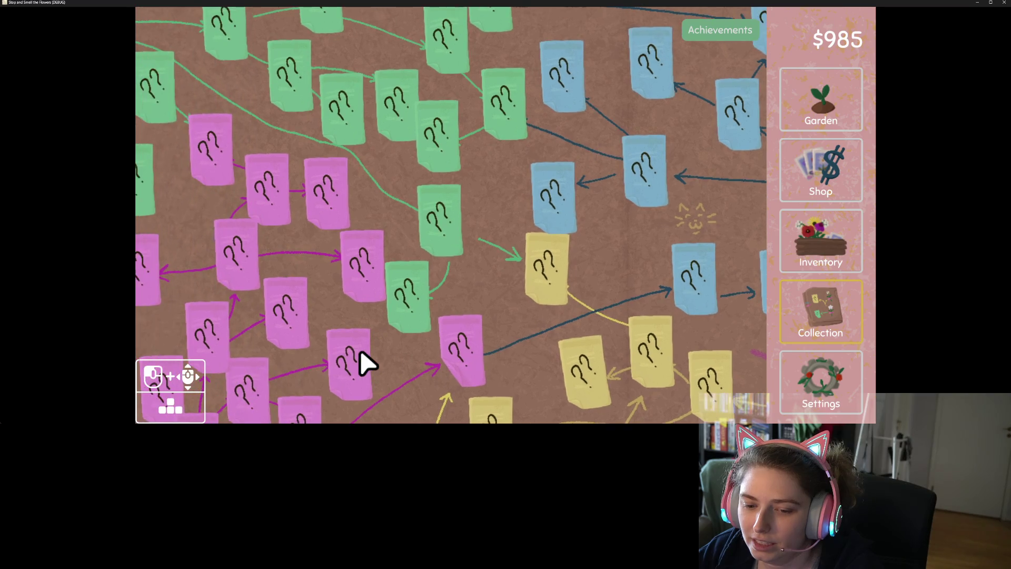
pyautogui.press('Down')
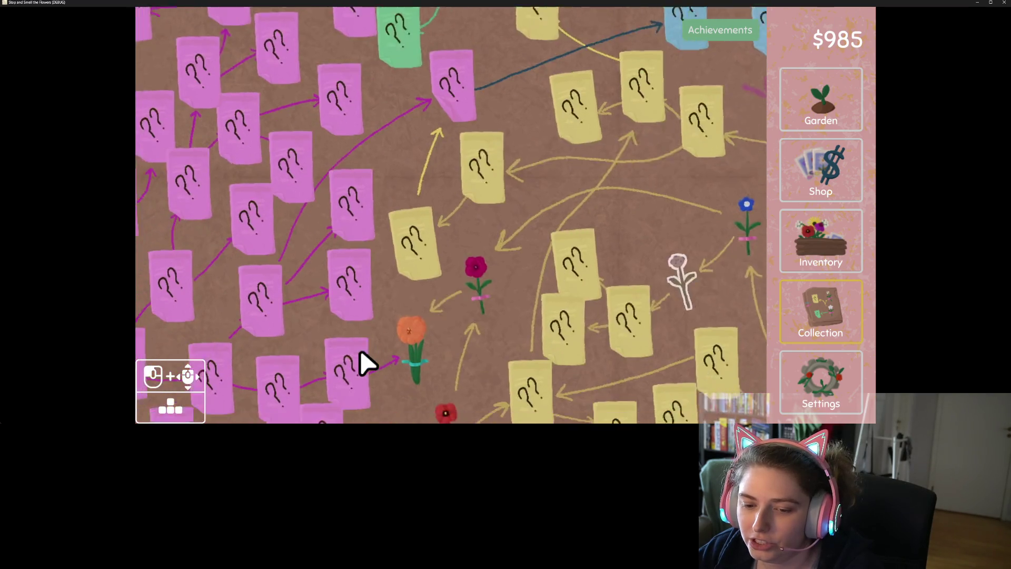
pyautogui.press('Up')
pyautogui.press('Left')
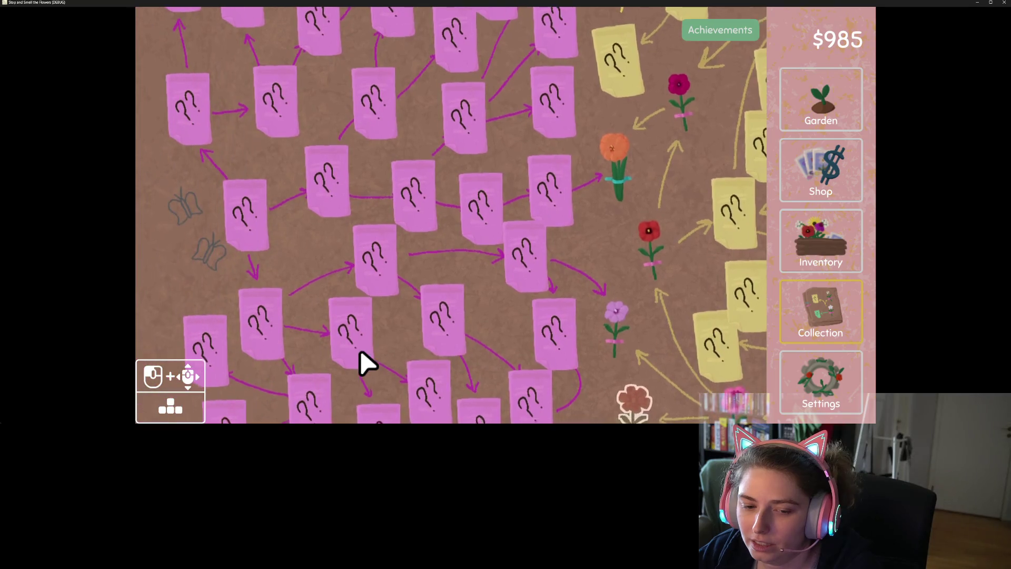
pyautogui.press('Down')
pyautogui.press('Up')
pyautogui.press('Up')
pyautogui.press('Right')
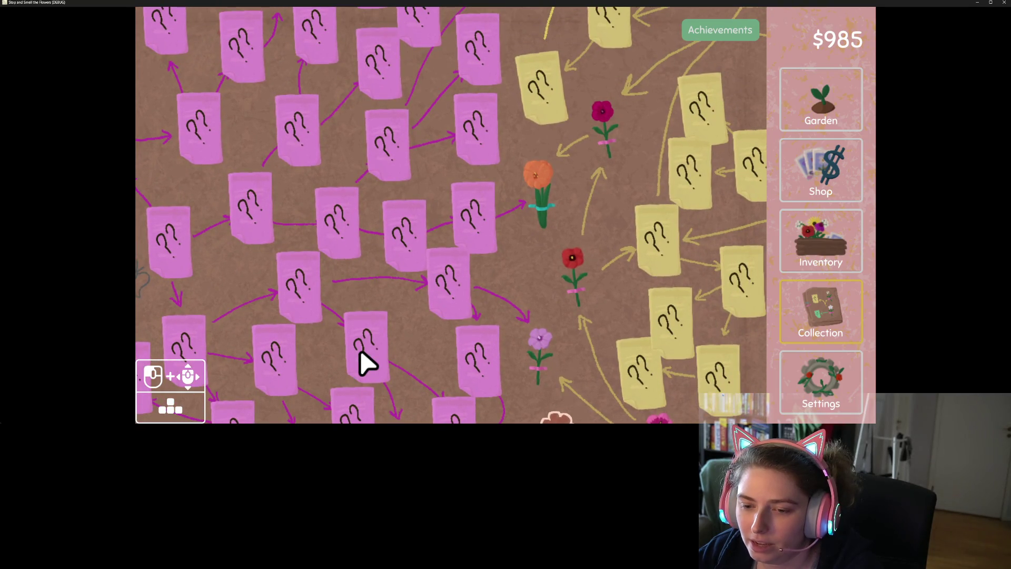
pyautogui.press('Right')
pyautogui.press('Up')
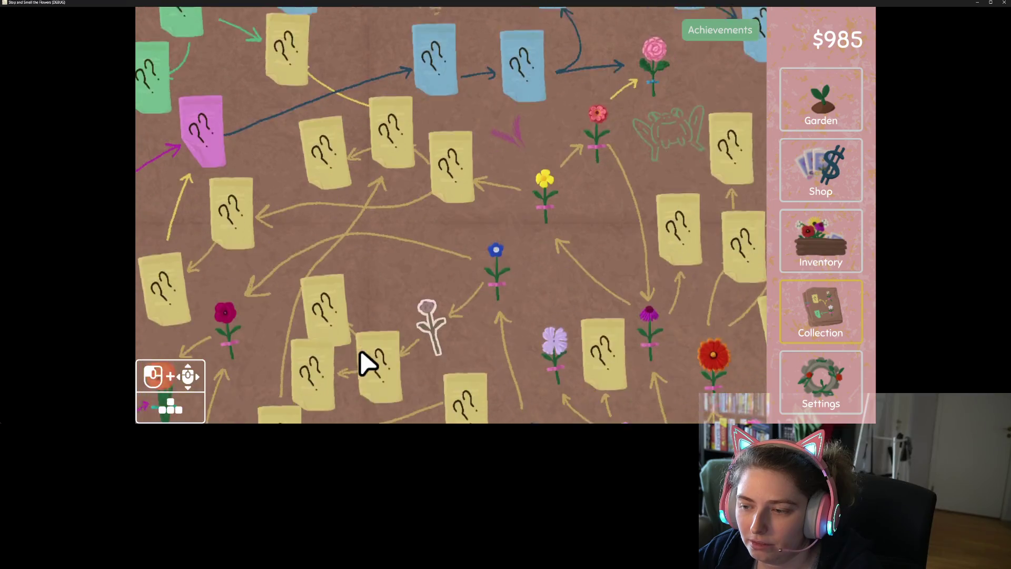
pyautogui.press('Down')
pyautogui.press('Left')
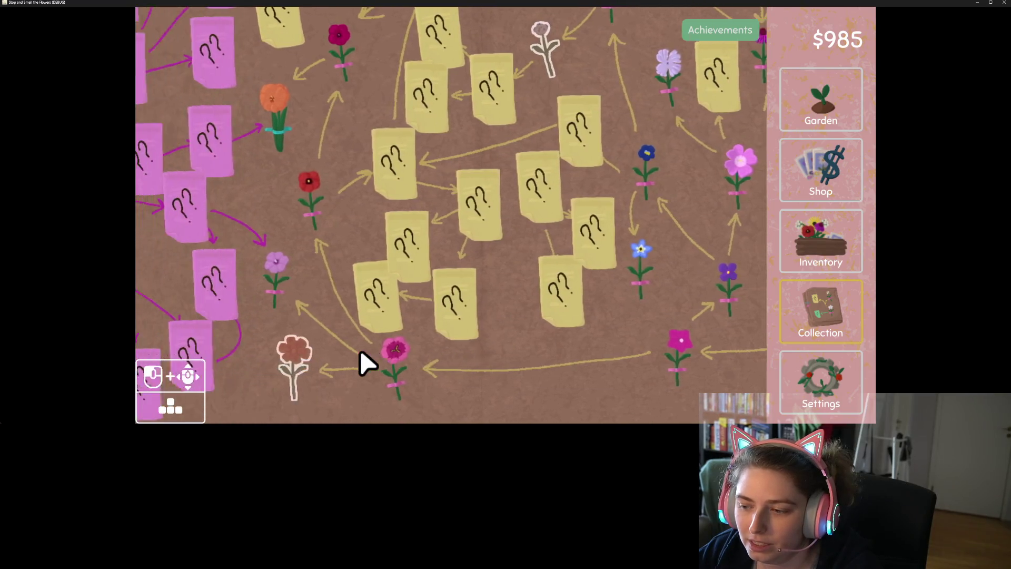
pyautogui.press('Up')
pyautogui.press('Right')
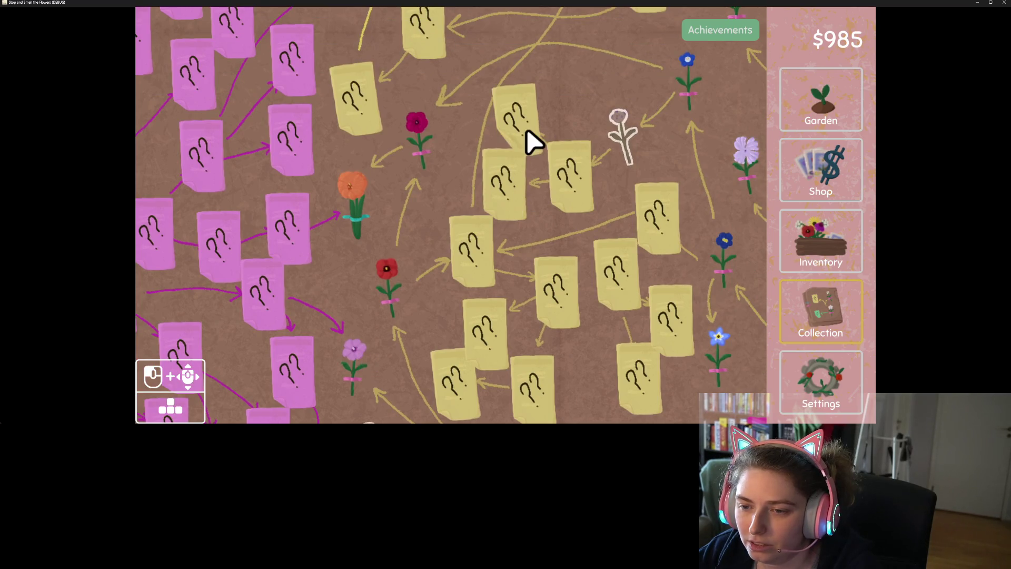
pyautogui.press('Up')
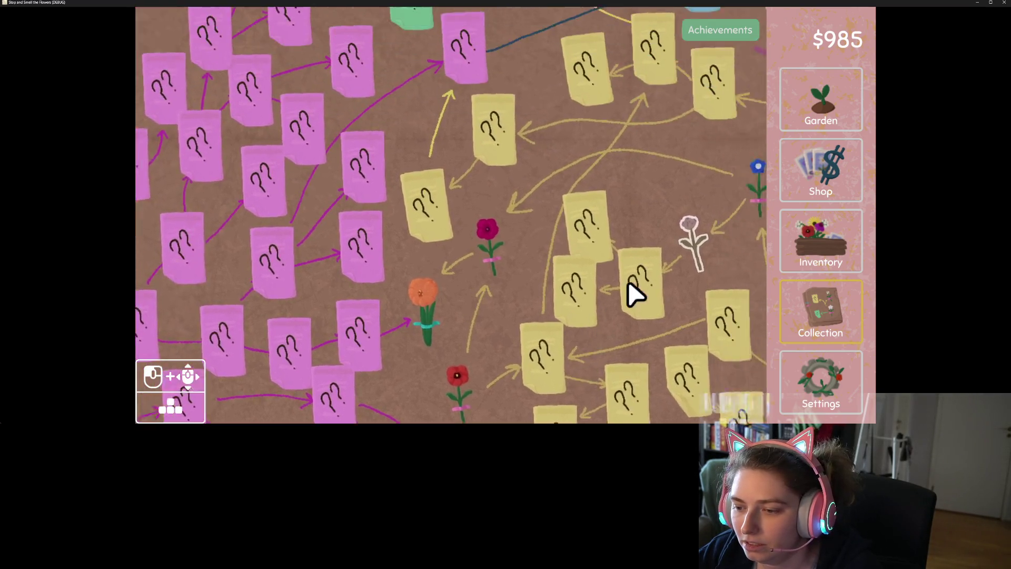
pyautogui.press('Left')
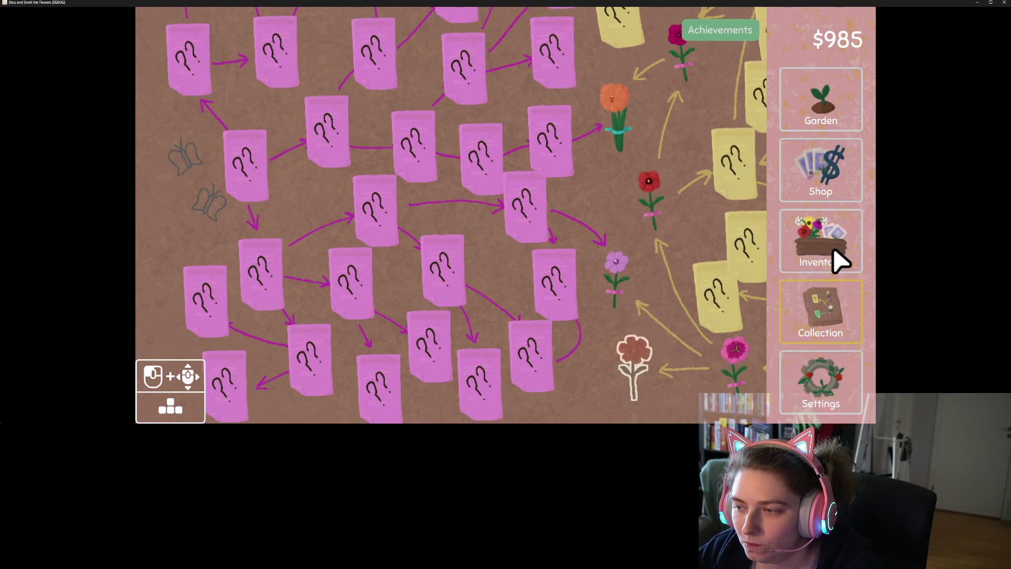
pyautogui.press('Up')
pyautogui.press('Right')
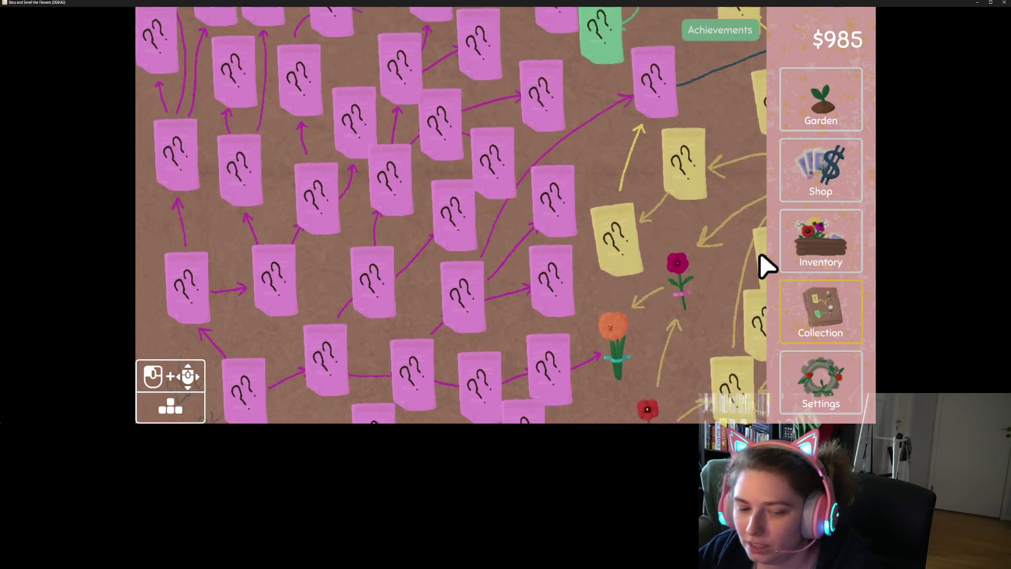
pyautogui.press('Down')
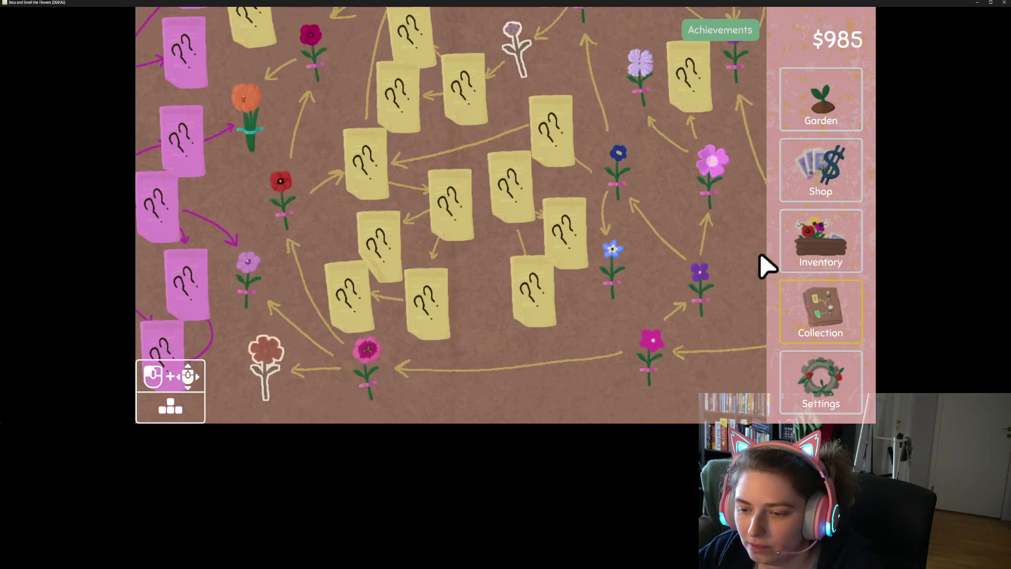
pyautogui.press('Up')
pyautogui.press('Left')
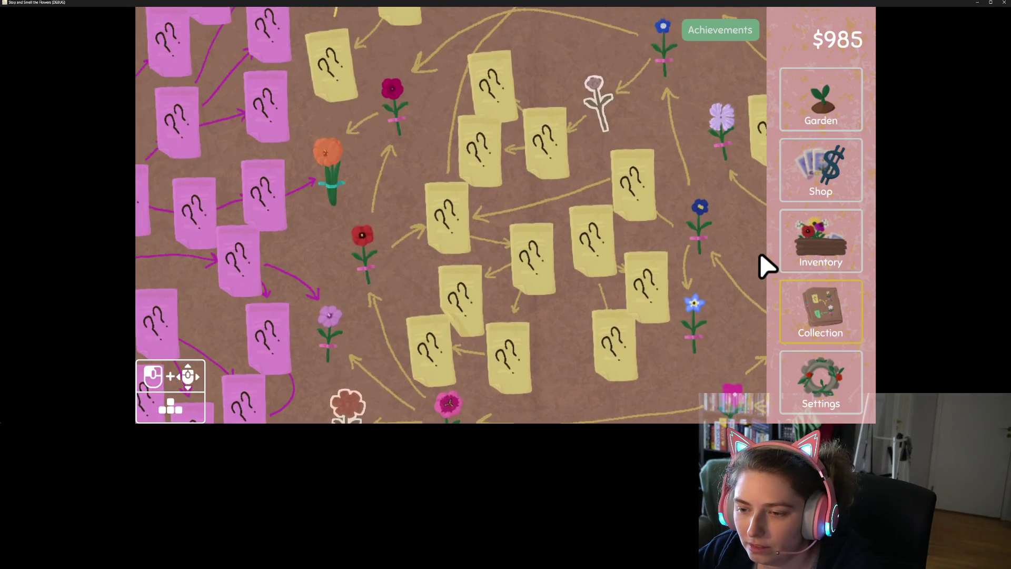
pyautogui.press('Right')
pyautogui.press('Up')
pyautogui.press('Right')
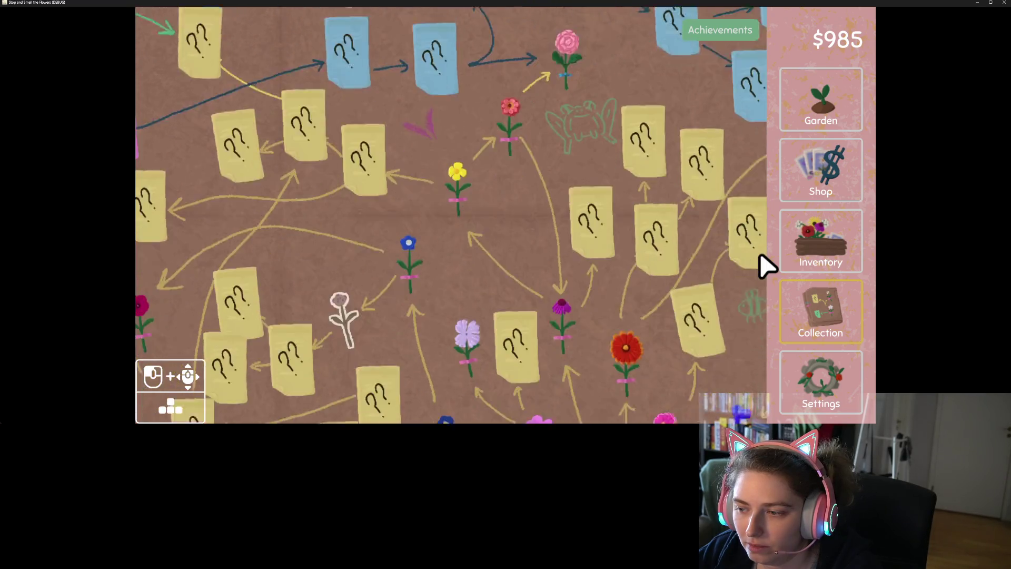
pyautogui.press('Down')
pyautogui.press('Up')
pyautogui.press('Right')
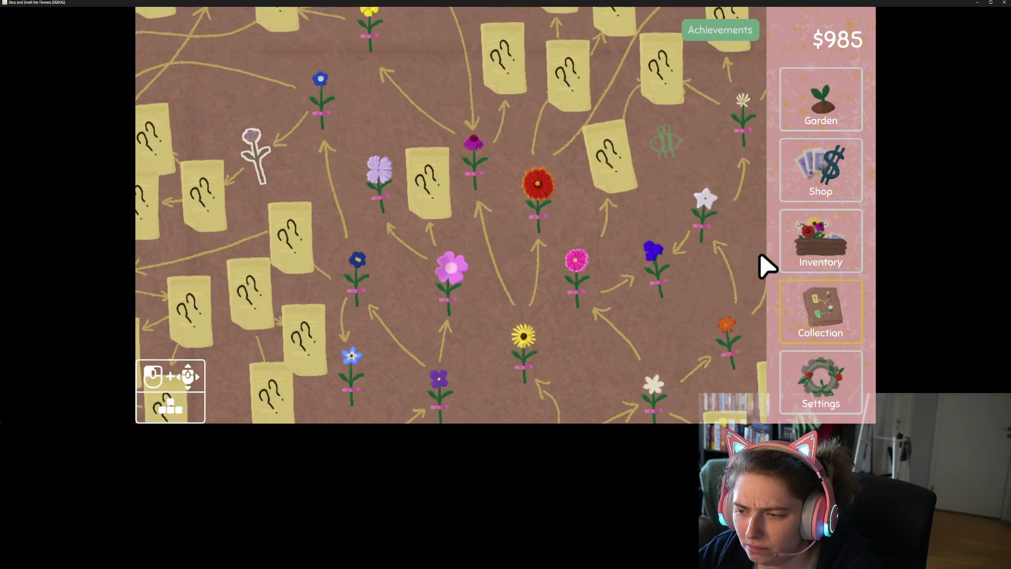
pyautogui.press('Down')
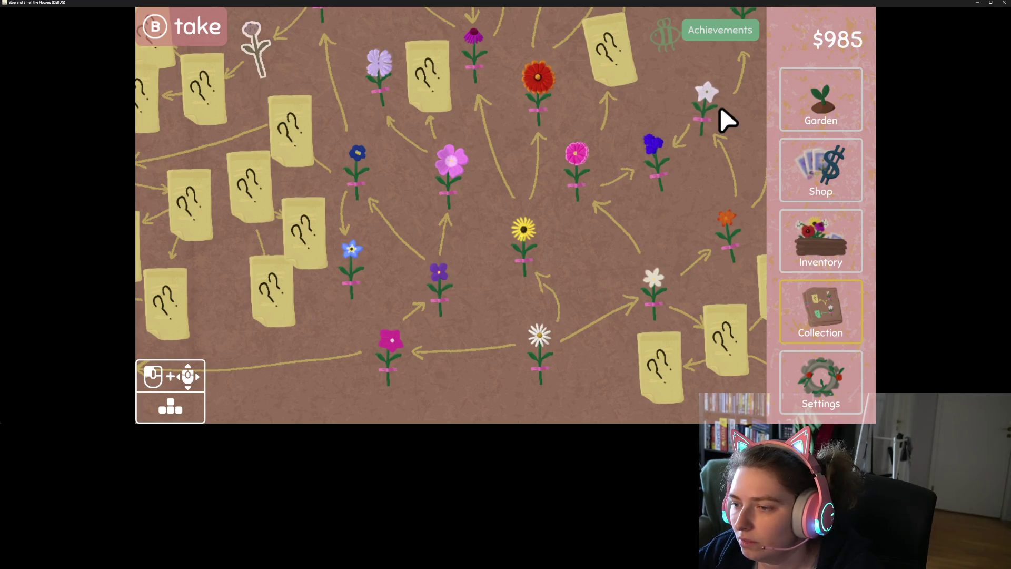
pyautogui.press('Up')
pyautogui.press('Right')
pyautogui.press('Down')
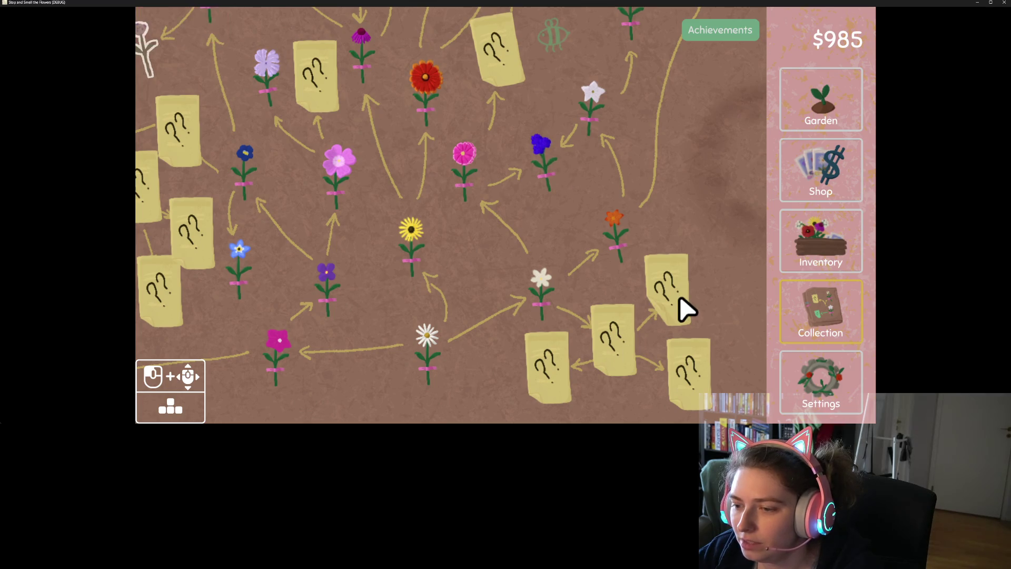
pyautogui.press('Up')
pyautogui.press('Left')
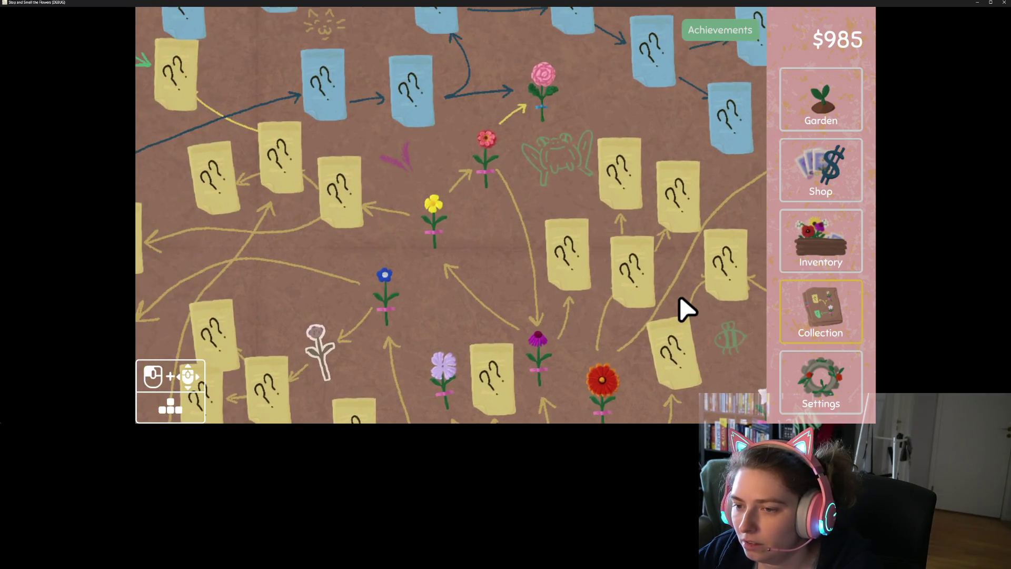
pyautogui.press('Up')
pyautogui.press('Left')
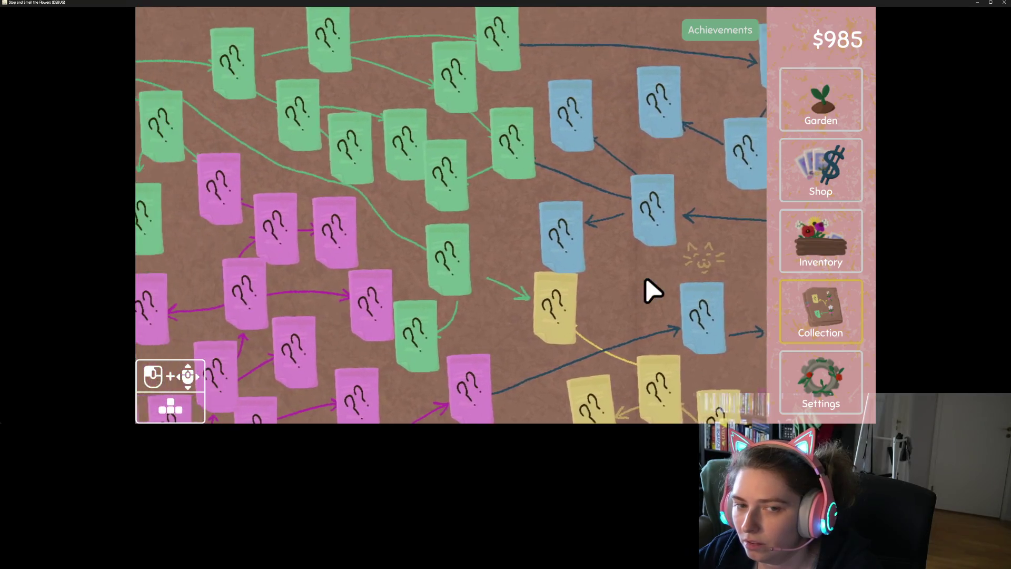
pyautogui.press('Down')
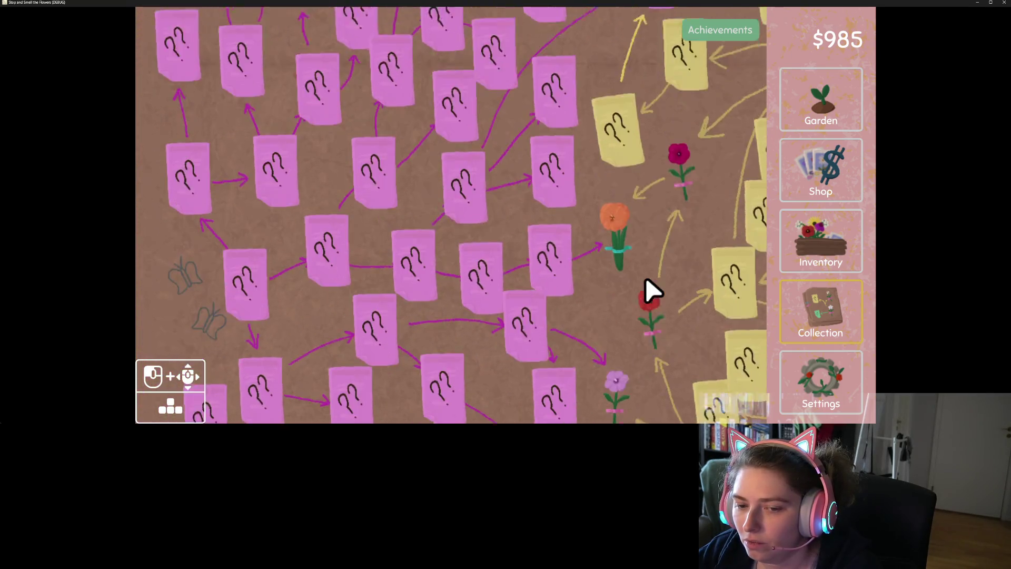
pyautogui.press('Right')
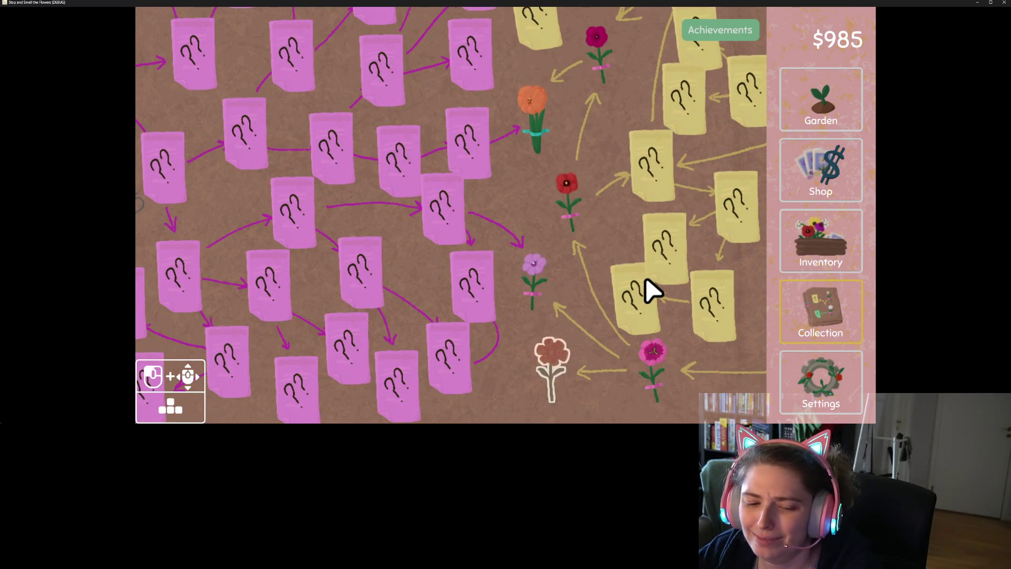
pyautogui.press('Up')
pyautogui.press('Right')
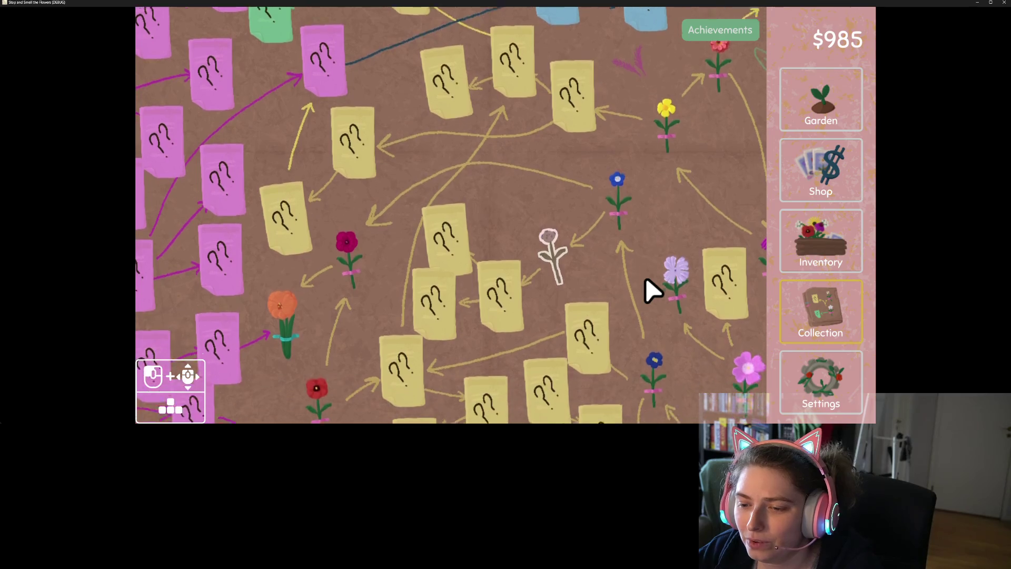
pyautogui.press('Down')
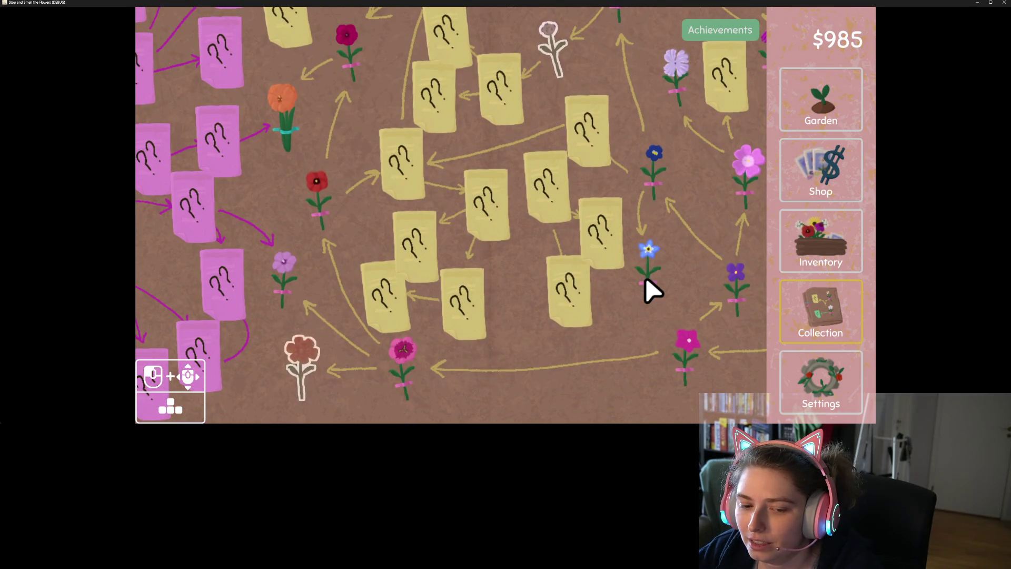
pyautogui.press('Up')
pyautogui.press('Right')
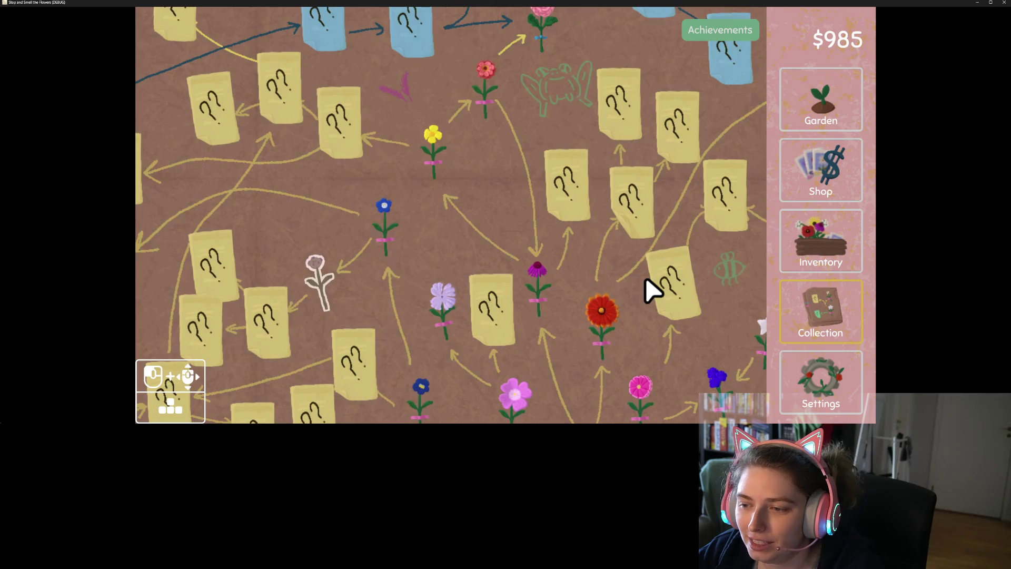
pyautogui.press('Down')
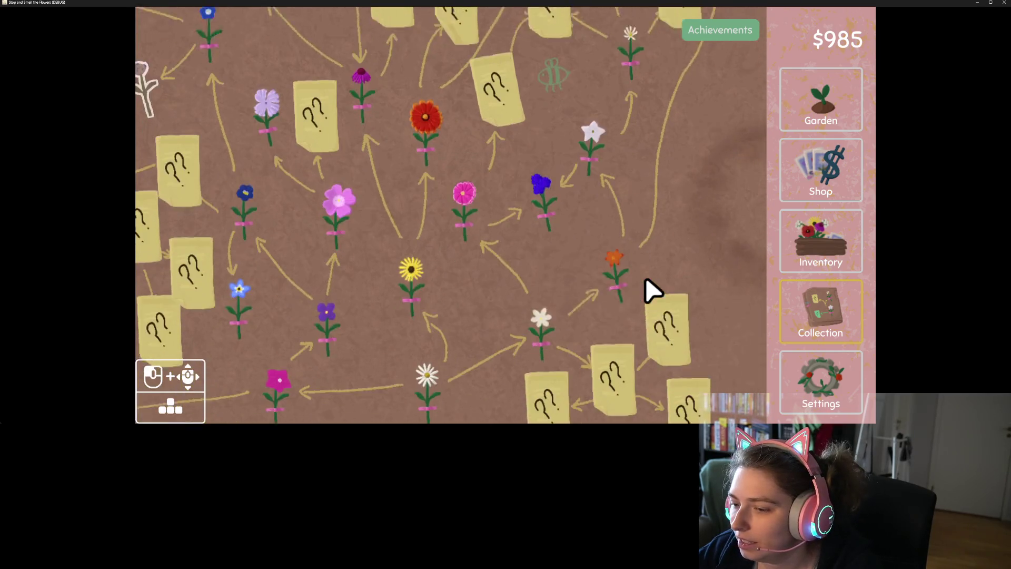
pyautogui.press('Up')
pyautogui.press('Down')
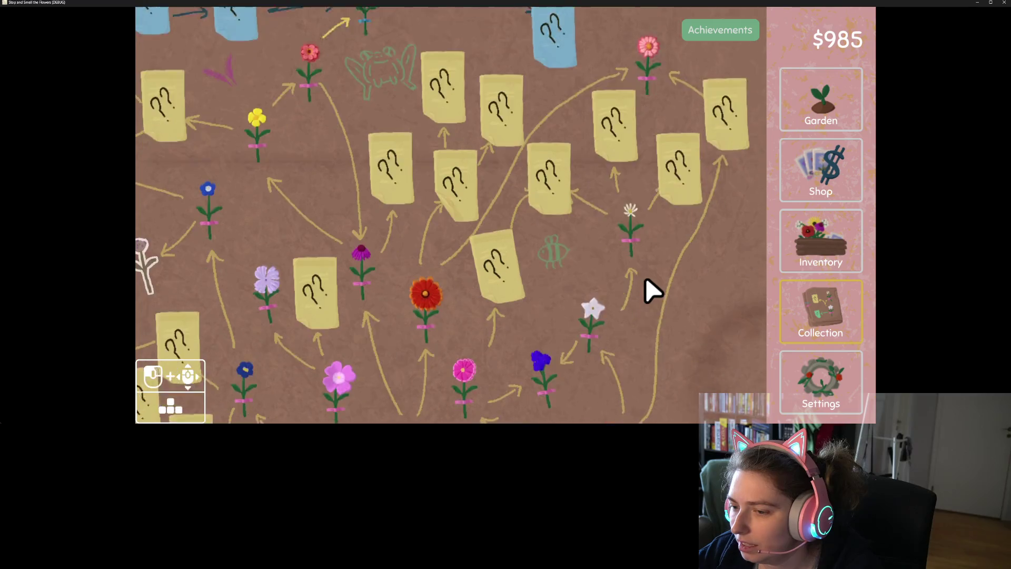
pyautogui.press('Up')
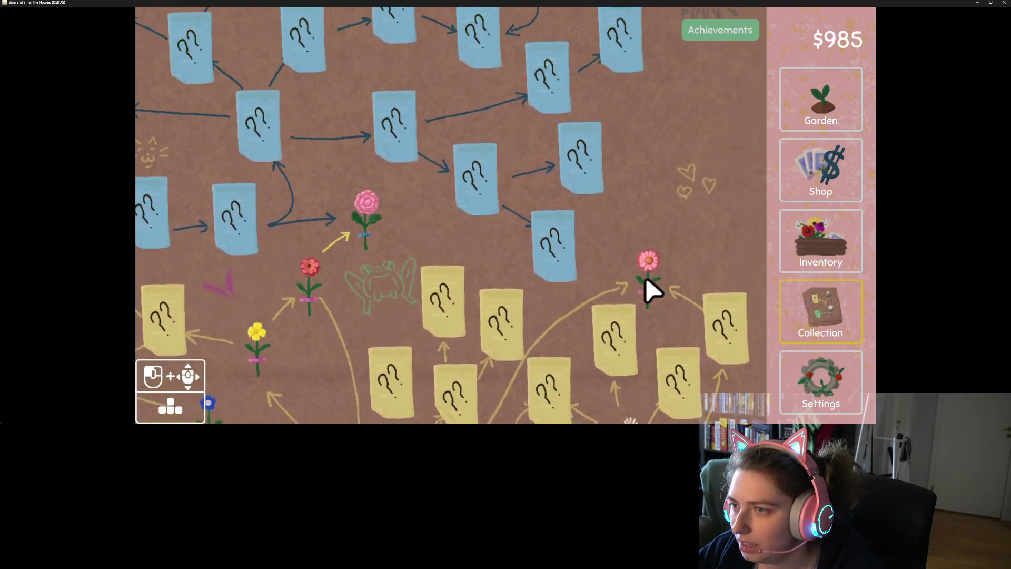
pyautogui.press('Down')
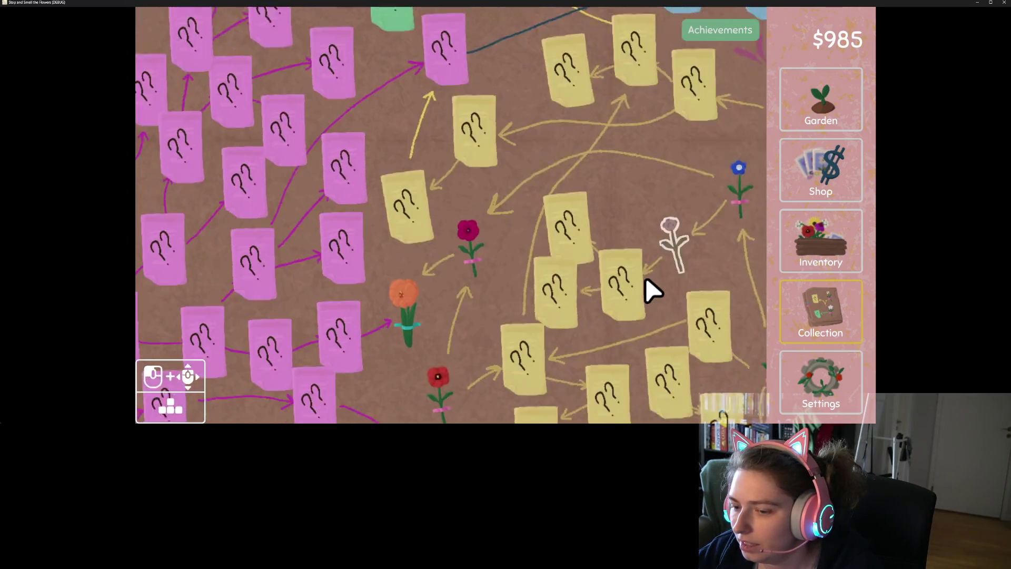
pyautogui.press('Up')
pyautogui.press('Right')
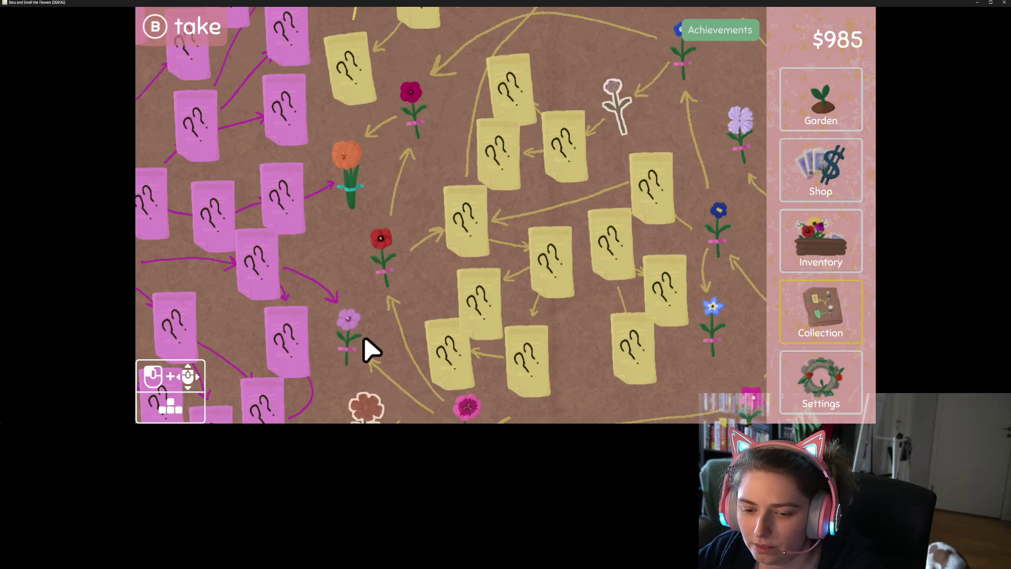
# Pan the Collection map from the pink notes across yellow notes and flowers up to the blue notes
pyautogui.press('a')
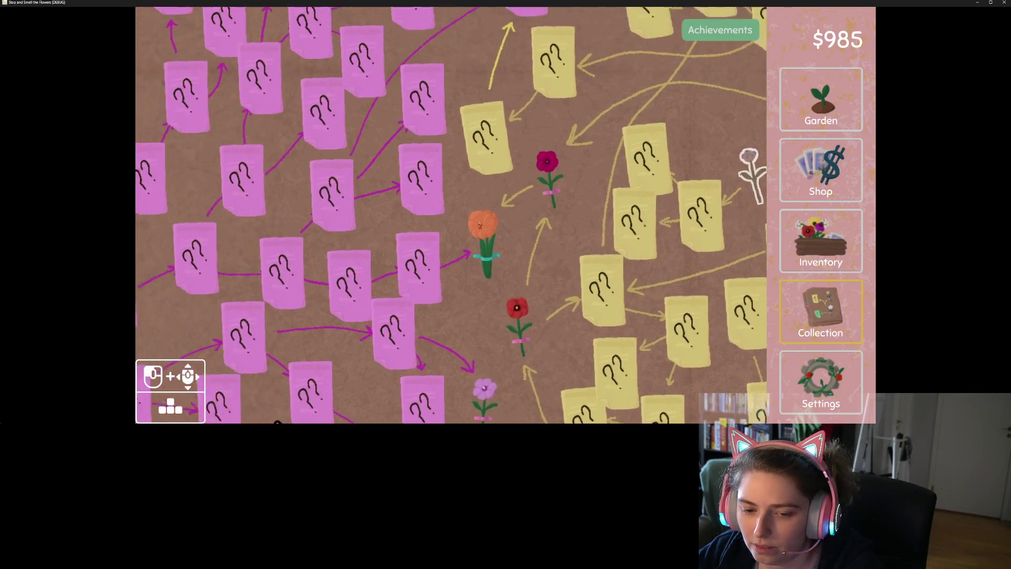
pyautogui.press('s')
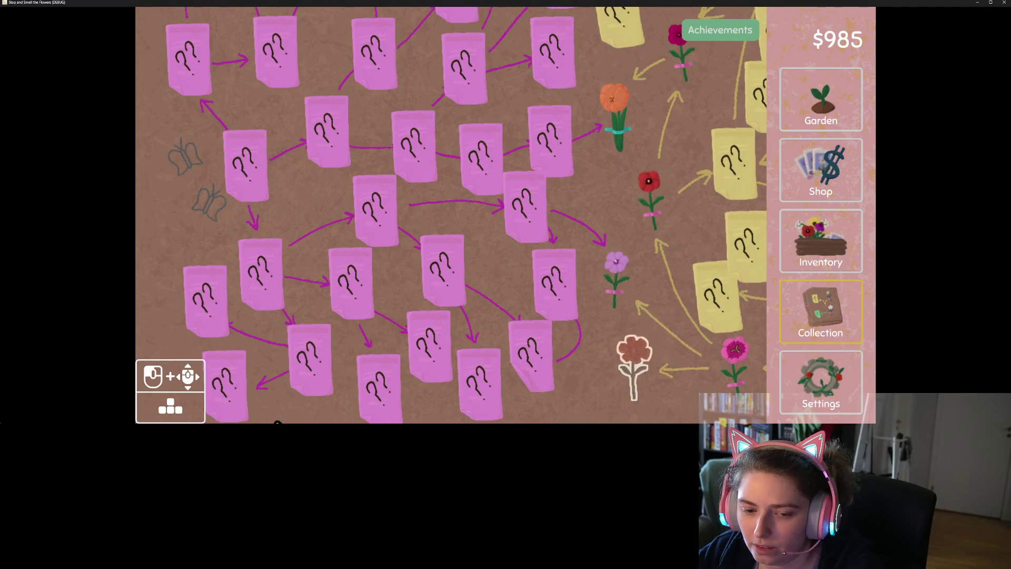
pyautogui.press('d')
pyautogui.press('w')
pyautogui.press('s')
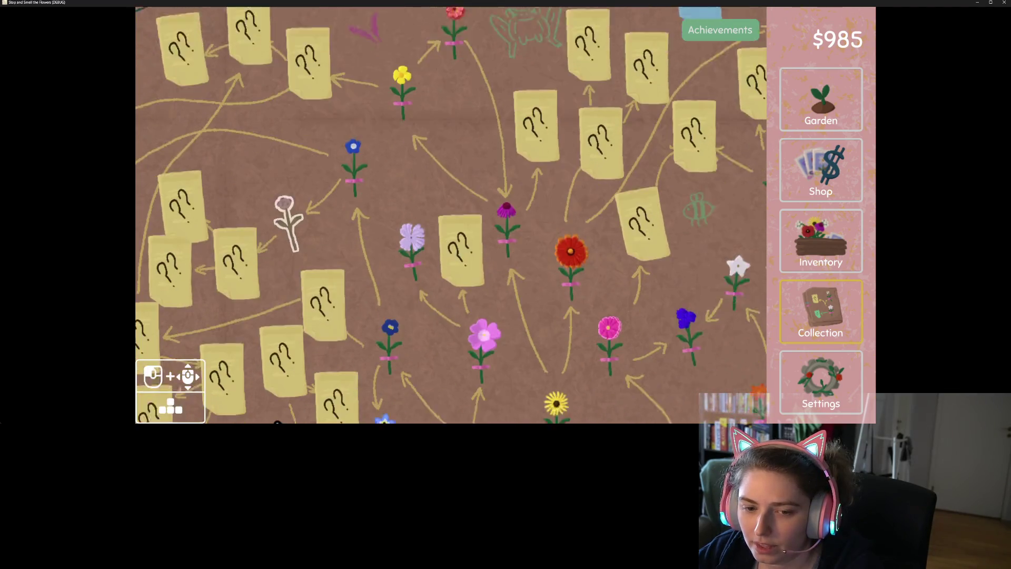
pyautogui.press('d')
pyautogui.press('w')
pyautogui.press('s')
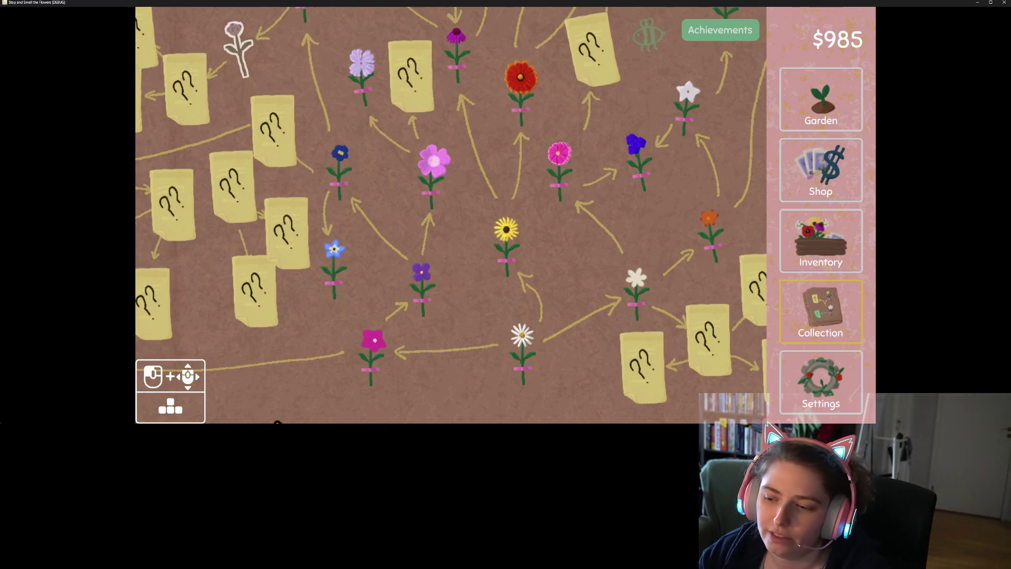
pyautogui.press('w')
pyautogui.press('d')
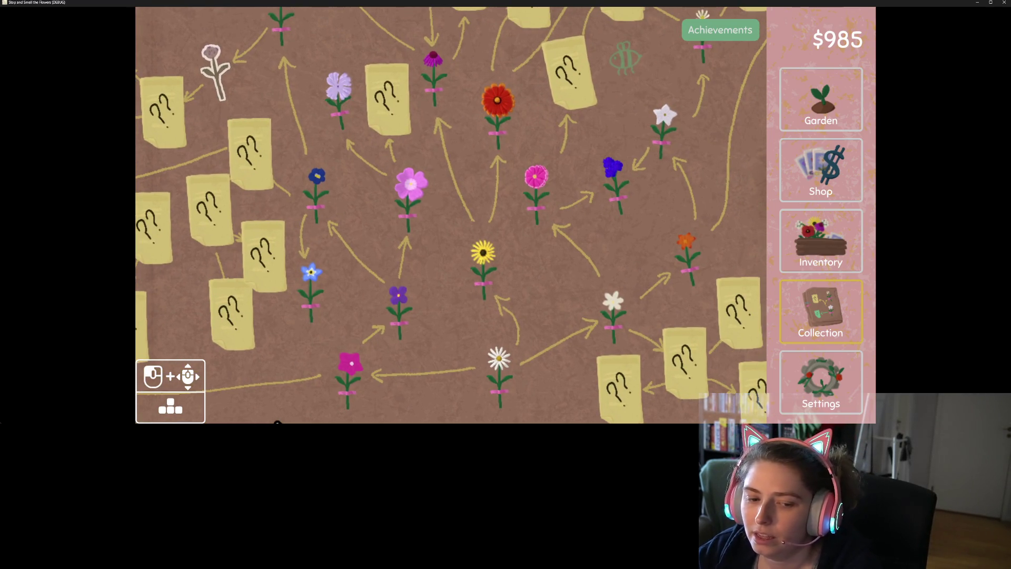
pyautogui.press('w')
pyautogui.press('d')
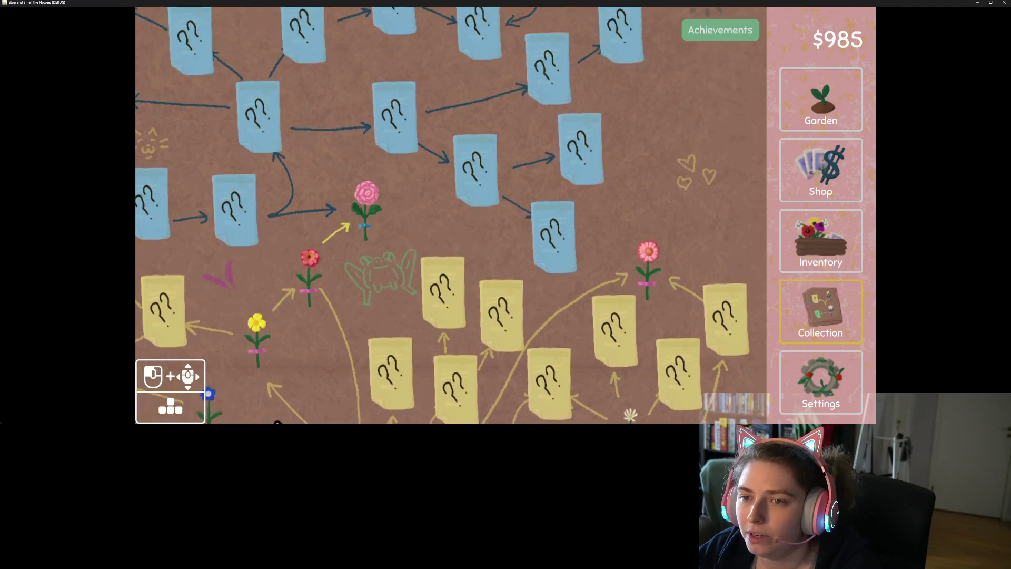
pyautogui.press('w')
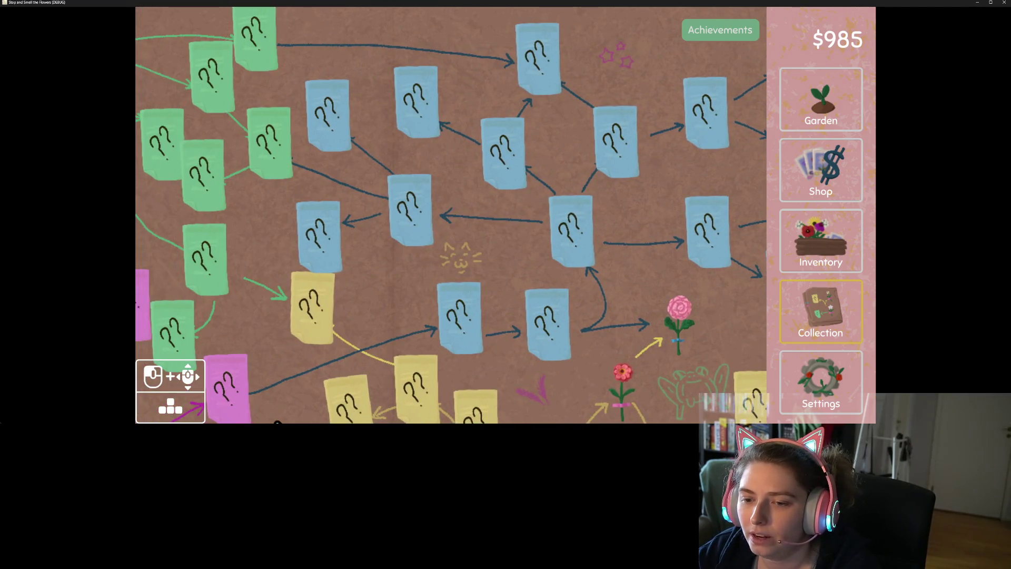
pyautogui.press('s')
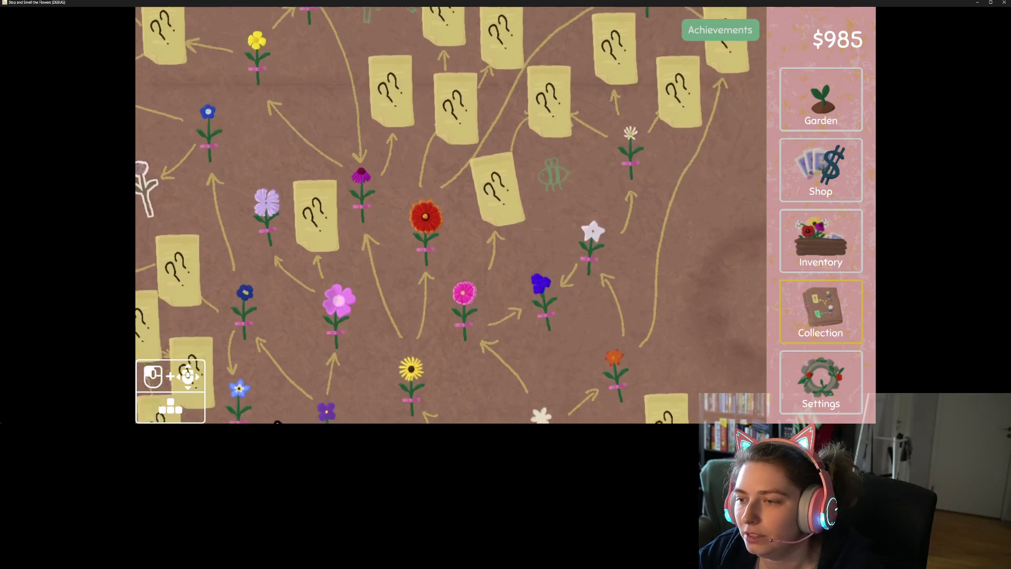
# Pan back over the pink notes and flowers, then choose Save and Quit in the game's Settings
pyautogui.press('w')
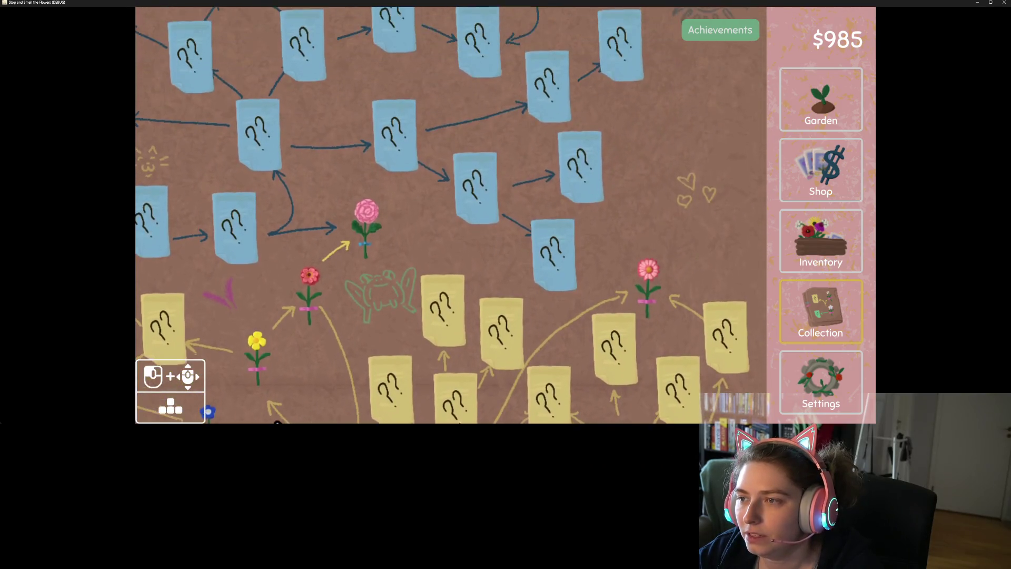
pyautogui.press('d')
pyautogui.press('s')
pyautogui.press('a')
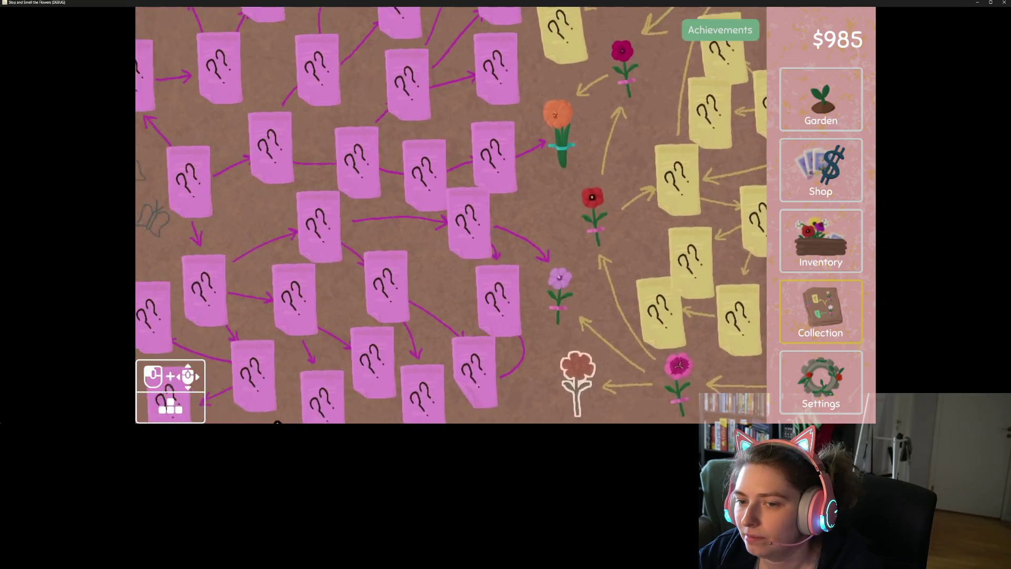
pyautogui.press('w')
pyautogui.press('d')
pyautogui.press('s')
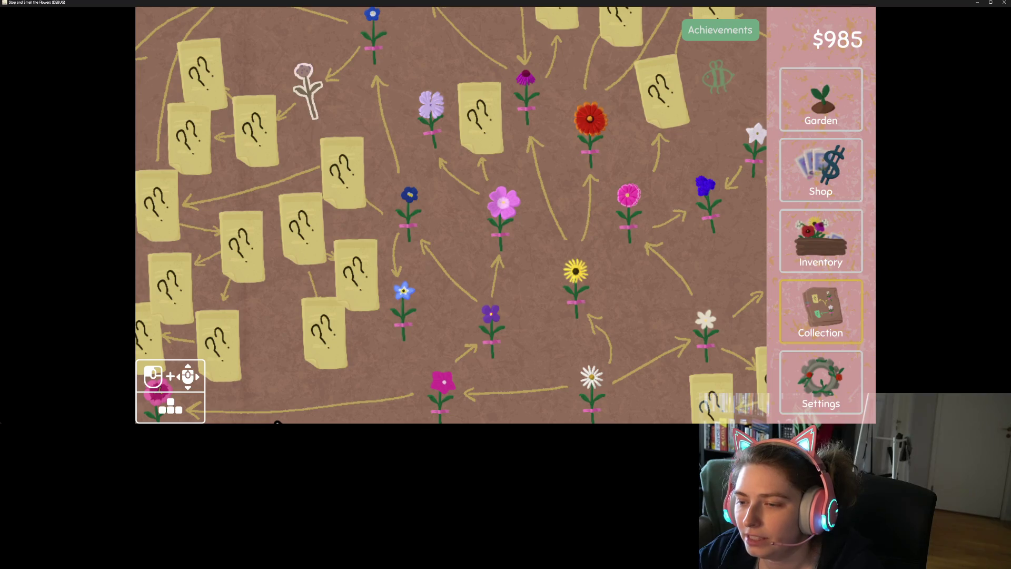
pyautogui.press('s')
pyautogui.press('a')
pyautogui.press('w')
pyautogui.press('d')
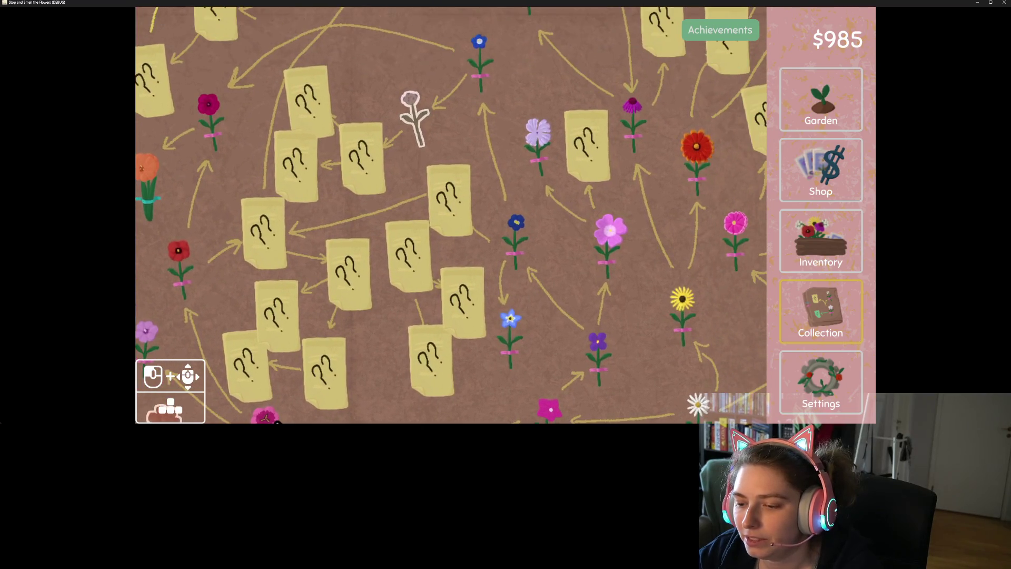
pyautogui.press('s')
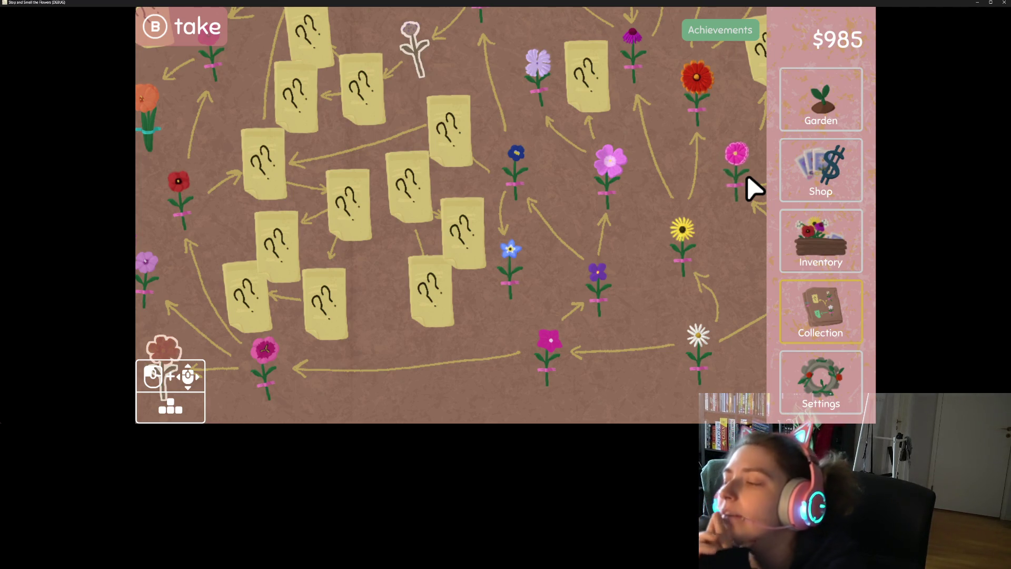
pyautogui.click(825, 371)
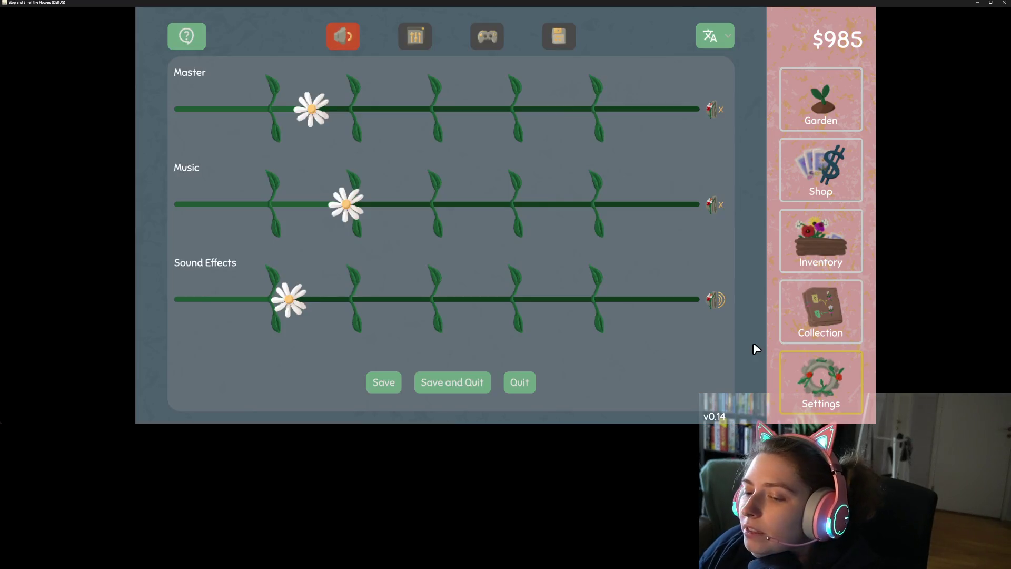
pyautogui.click(441, 387)
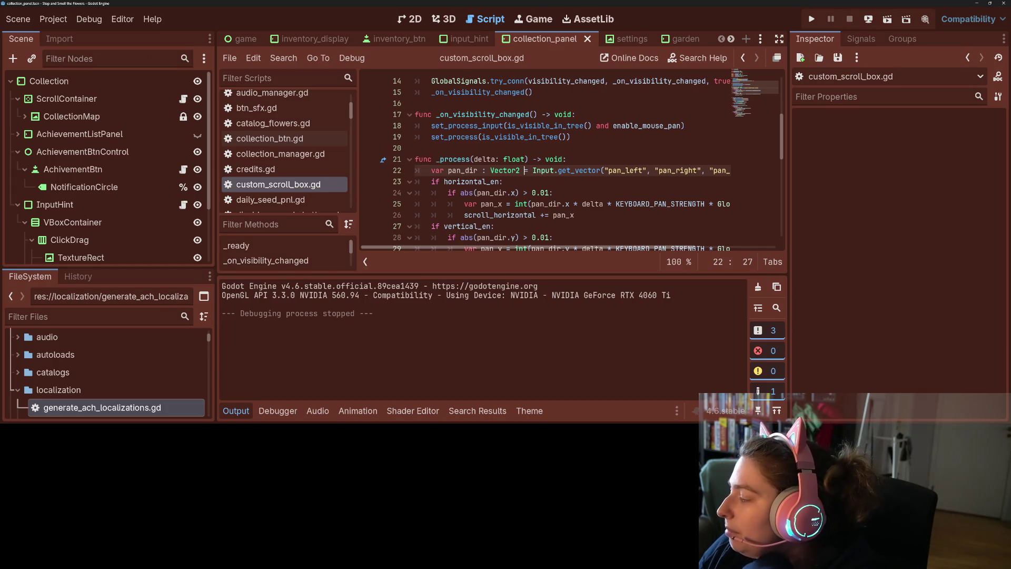
# In Trello, add a checklist to the Add controller support card
pyautogui.hotkey('alt', 'Tab')
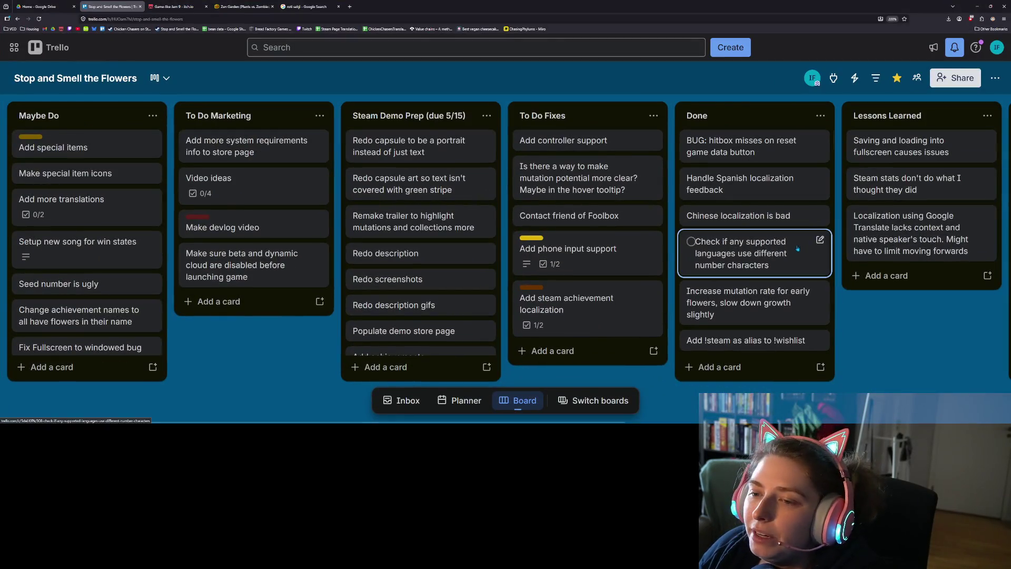
pyautogui.click(605, 142)
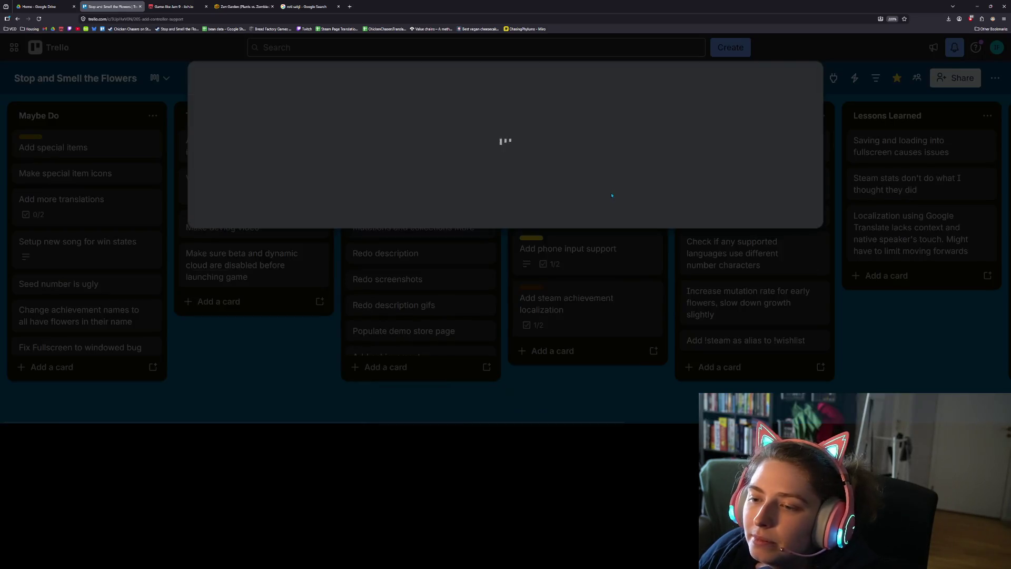
pyautogui.click(399, 152)
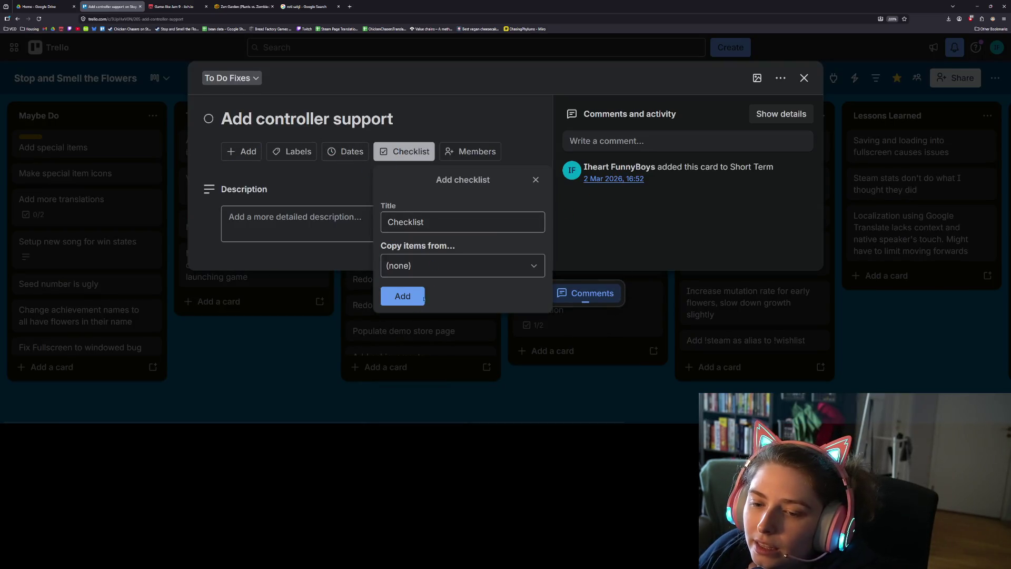
pyautogui.click(402, 296)
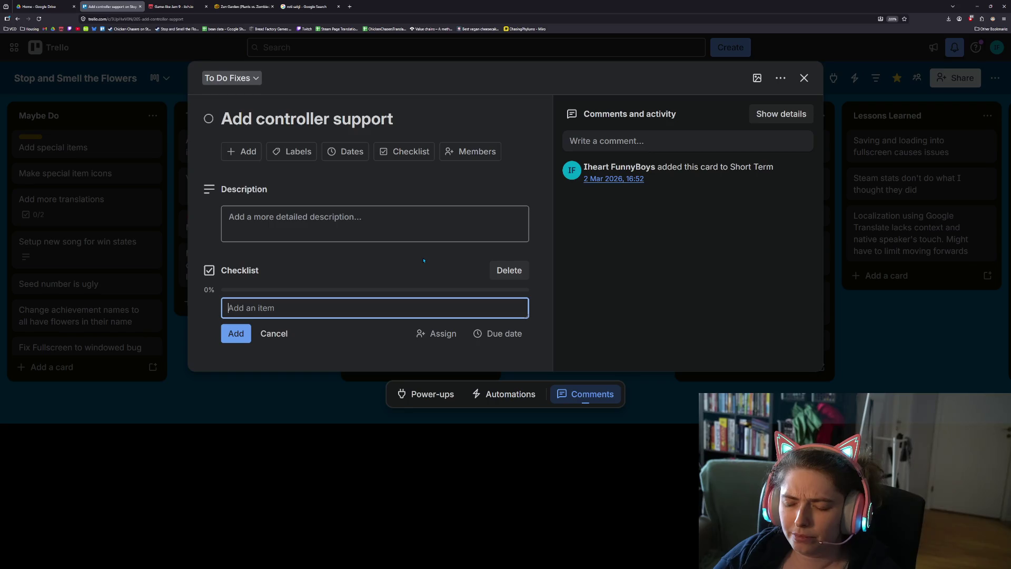
# Add checklist items for the sticky collection pan bug and the collection input hint toggle graphic
pyautogui.write('col')
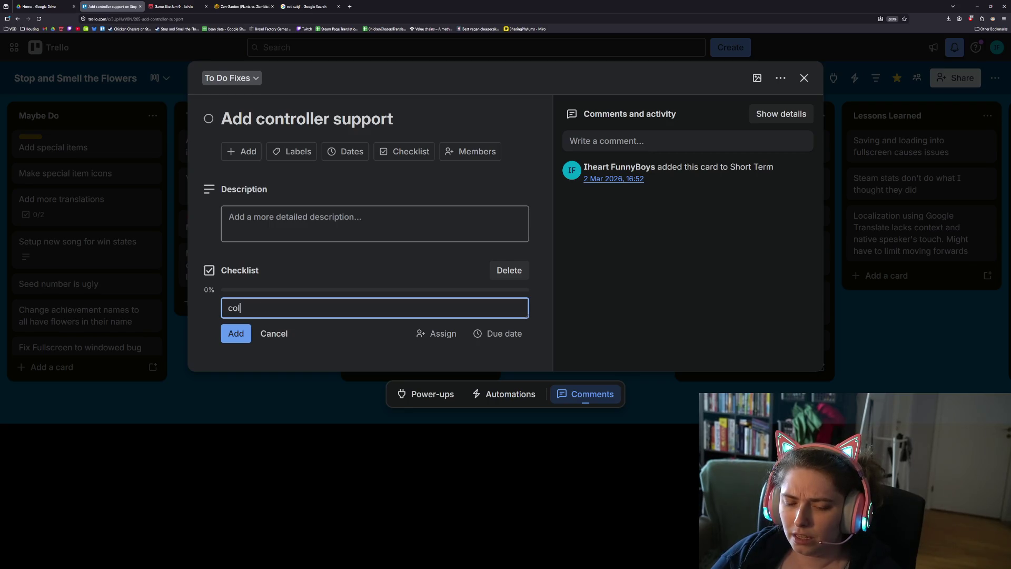
pyautogui.write('lection pan is sticky in b')
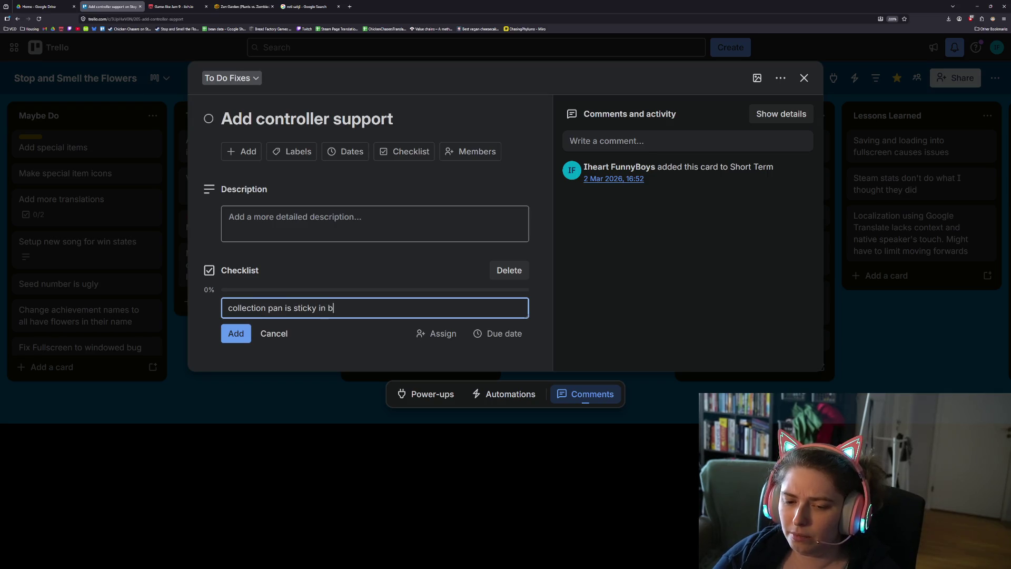
pyautogui.write('ottom right')
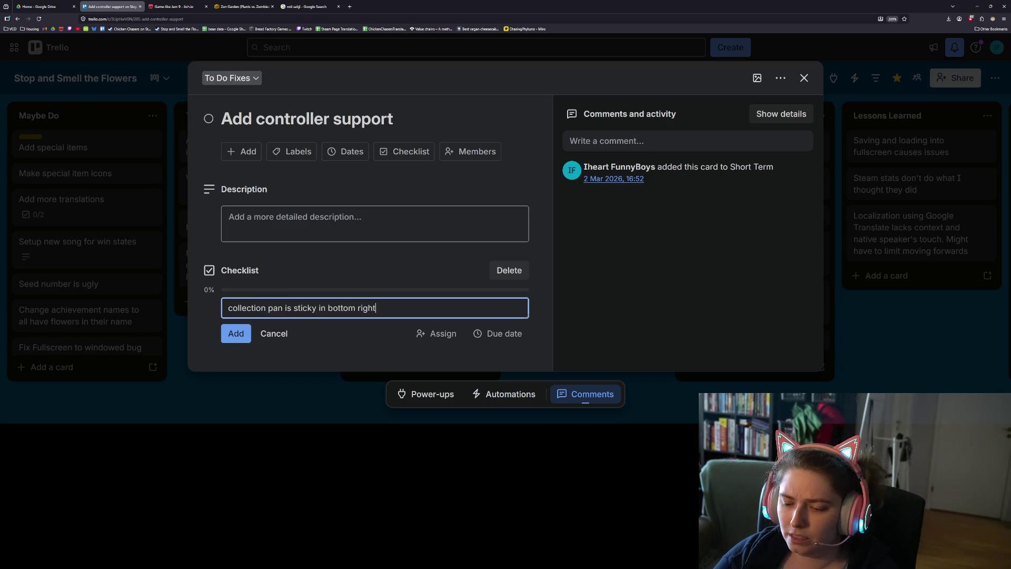
pyautogui.write(' be a ')
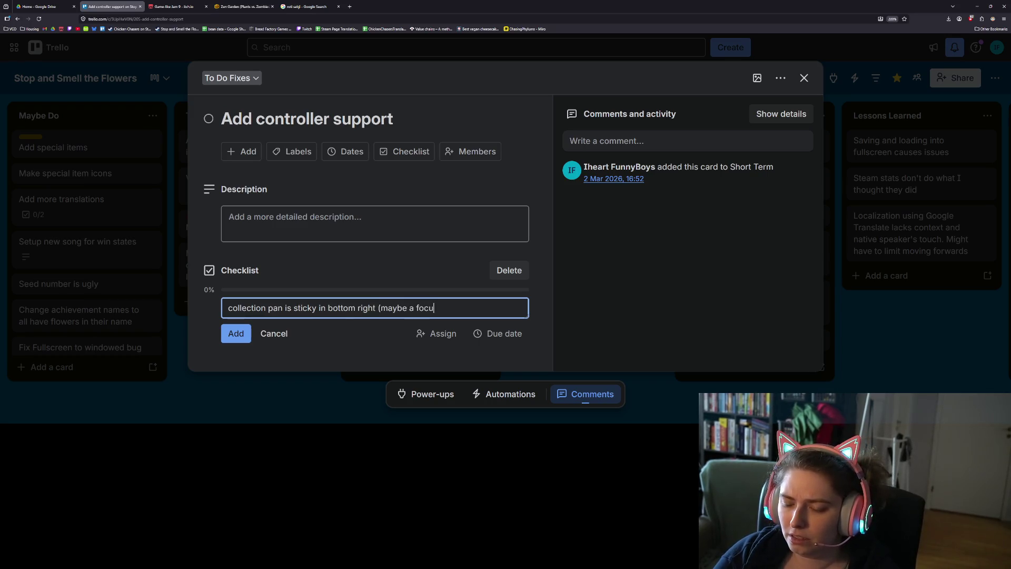
pyautogui.write('s lock or la')
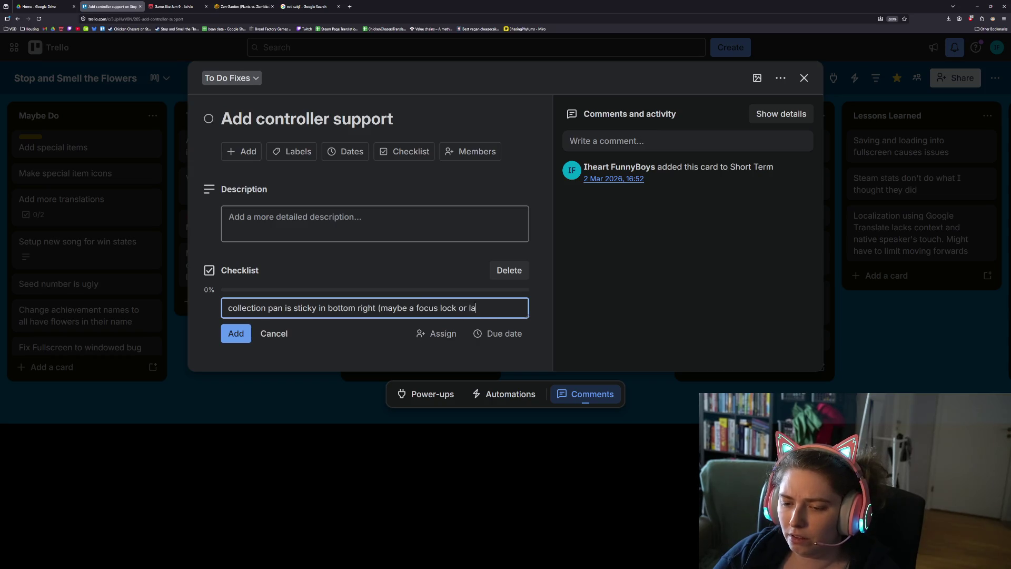
pyautogui.write('rge numb')
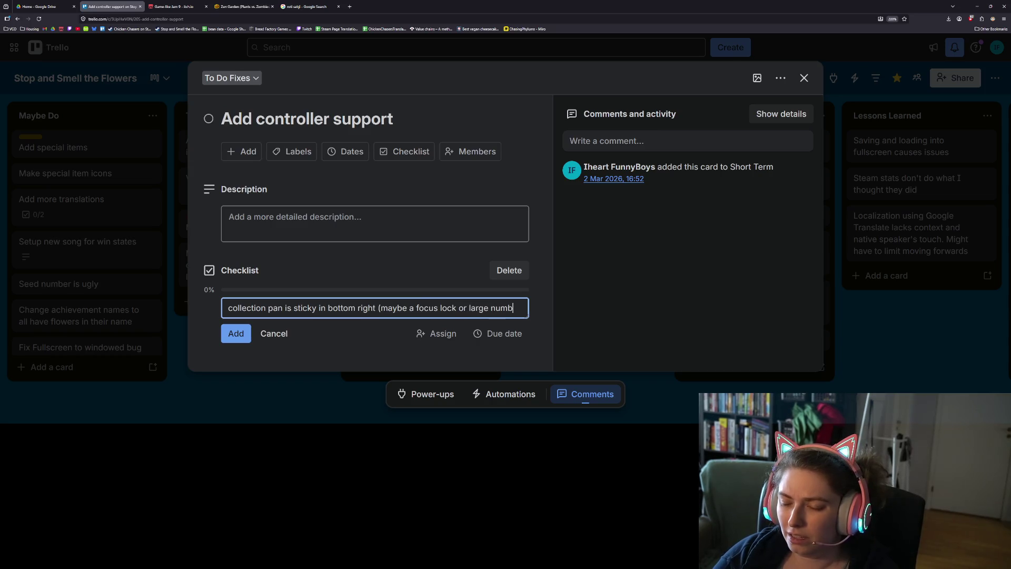
pyautogui.write('er bug?')
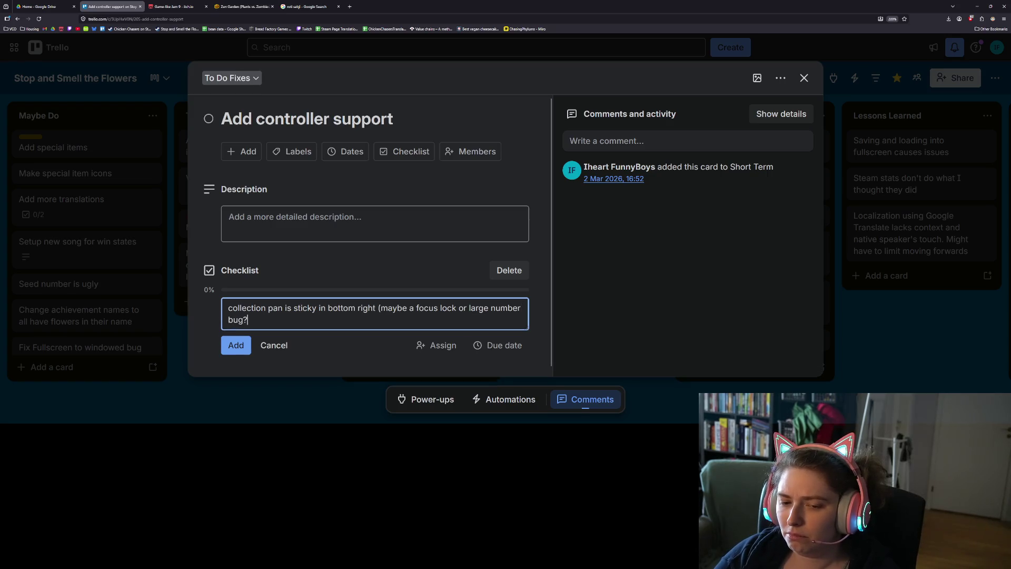
pyautogui.press('Return')
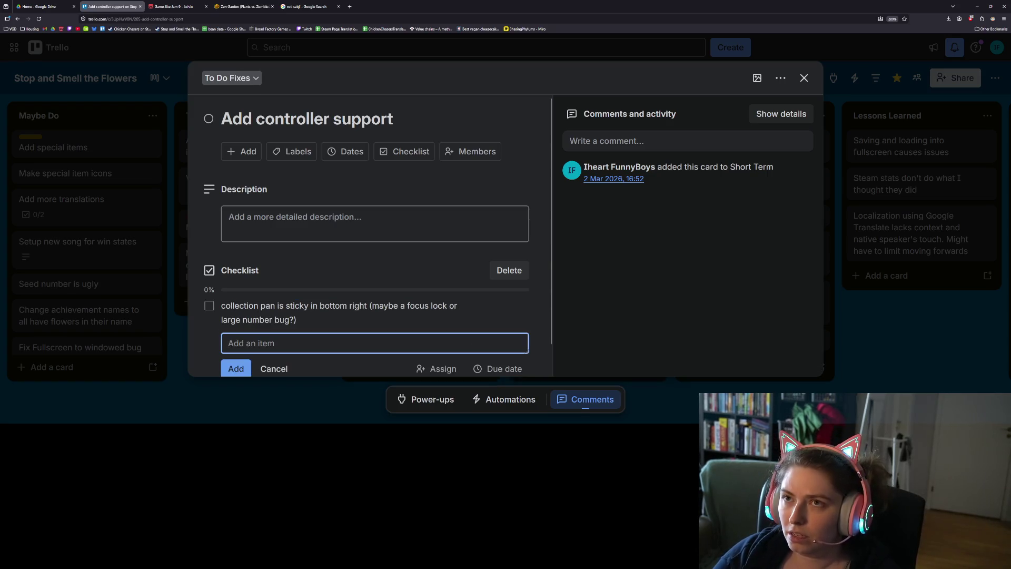
pyautogui.write('ction input h')
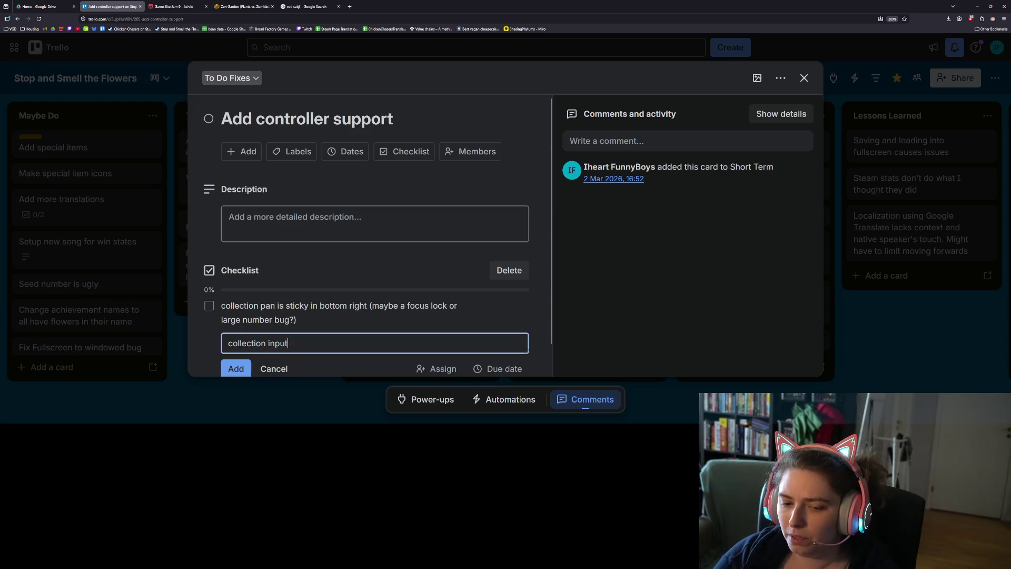
pyautogui.write('int')
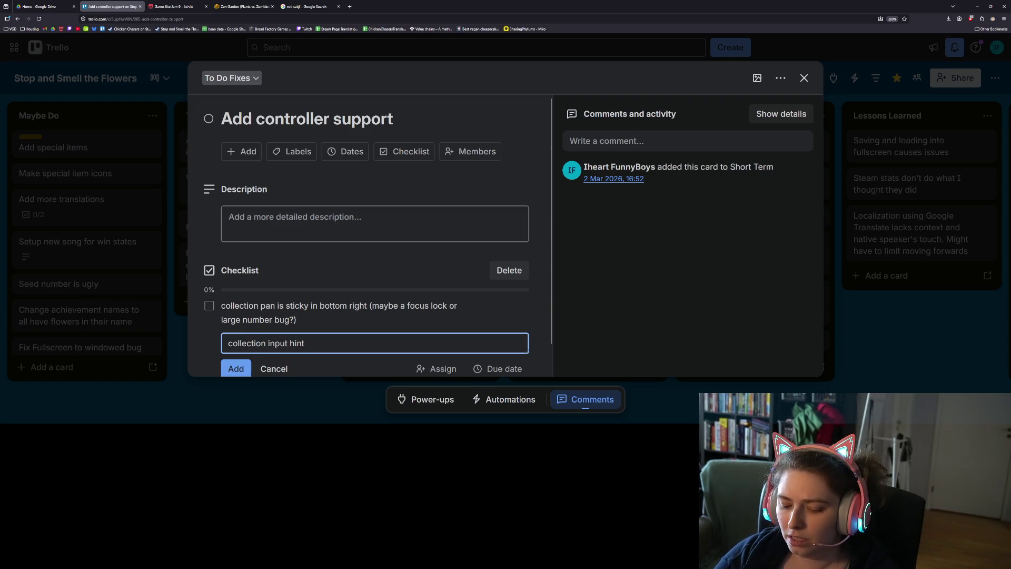
pyautogui.write(' toggle gr')
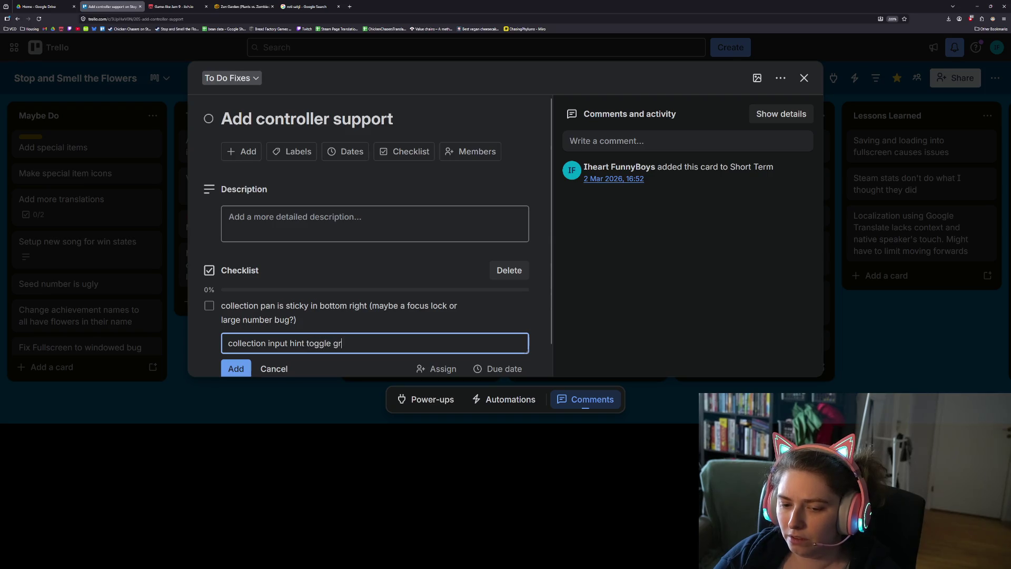
pyautogui.write('aphic with cont')
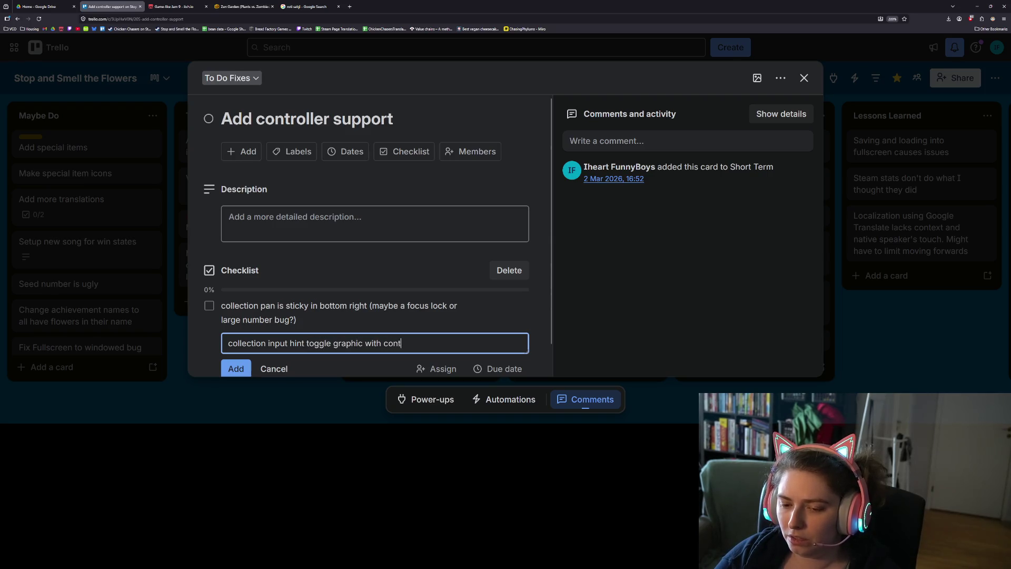
pyautogui.write('roller mode')
pyautogui.press('Return')
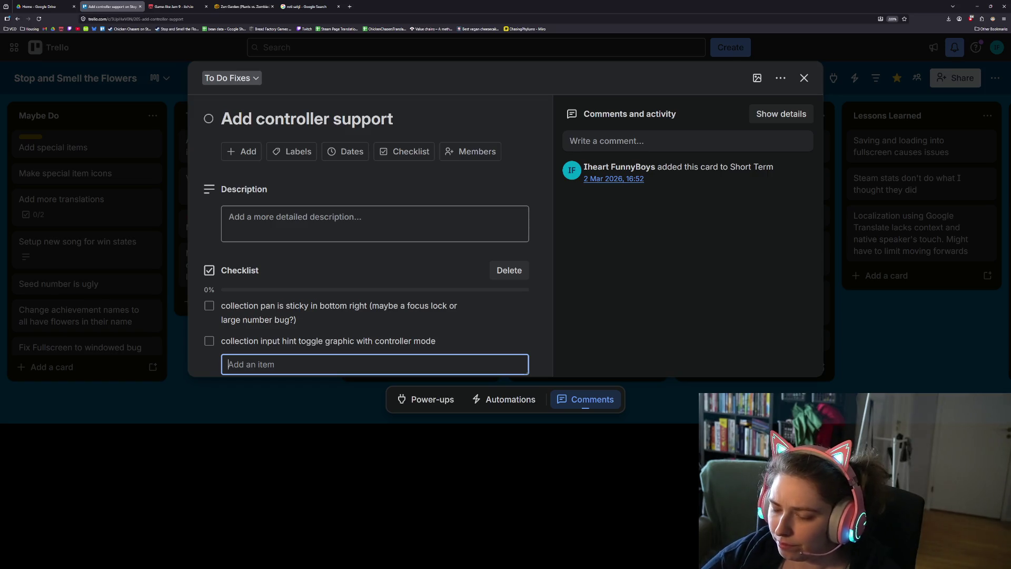
# Add the checklist item 'collection pan with focus change'
pyautogui.write('collection pan with')
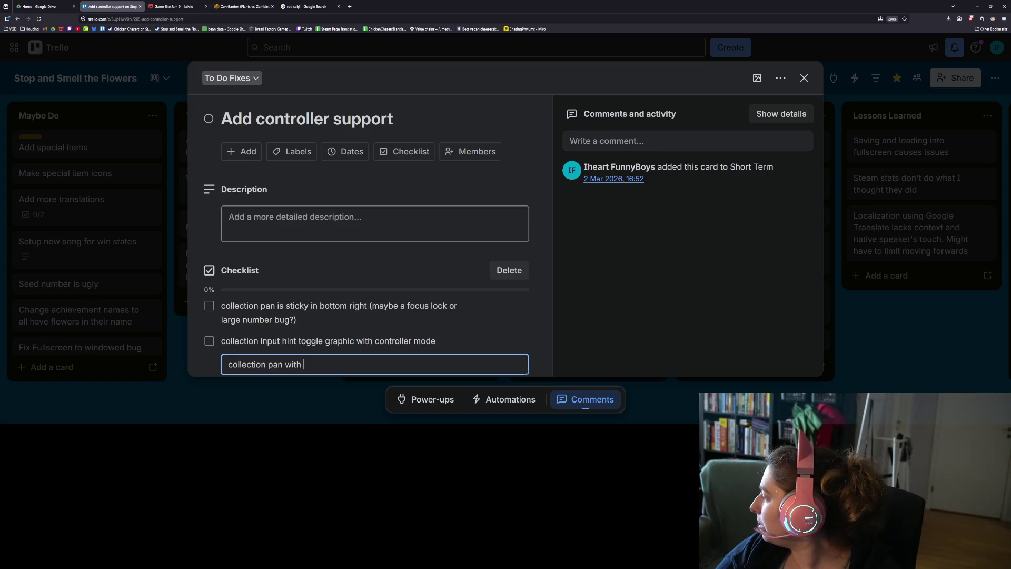
pyautogui.write('focus')
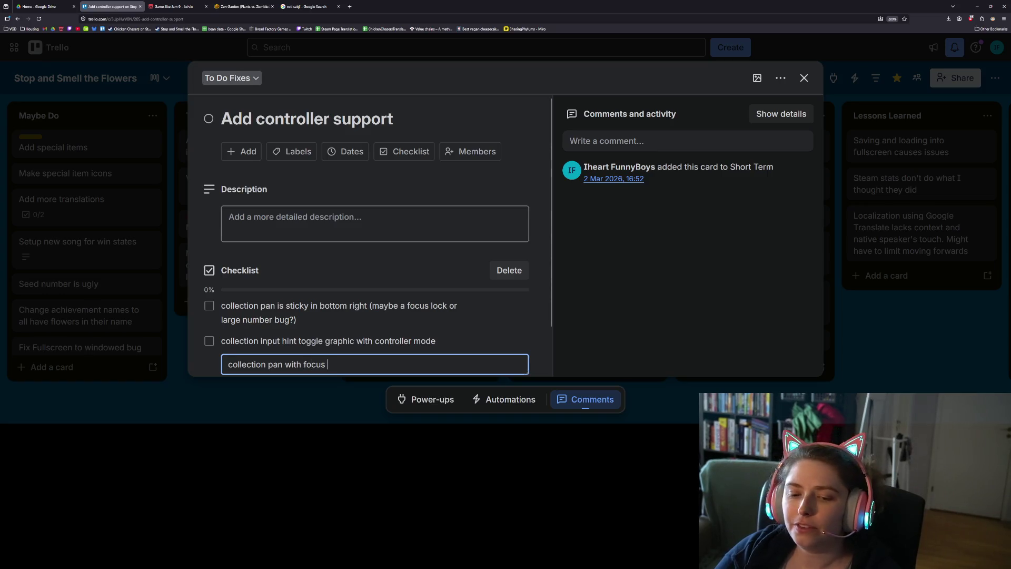
pyautogui.press('BackSpace')
pyautogui.press('BackSpace')
pyautogui.press('BackSpace')
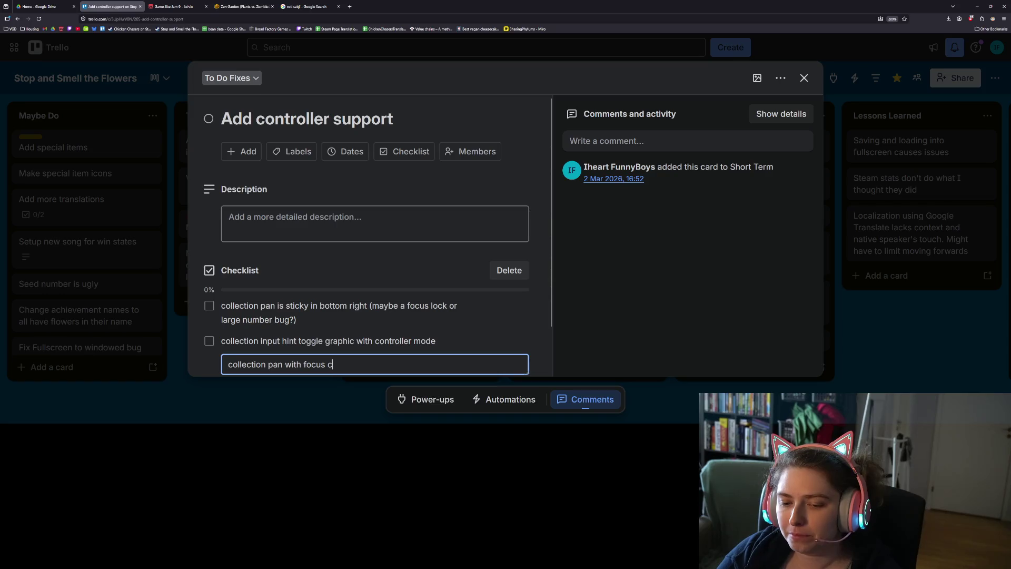
pyautogui.write('hange')
pyautogui.press('Return')
pyautogui.write('u')
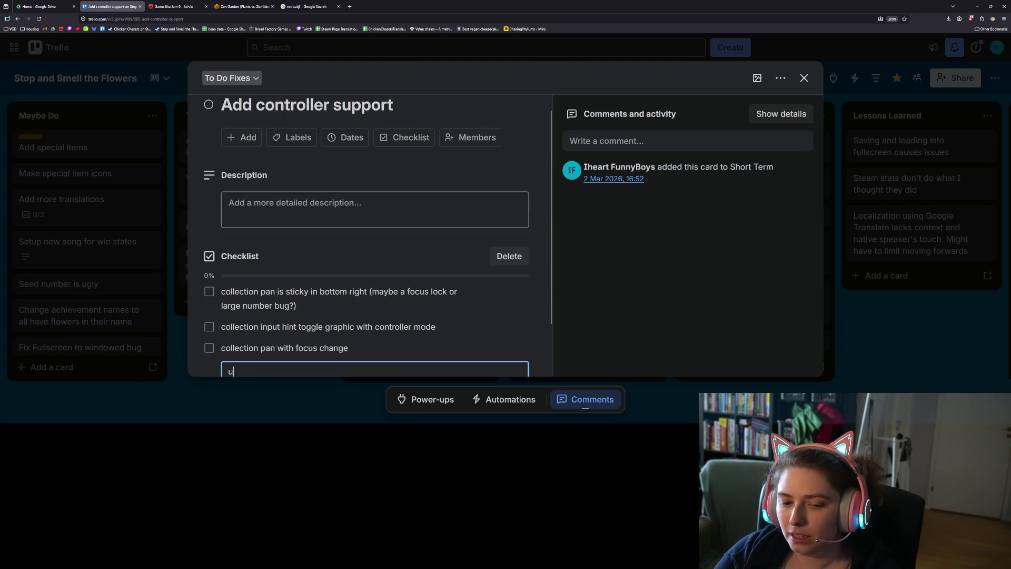
pyautogui.write('nable to')
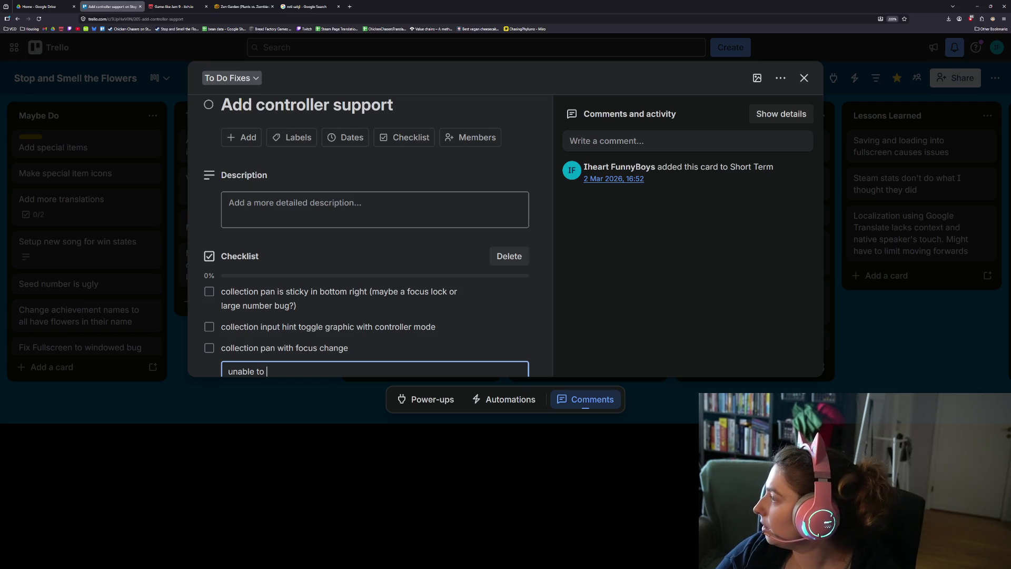
# Add the item 'BUG: unable to go from garden to side buttons'
pyautogui.write('go from garden to')
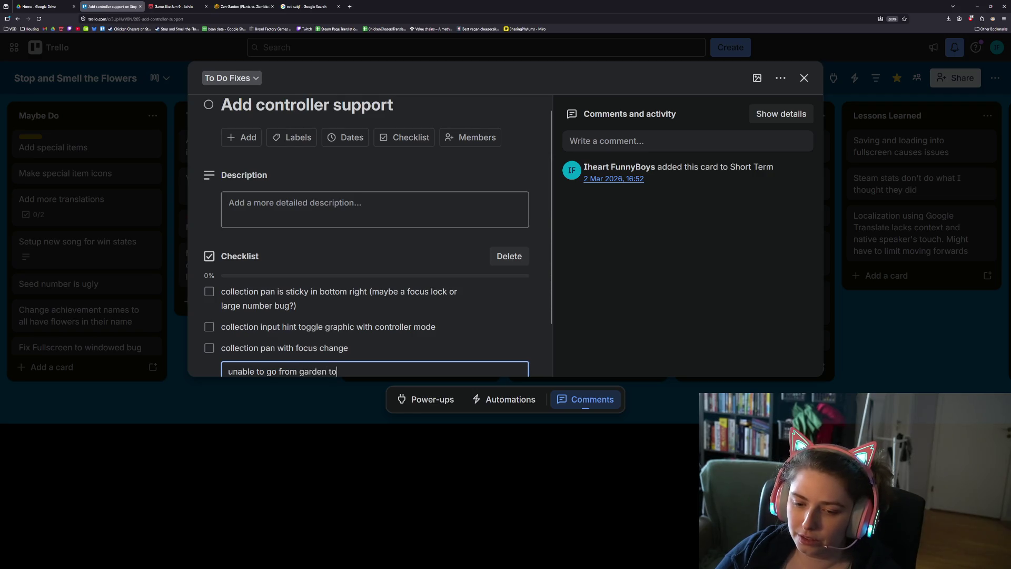
pyautogui.write(' side buttons (m')
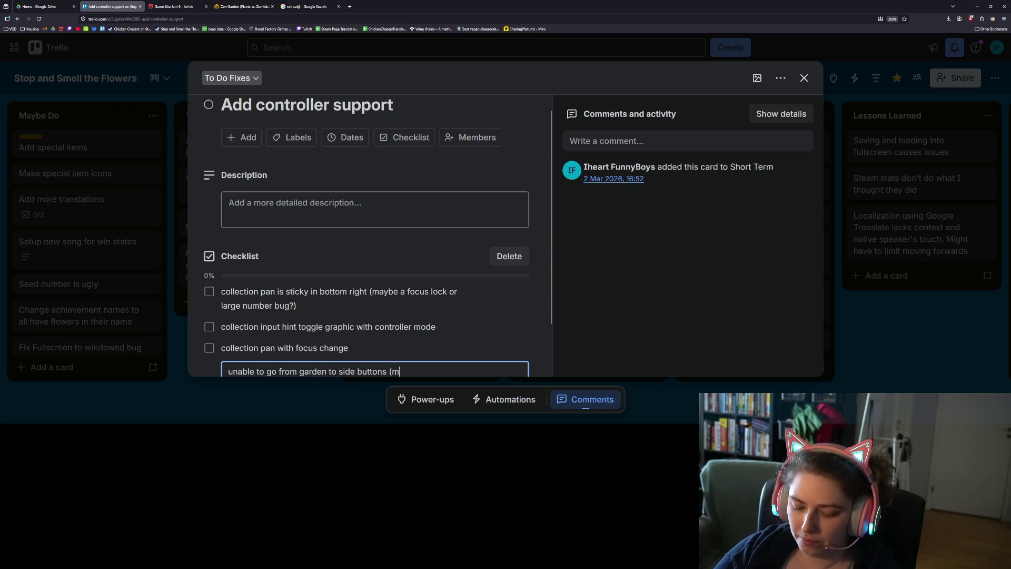
pyautogui.write(' bo')
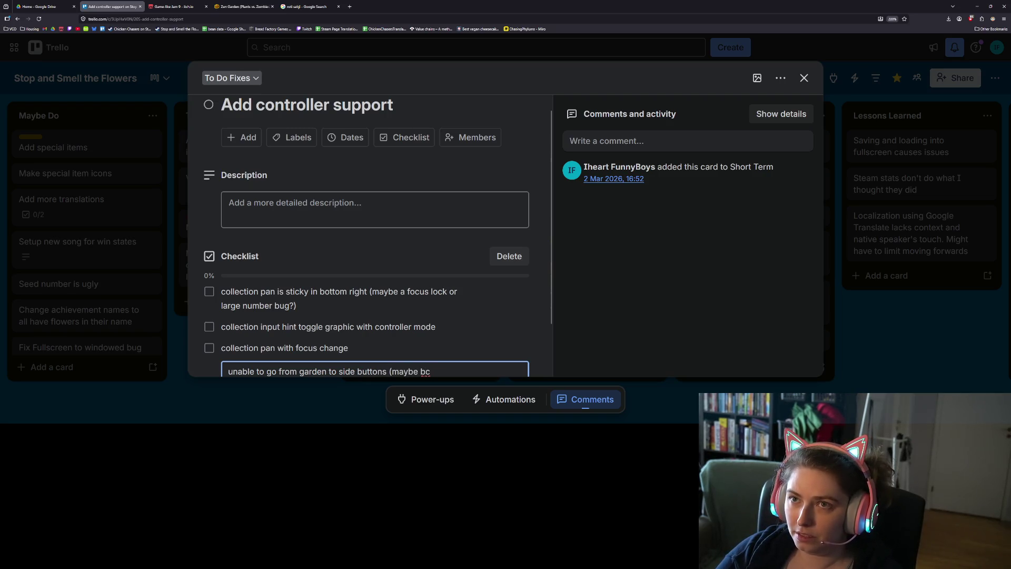
pyautogui.write(' garden mar')
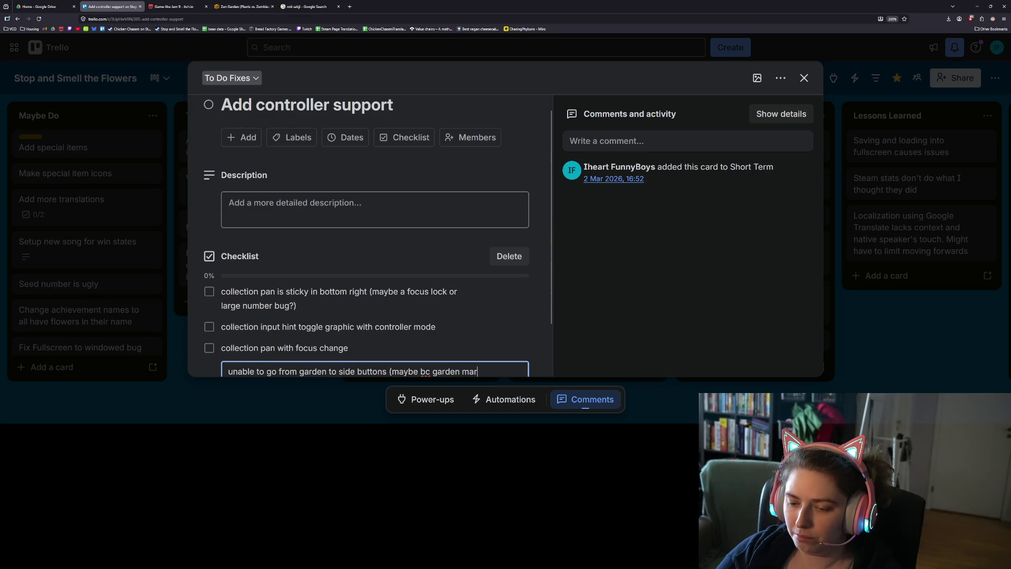
pyautogui.write('gin conta')
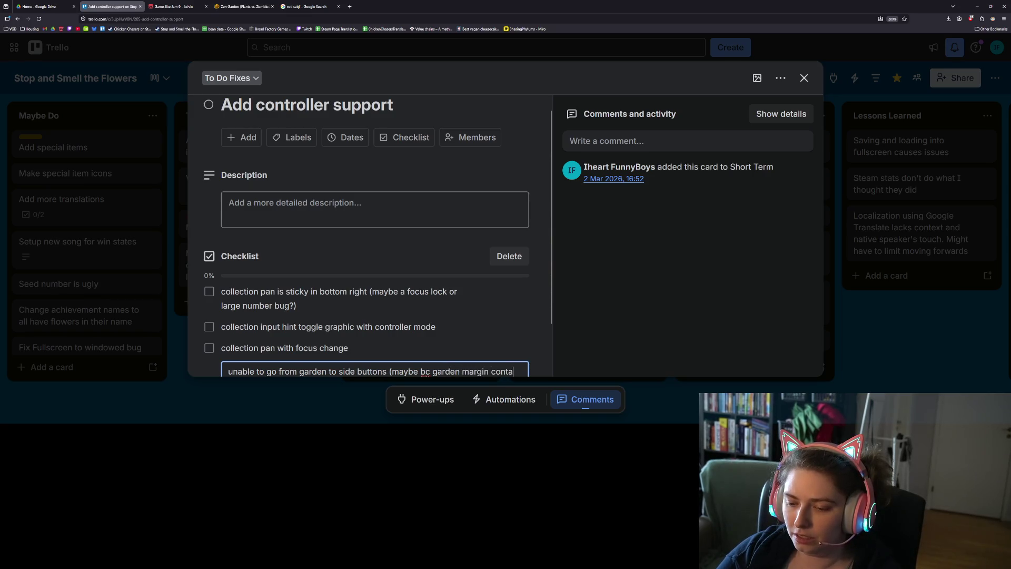
pyautogui.write('iner grabs ')
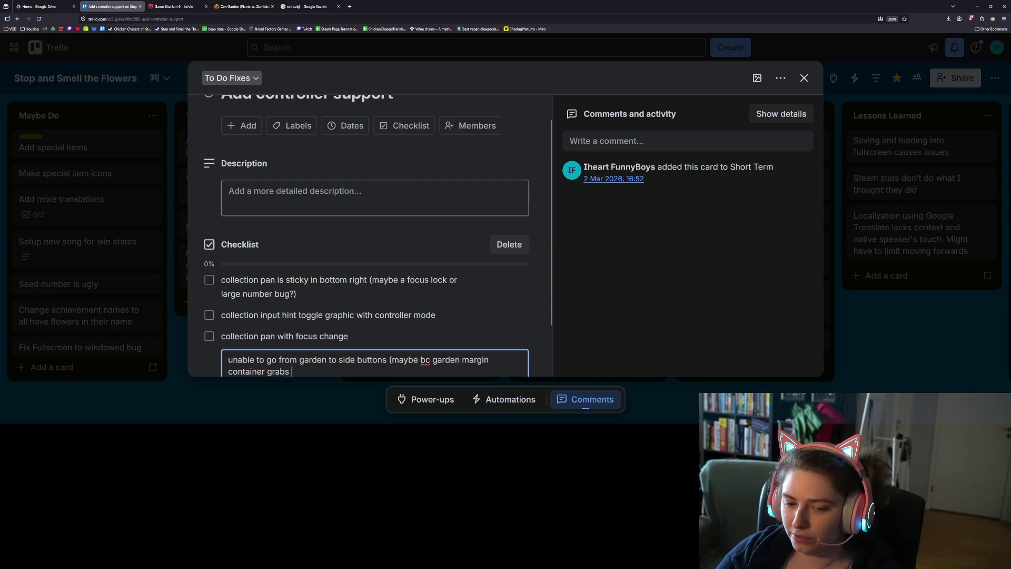
pyautogui.write('focus?)')
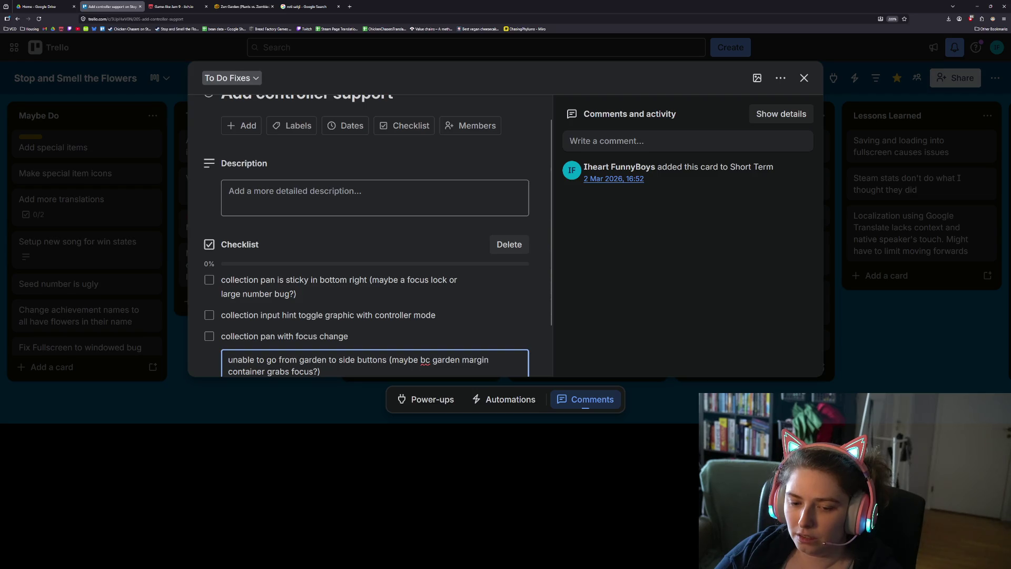
pyautogui.click(228, 371)
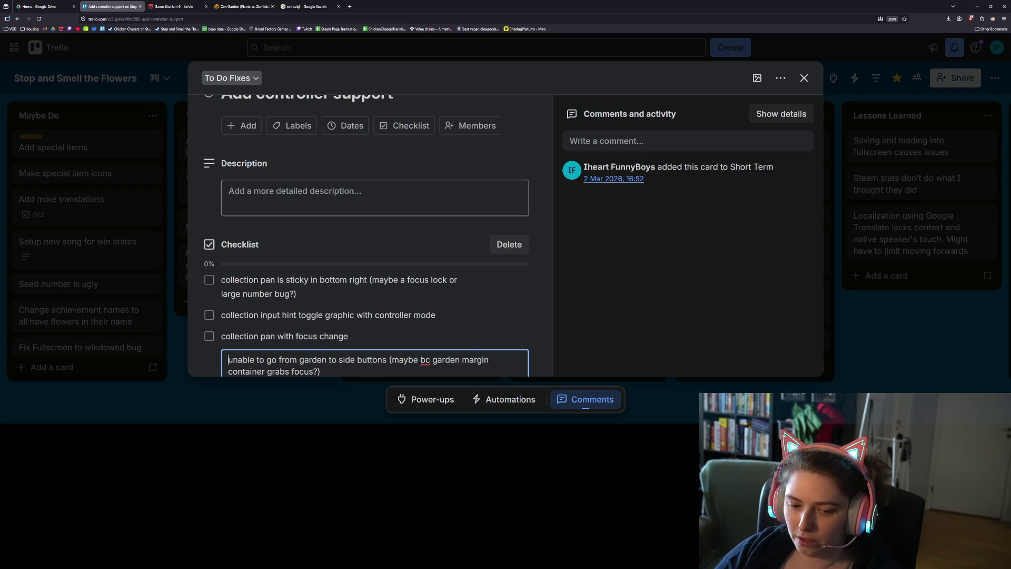
pyautogui.write('BUG')
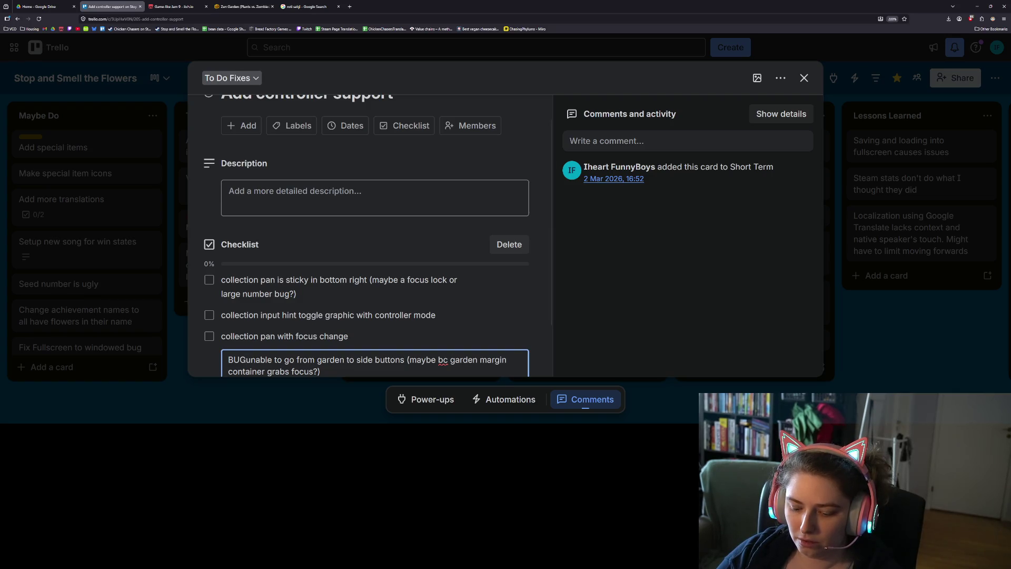
pyautogui.write(':')
pyautogui.press('Return')
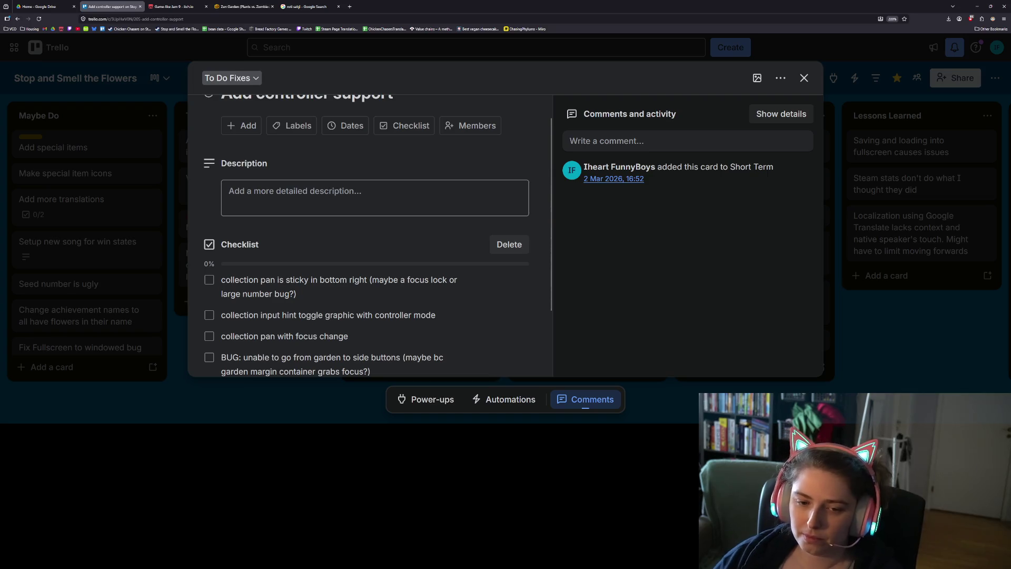
# Prefix the first checklist item, the collection pan bug, with 'BUG:'
pyautogui.click(229, 282)
pyautogui.click(228, 285)
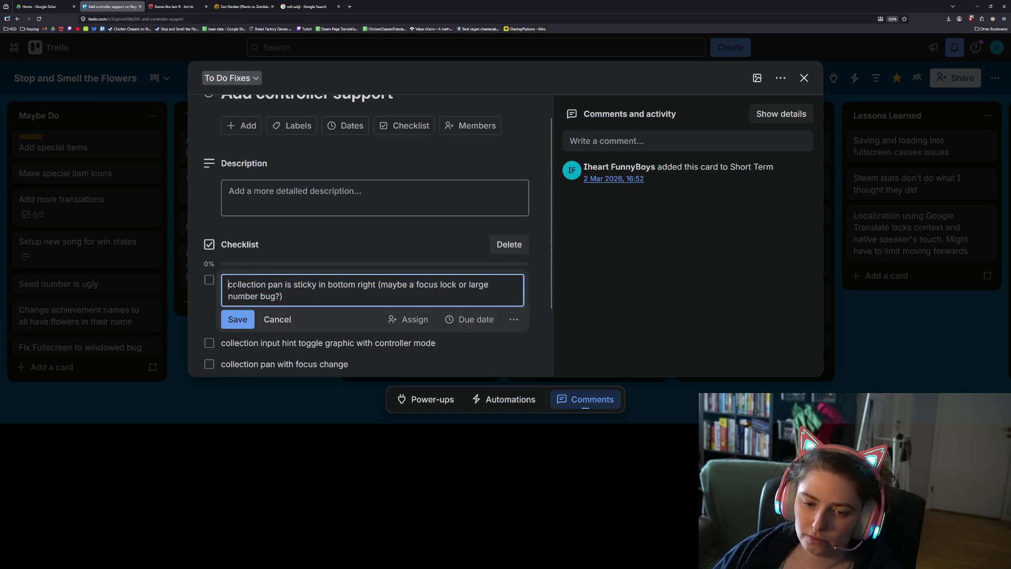
pyautogui.write('BUG:')
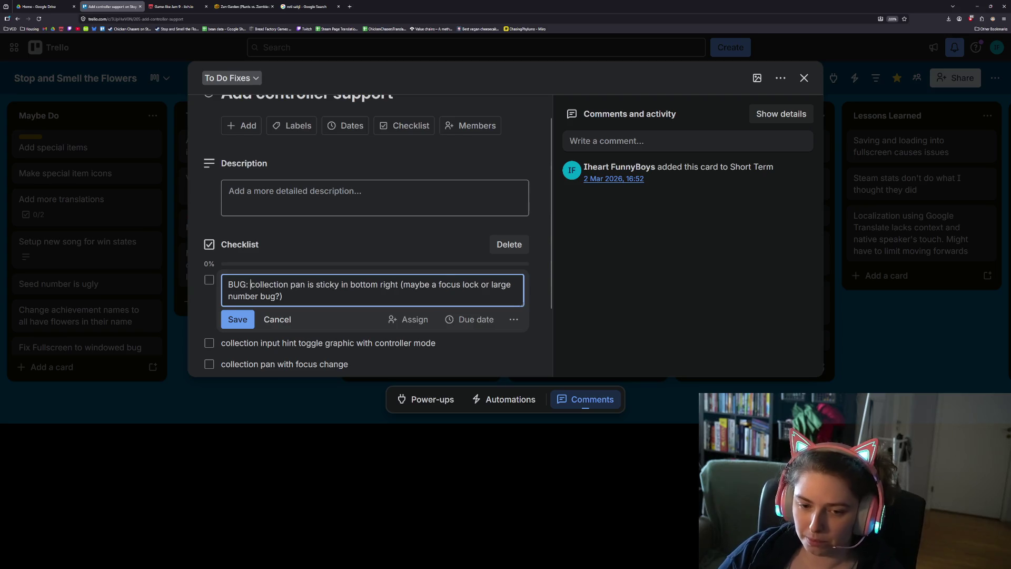
pyautogui.press('Return')
pyautogui.scroll(-2, 262, 340)
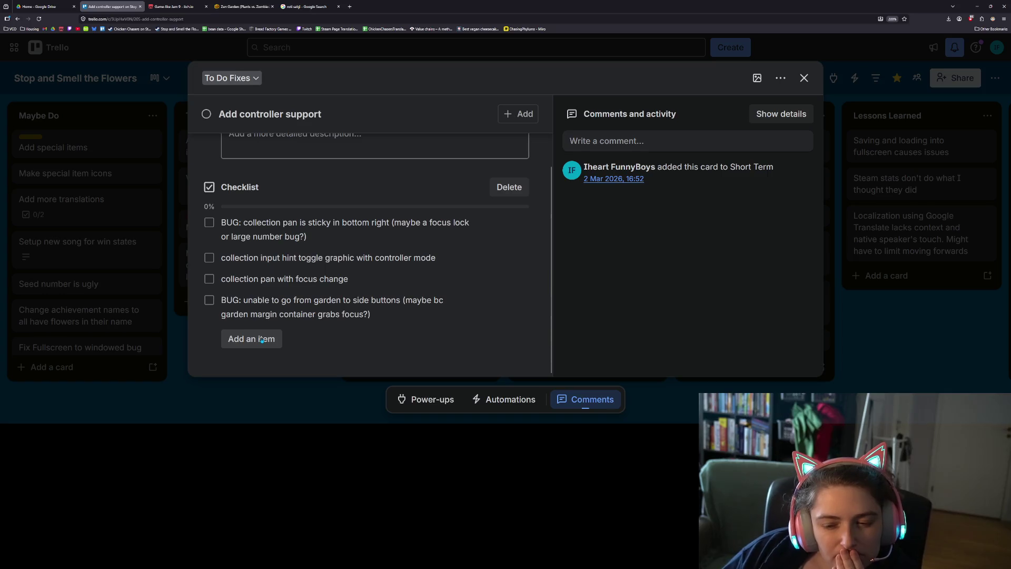
# Add checklist items 'set shop focus neighbors' and 'add input hints for Y and X in collection stacks'
pyautogui.click(262, 339)
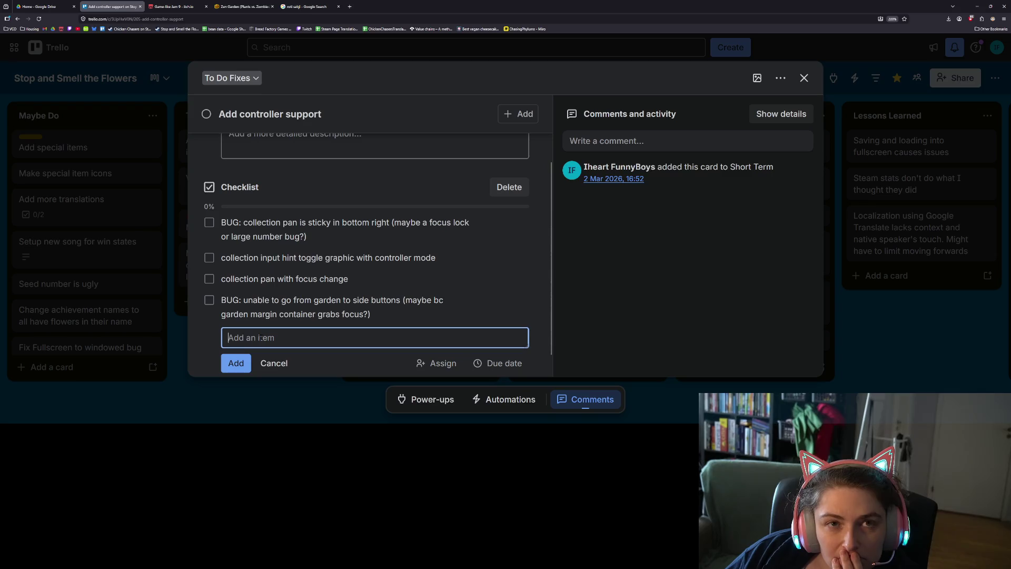
pyautogui.write('s')
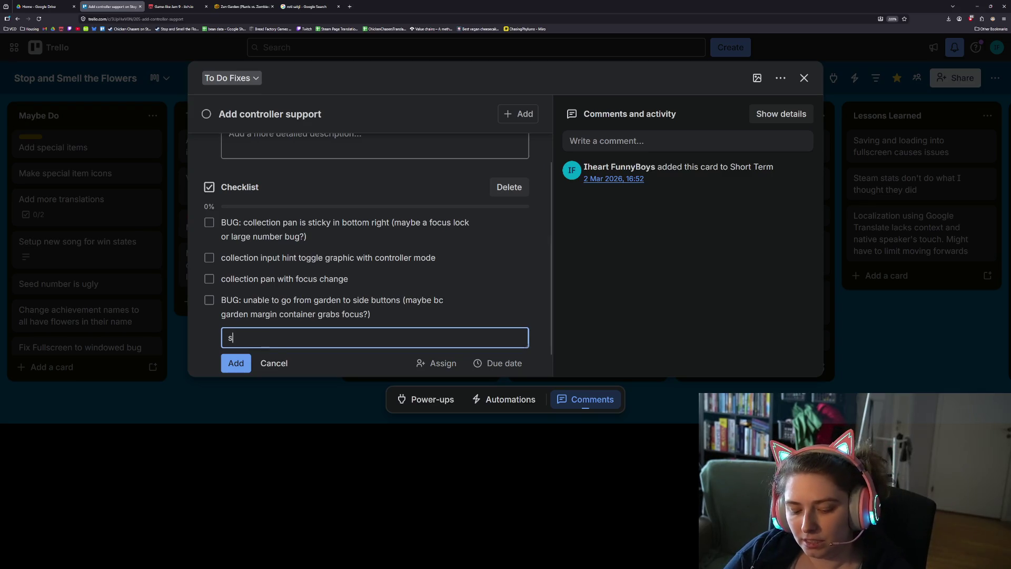
pyautogui.write('et shop focu')
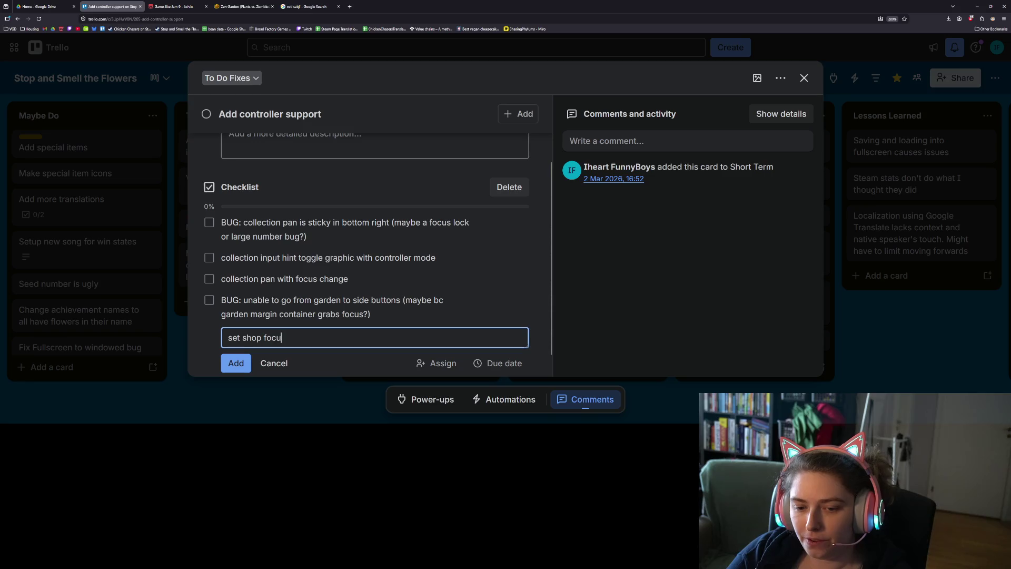
pyautogui.write('s neighbors')
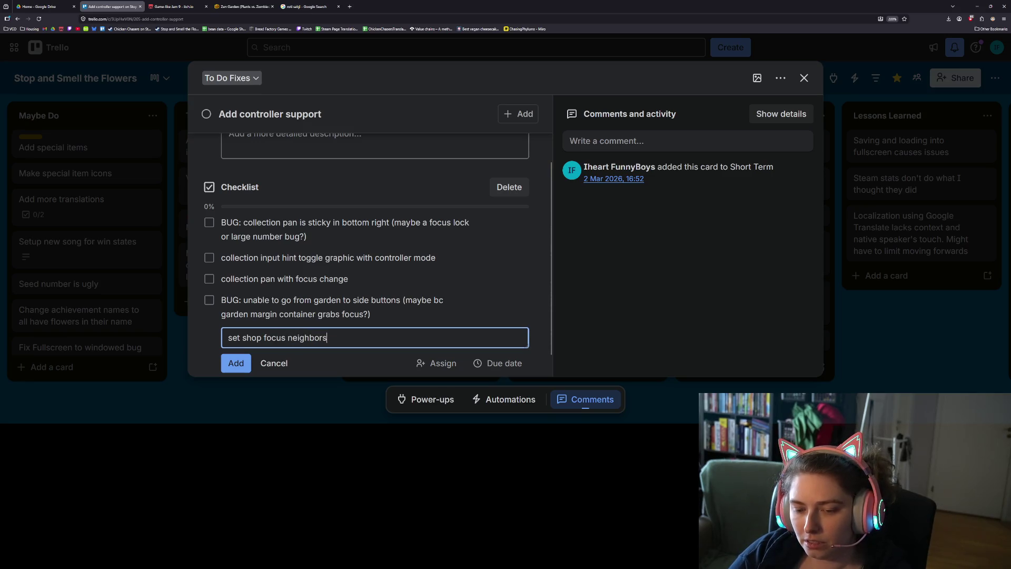
pyautogui.press('Return')
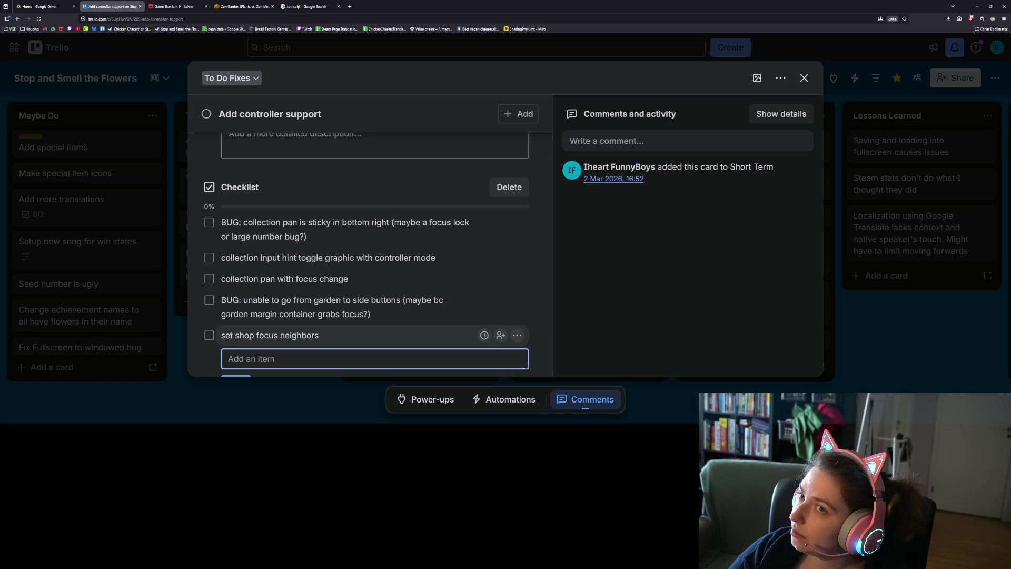
pyautogui.write('add')
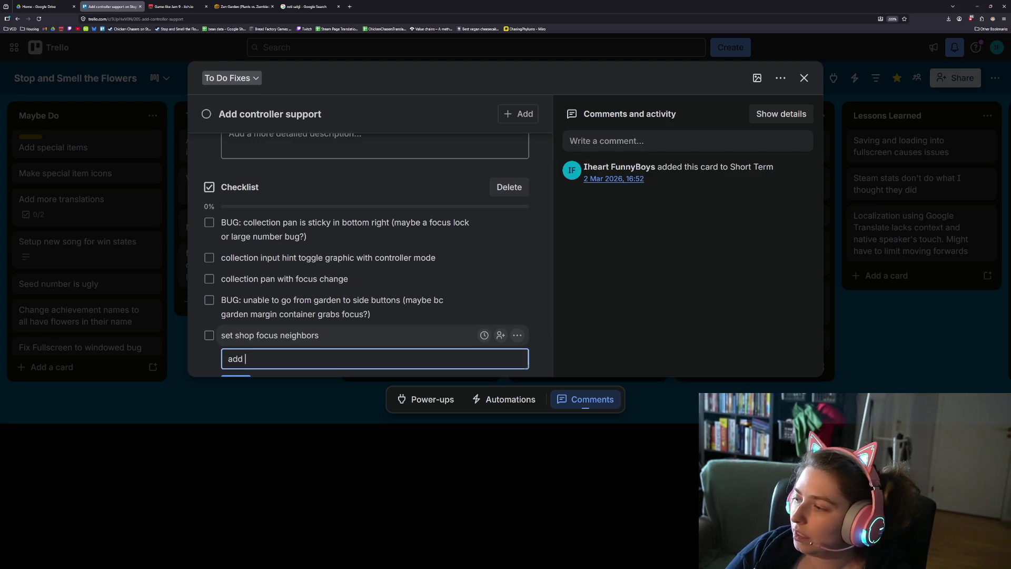
pyautogui.write('input hints for')
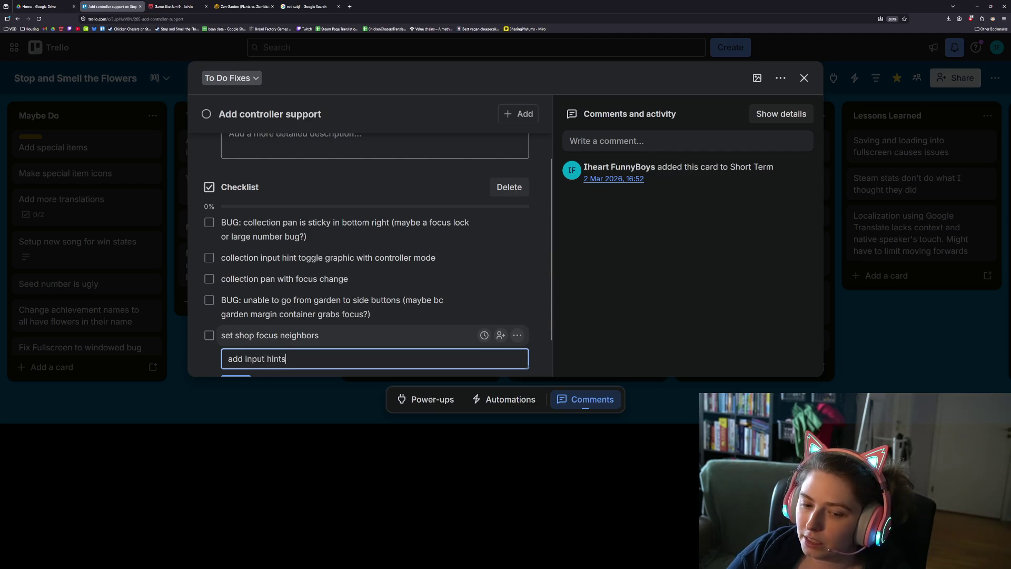
pyautogui.write(' Y')
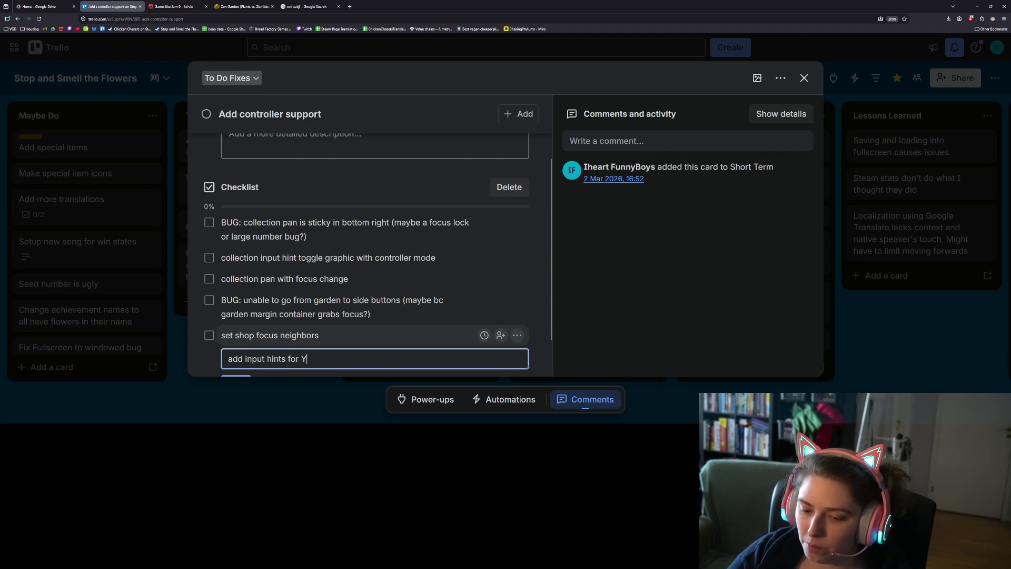
pyautogui.write(' and X in')
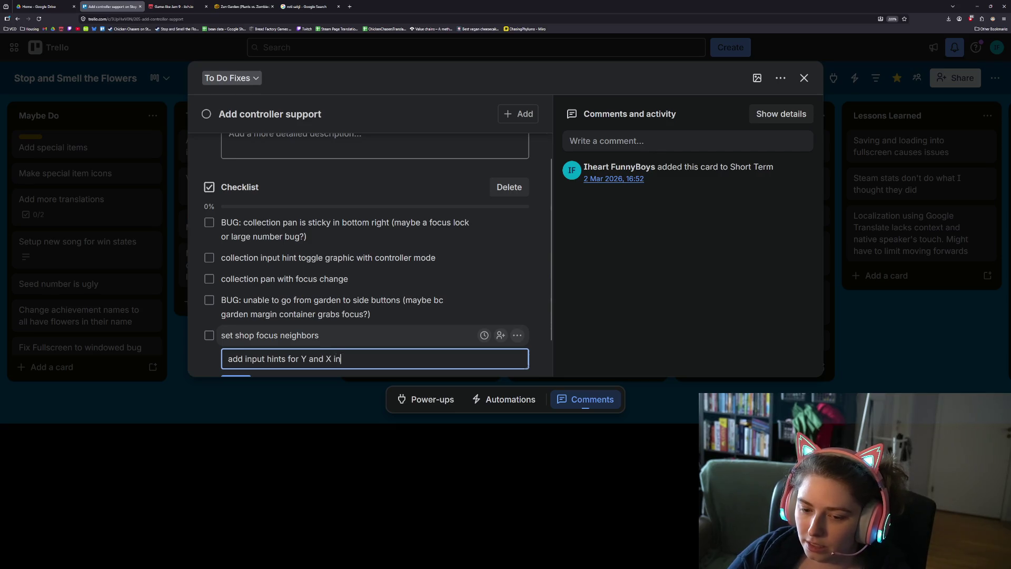
pyautogui.write(' collection stacks')
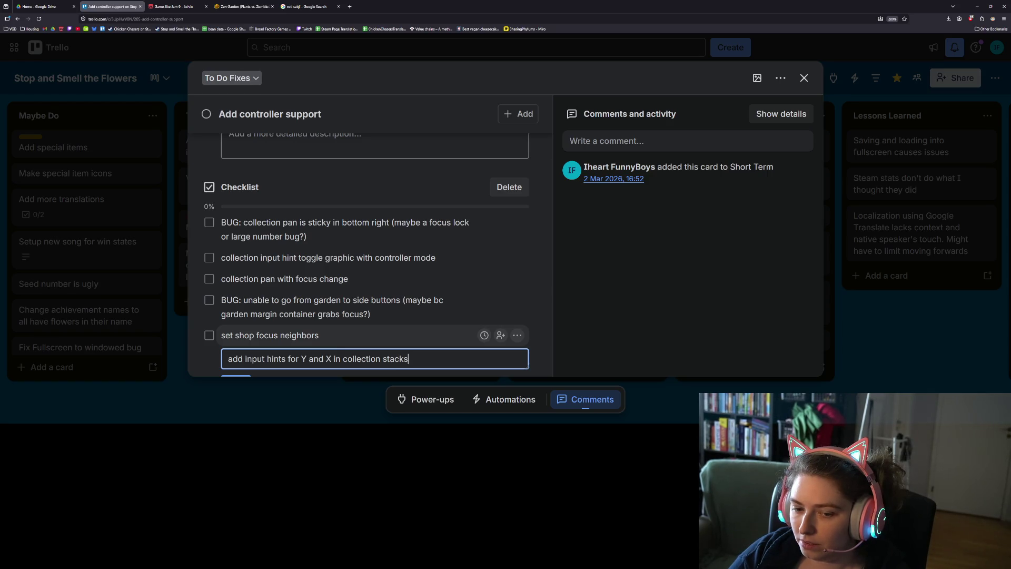
pyautogui.write('(base')
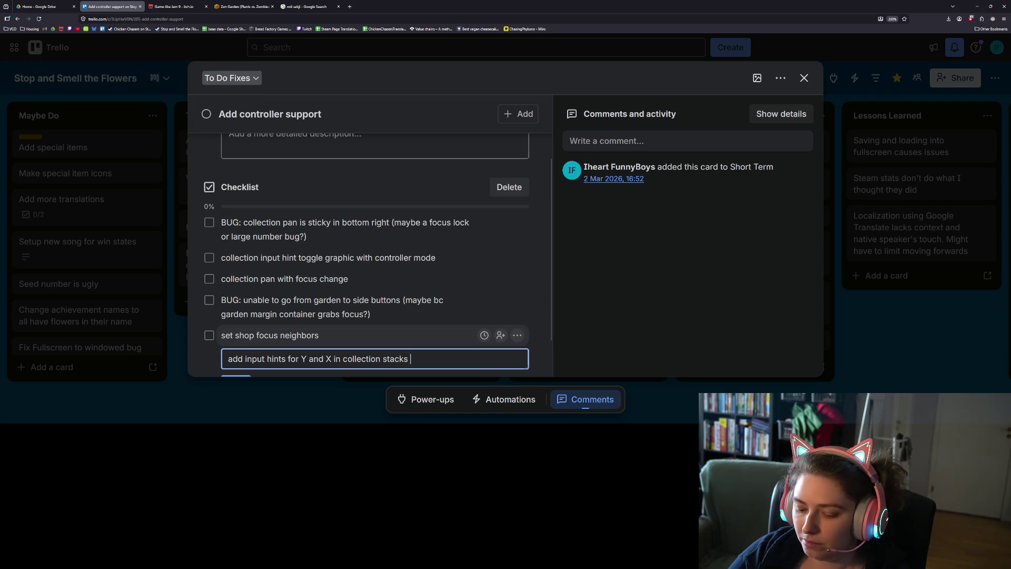
pyautogui.press('BackSpace')
pyautogui.press('BackSpace')
pyautogui.press('BackSpace')
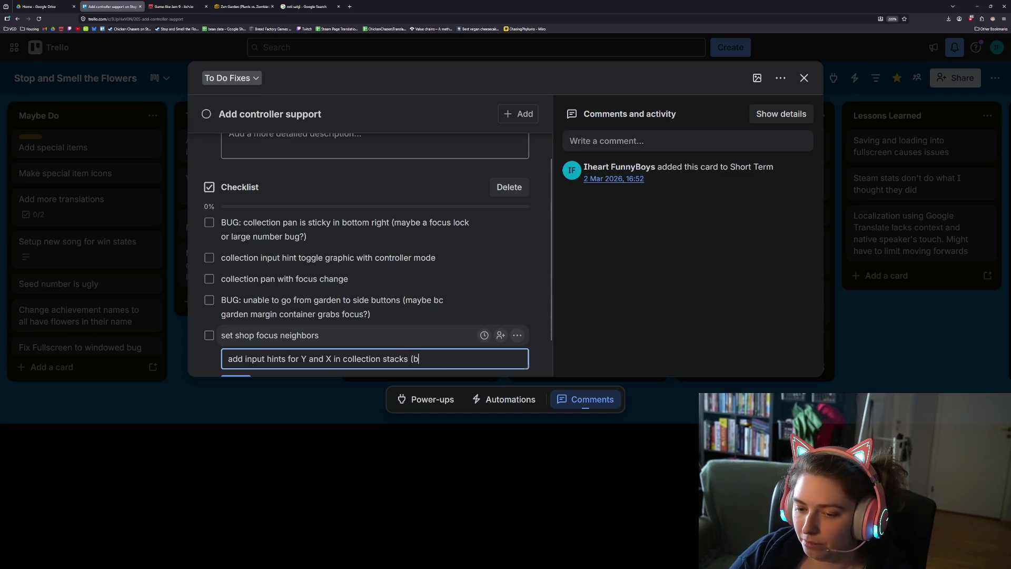
pyautogui.press('Return')
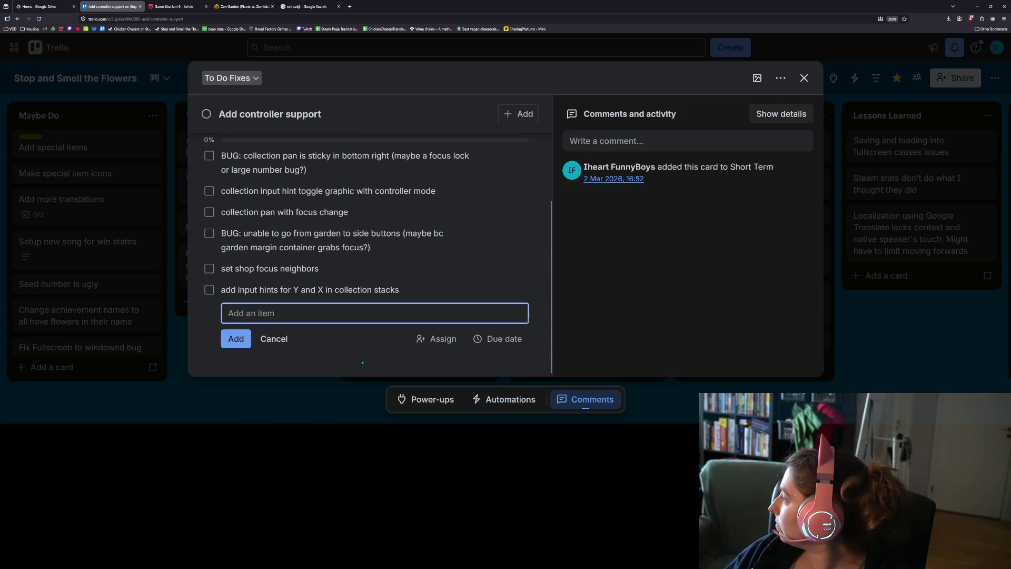
# Add the checklist item 'add controller input detection in inventory'
pyautogui.write('add ')
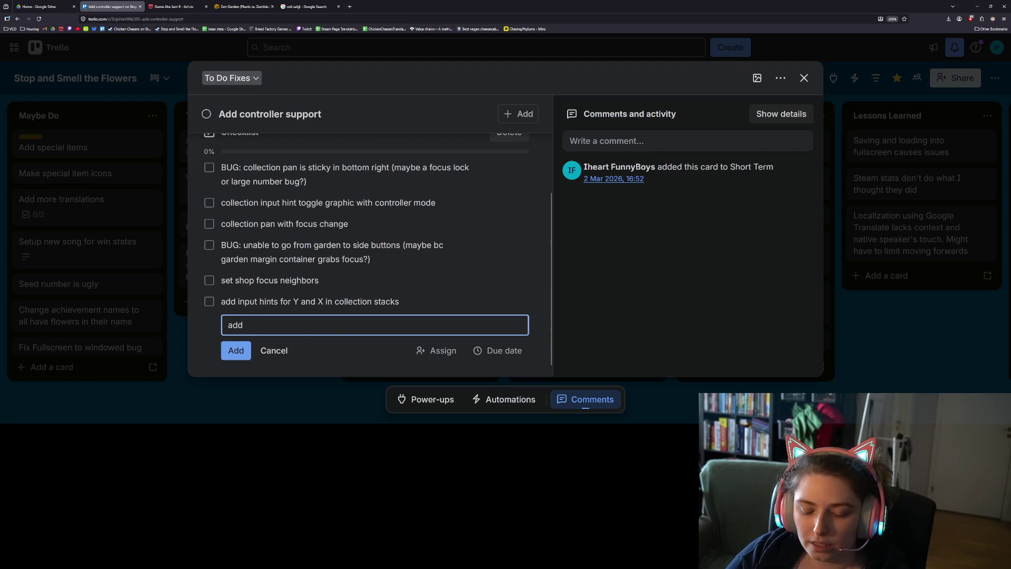
pyautogui.write('Y and X ')
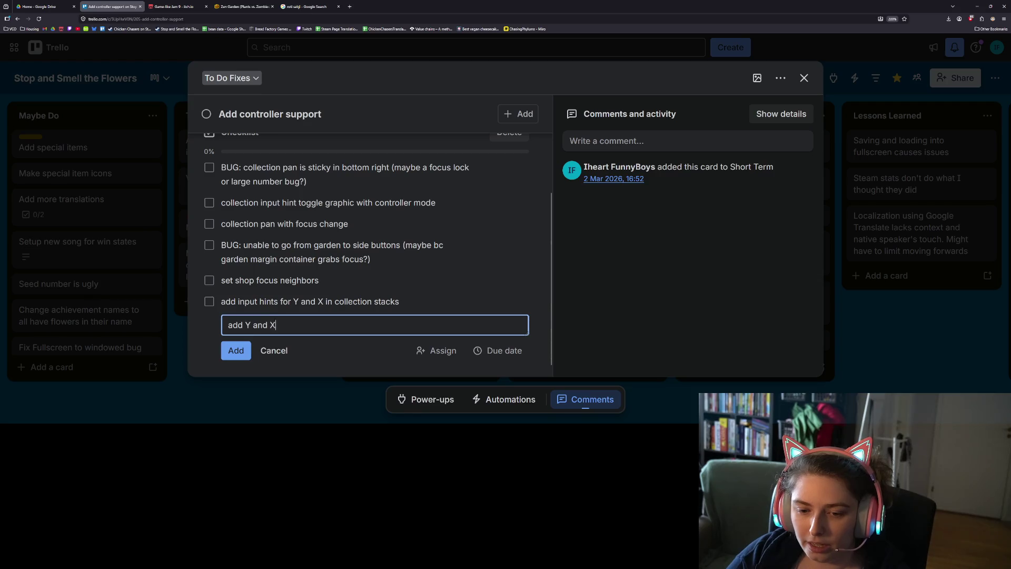
pyautogui.write('i')
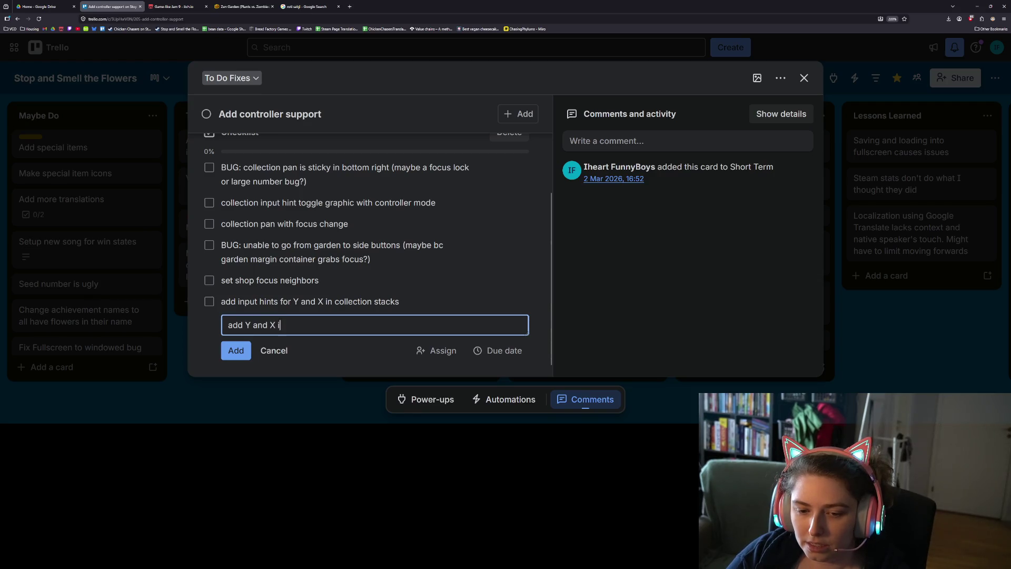
pyautogui.write('nput de')
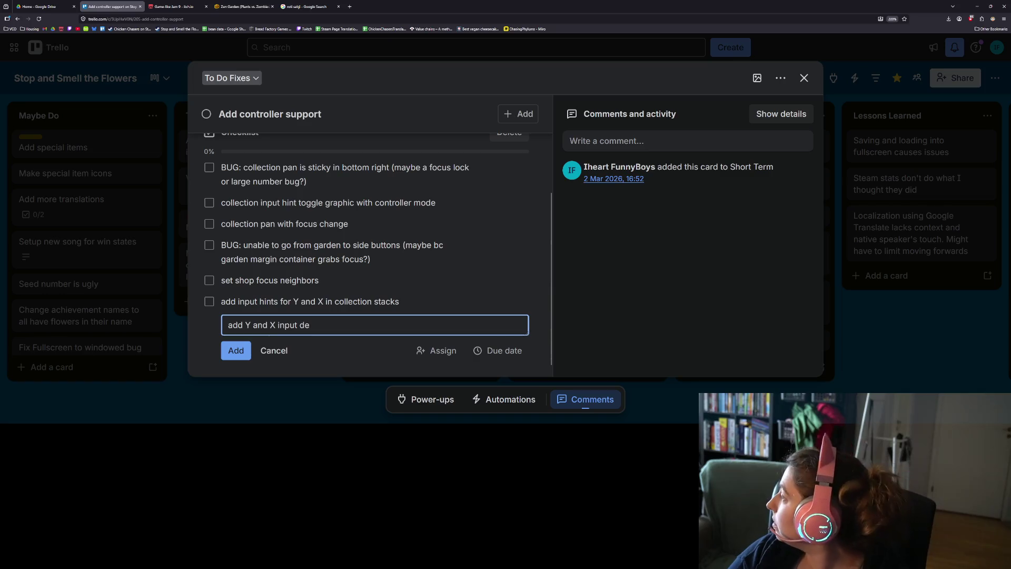
pyautogui.write('tection in')
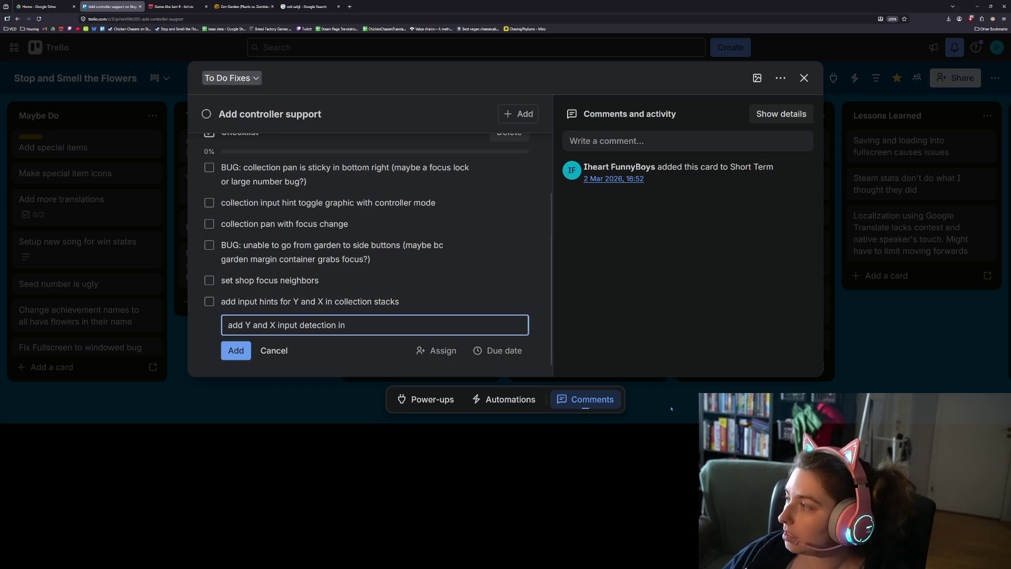
pyautogui.hotkey('alt', 'Tab')
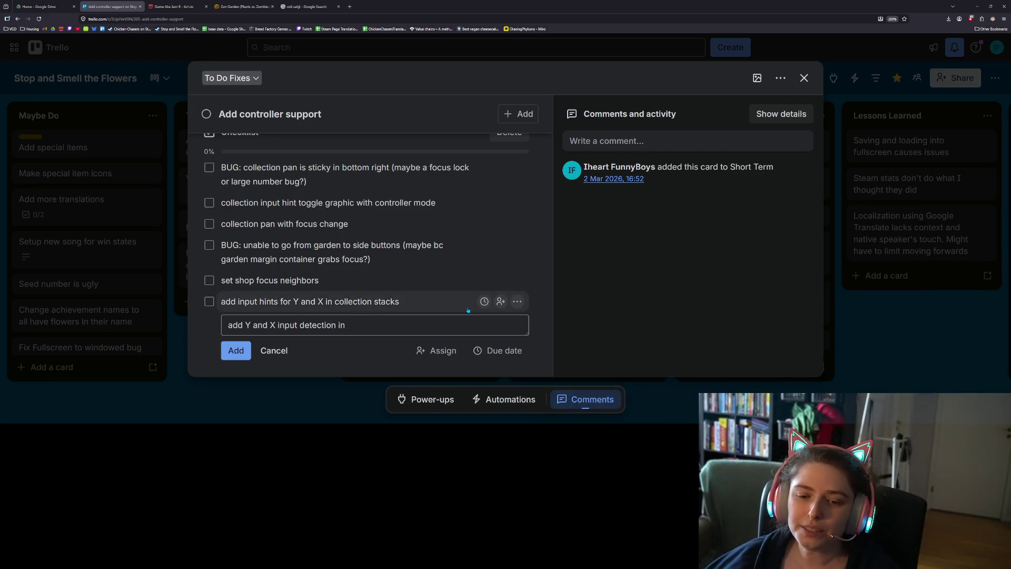
pyautogui.moveTo(276, 325); pyautogui.dragTo(245, 325)
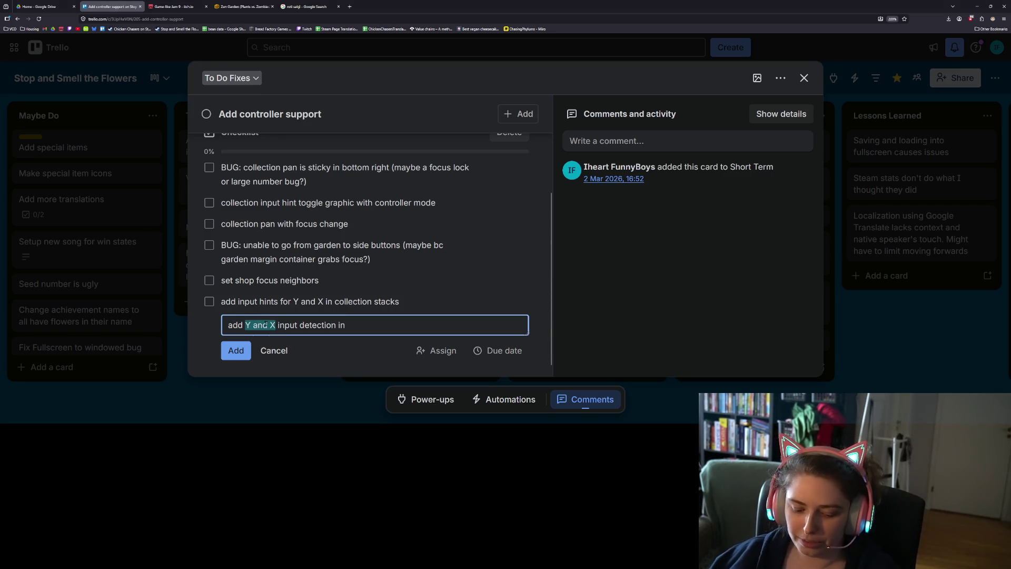
pyautogui.write('controller')
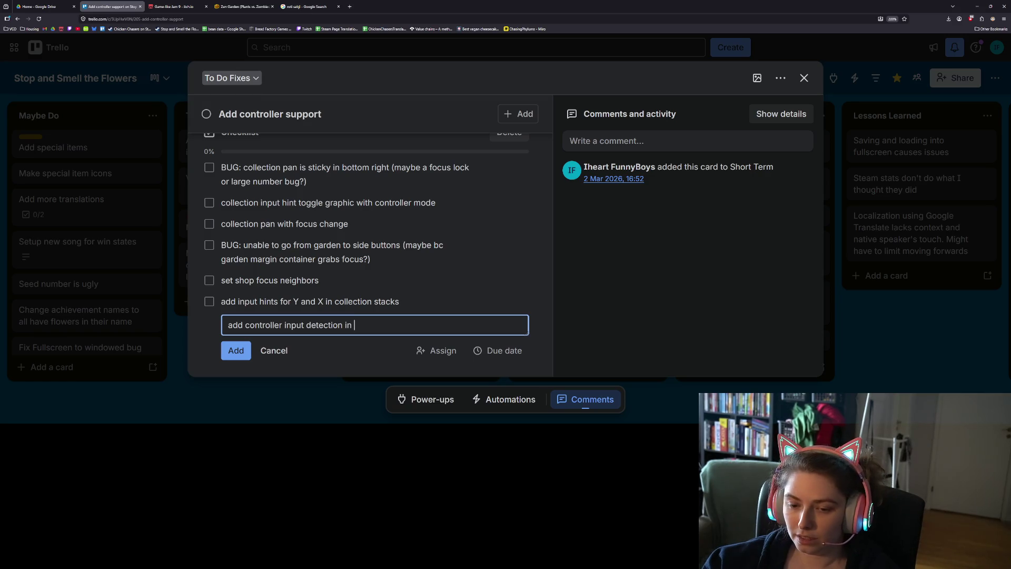
pyautogui.write('inventory')
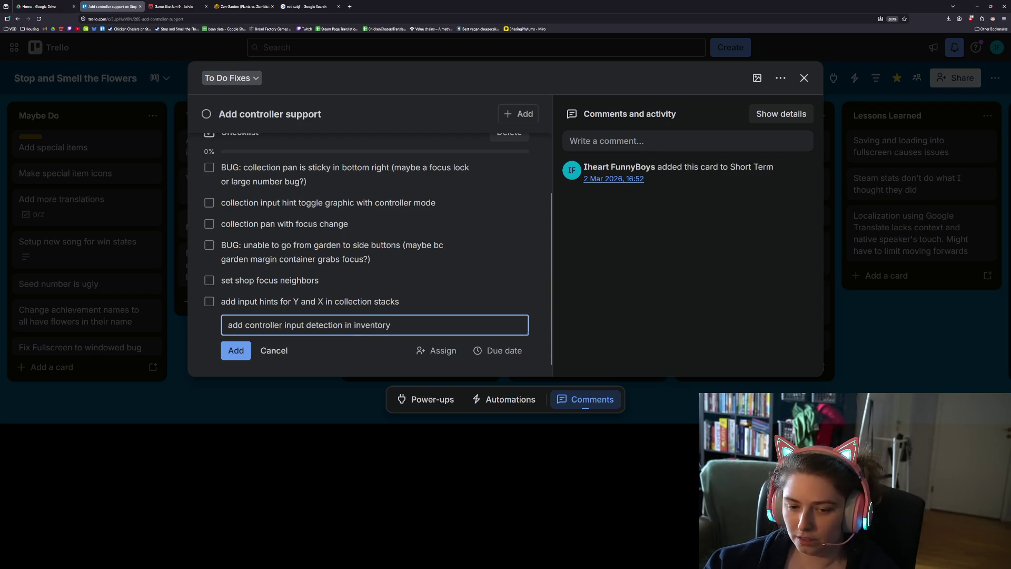
pyautogui.press('Return')
# Add 'add controller input detection in collection' and the garden plot re-press-while-hold logic item
pyautogui.write('add controller')
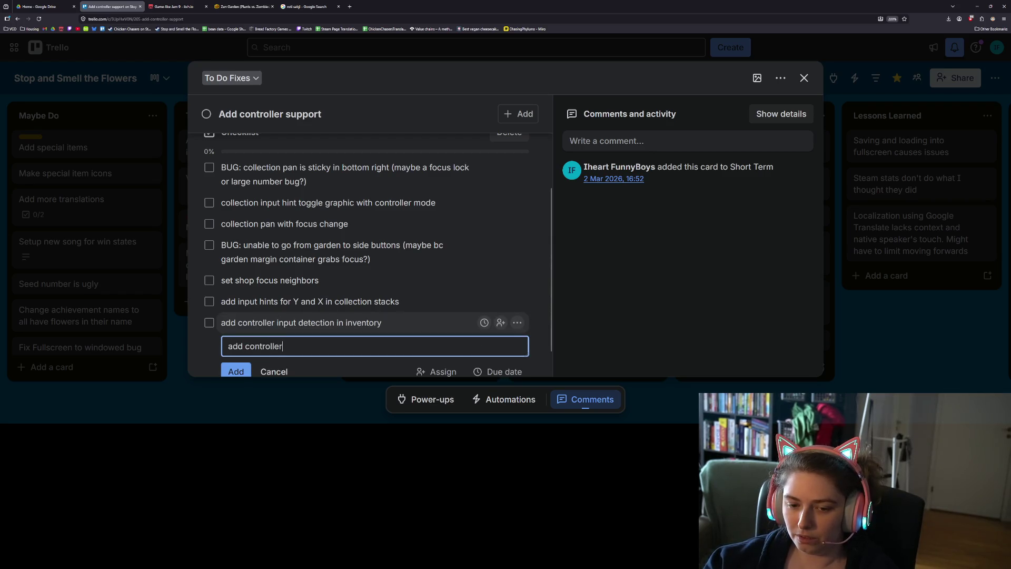
pyautogui.write(' input de')
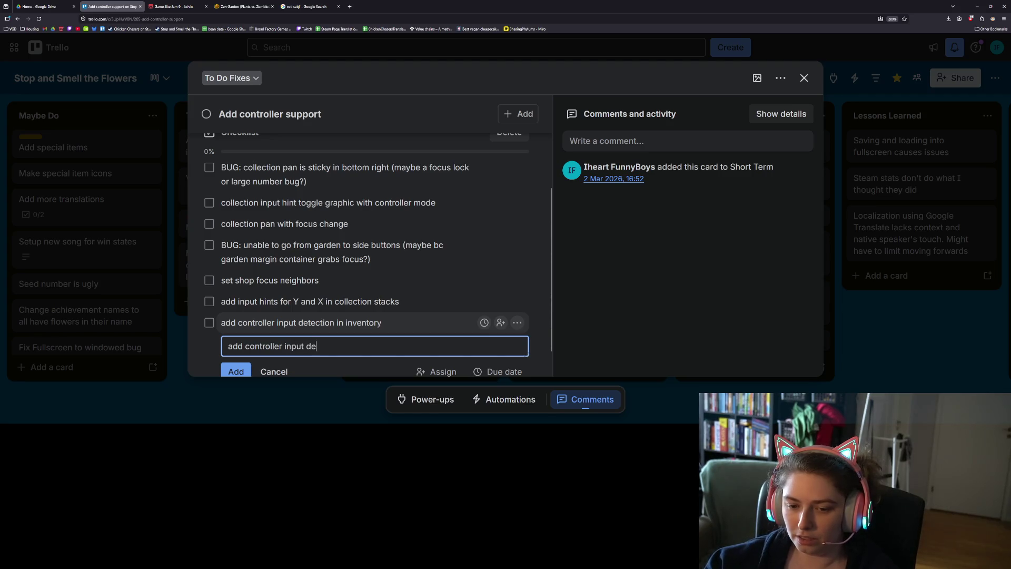
pyautogui.write('tection in collec')
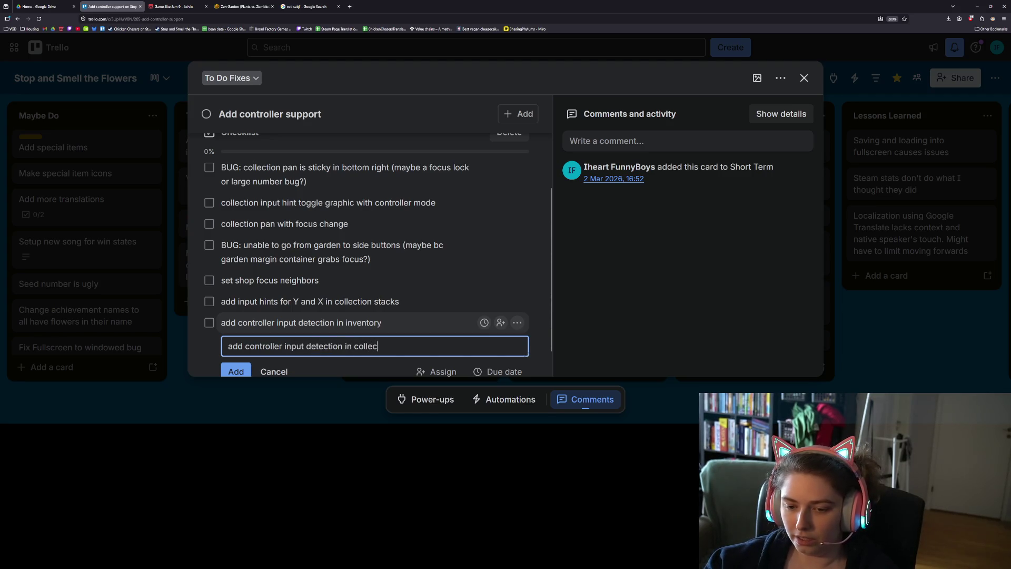
pyautogui.write('tion')
pyautogui.press('Return')
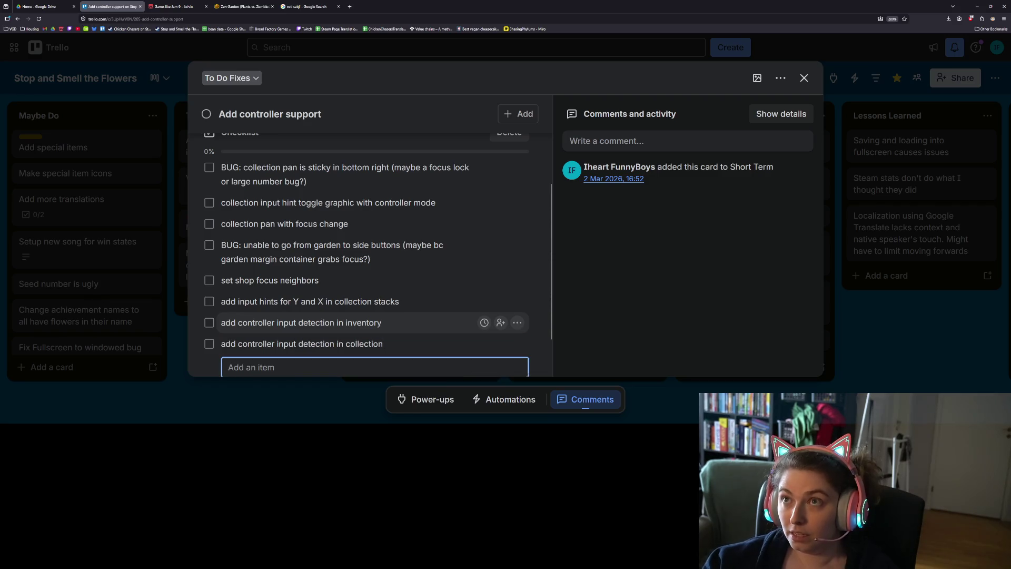
pyautogui.write('add')
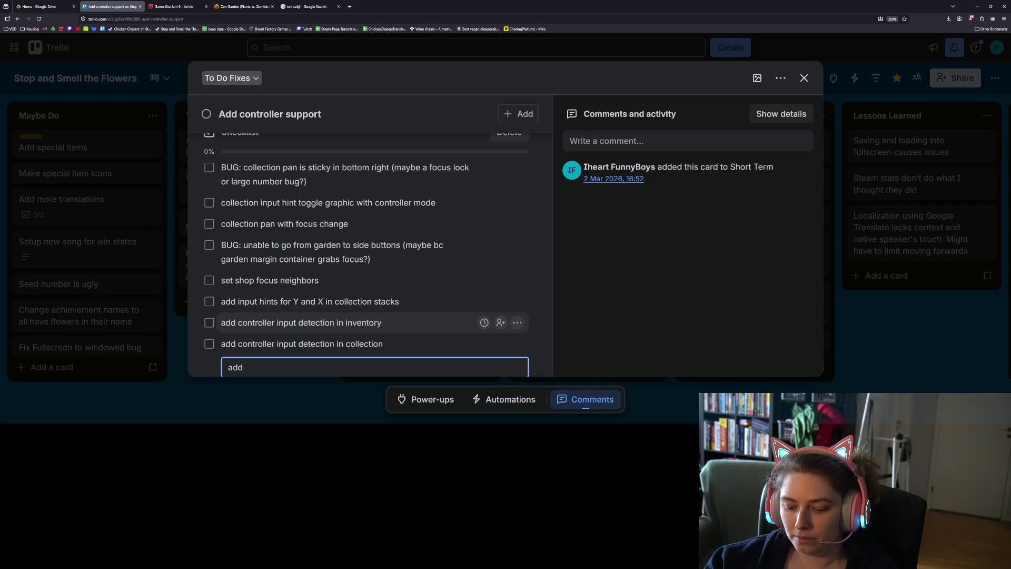
pyautogui.write(' re-press whi')
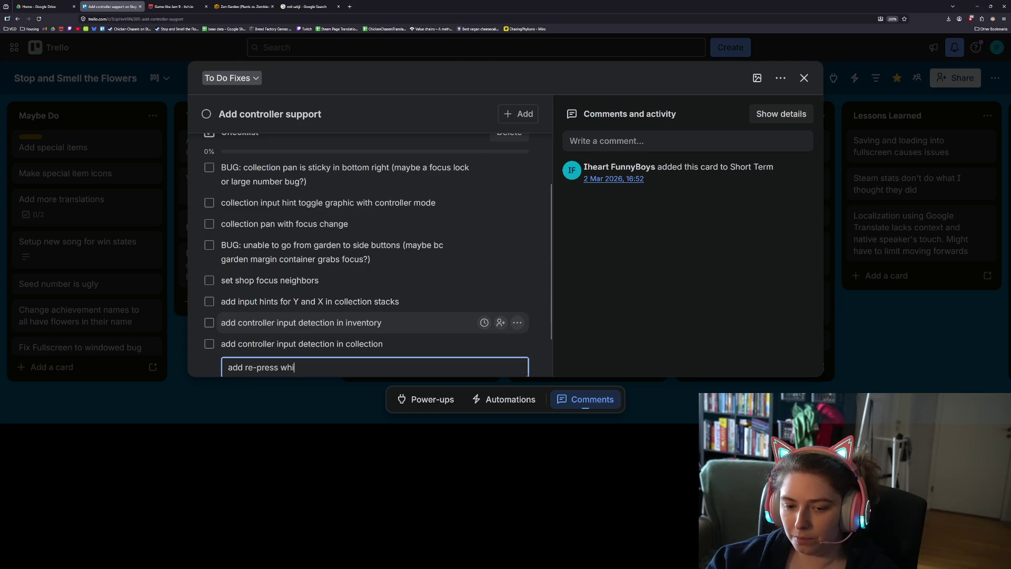
pyautogui.write('le hold logic fo')
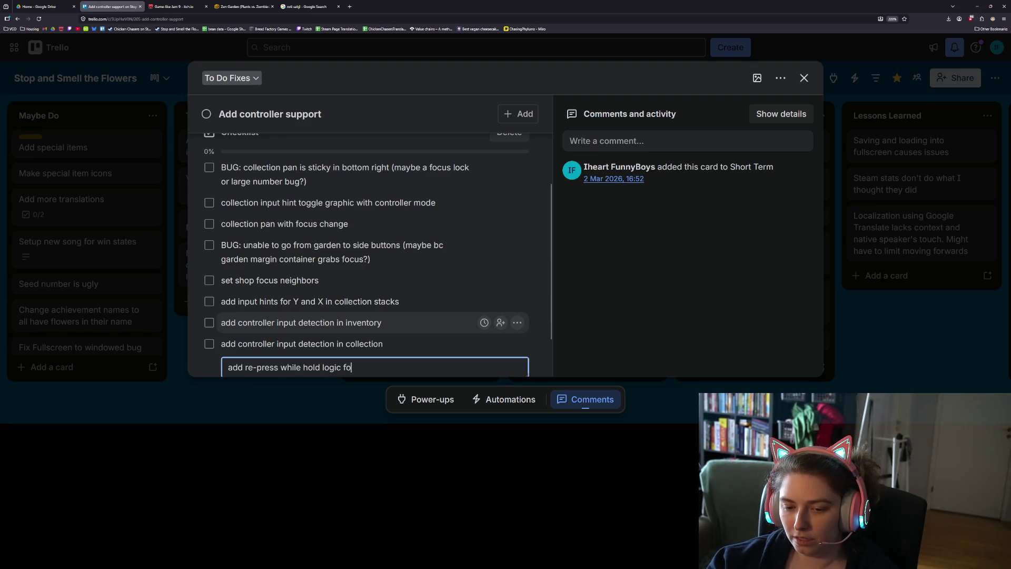
pyautogui.write('r con')
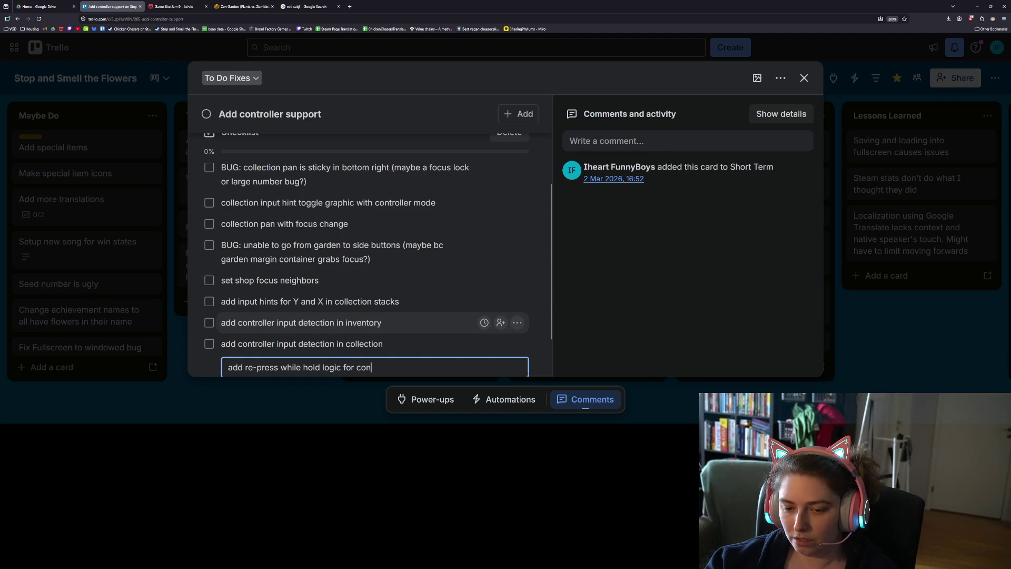
pyautogui.write('troller btn i')
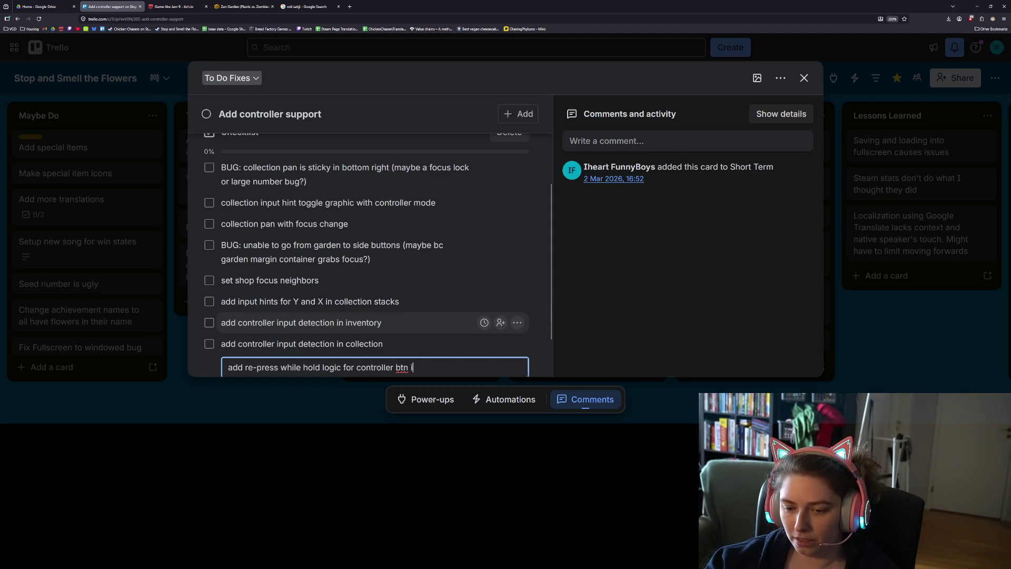
pyautogui.write('n garden')
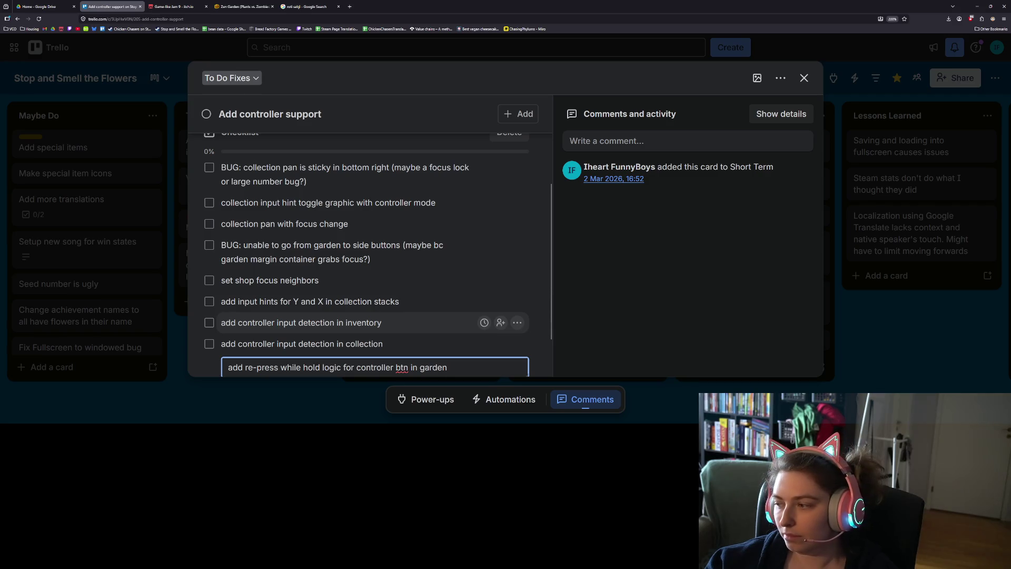
pyautogui.write(' plot')
pyautogui.press('Return')
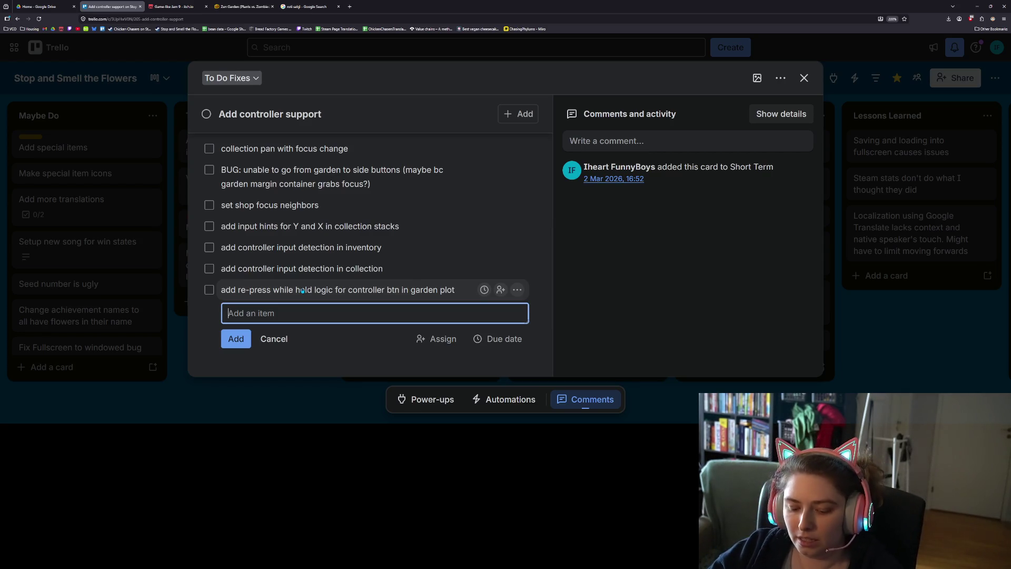
# Add checklist items 'add right trigger as action btn (maybe)' and 'add select btn or x/b to drop held seeds in garden'
pyautogui.write('add ')
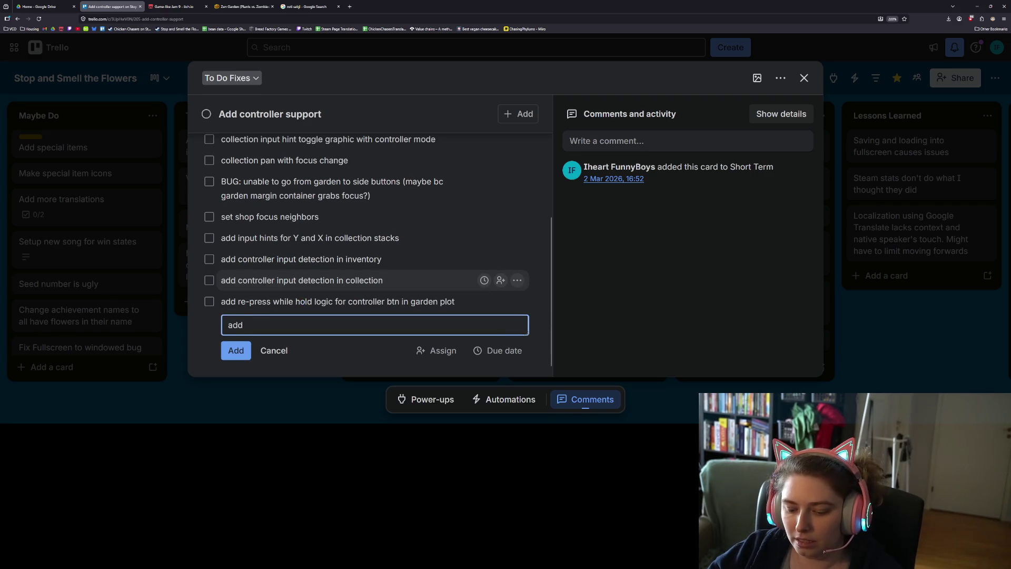
pyautogui.write('right trigger')
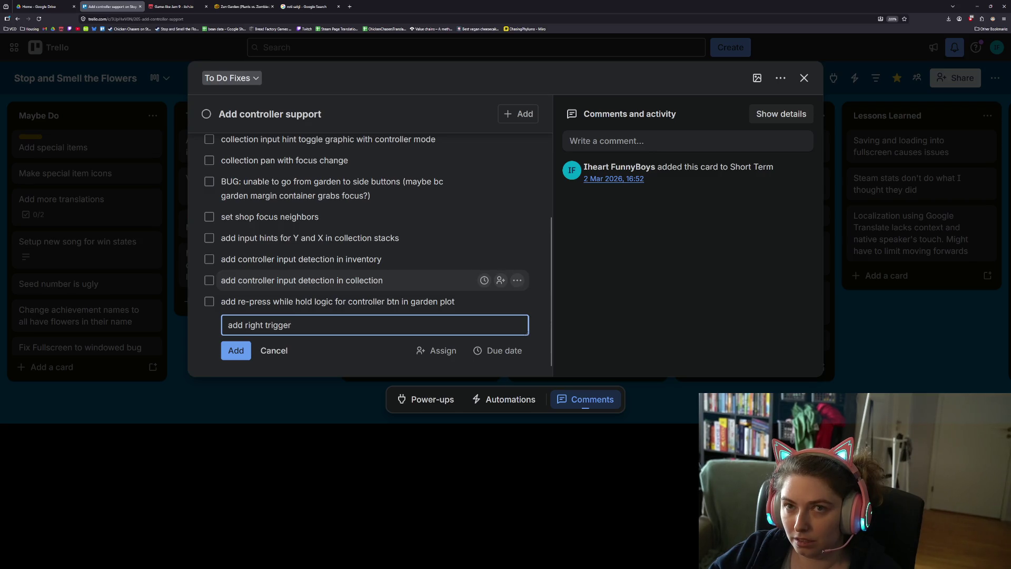
pyautogui.write(' as action bt')
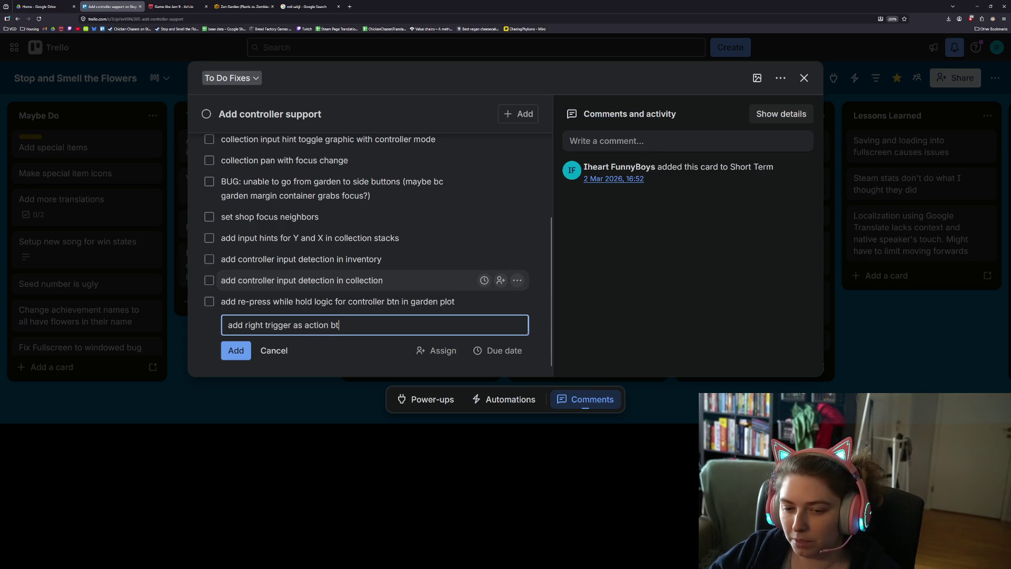
pyautogui.write('n (maybe)')
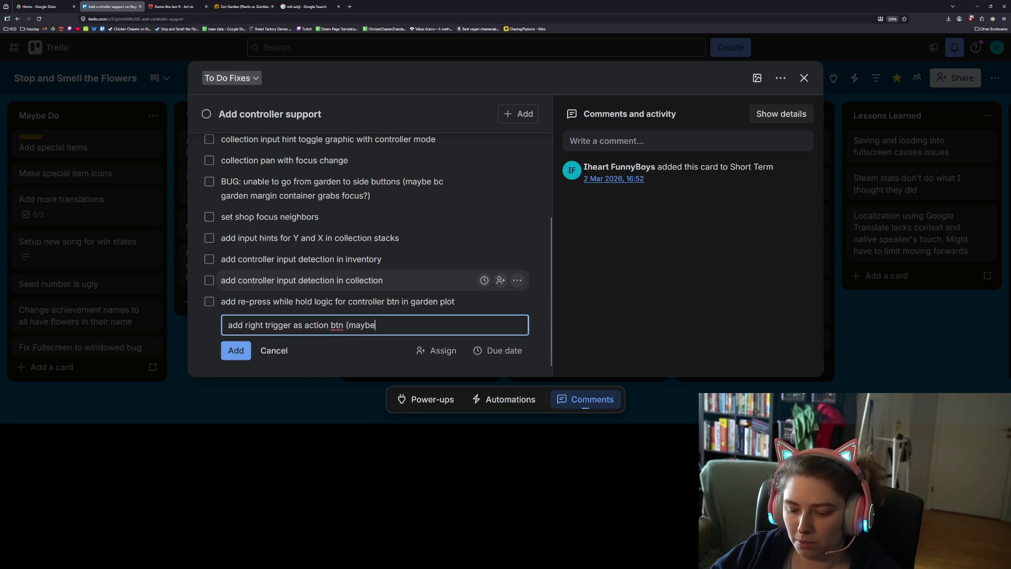
pyautogui.press('Return')
pyautogui.write('add')
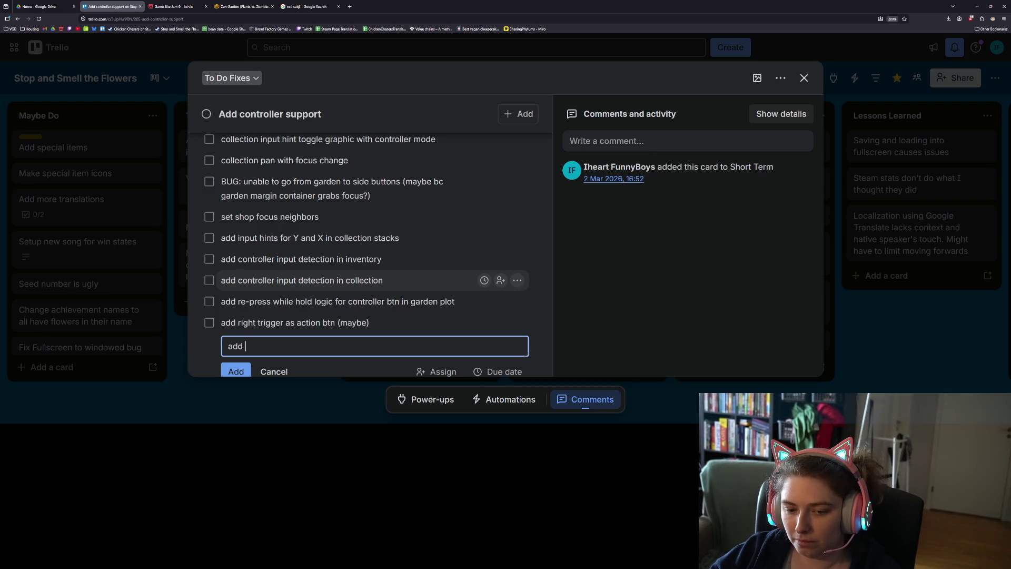
pyautogui.write('select btn or x')
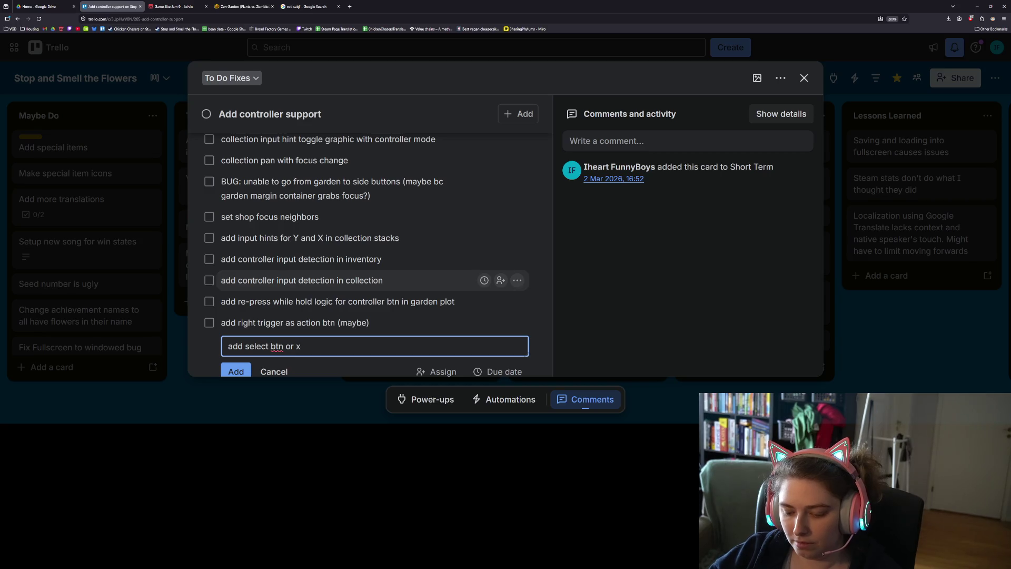
pyautogui.write('/b to drop ')
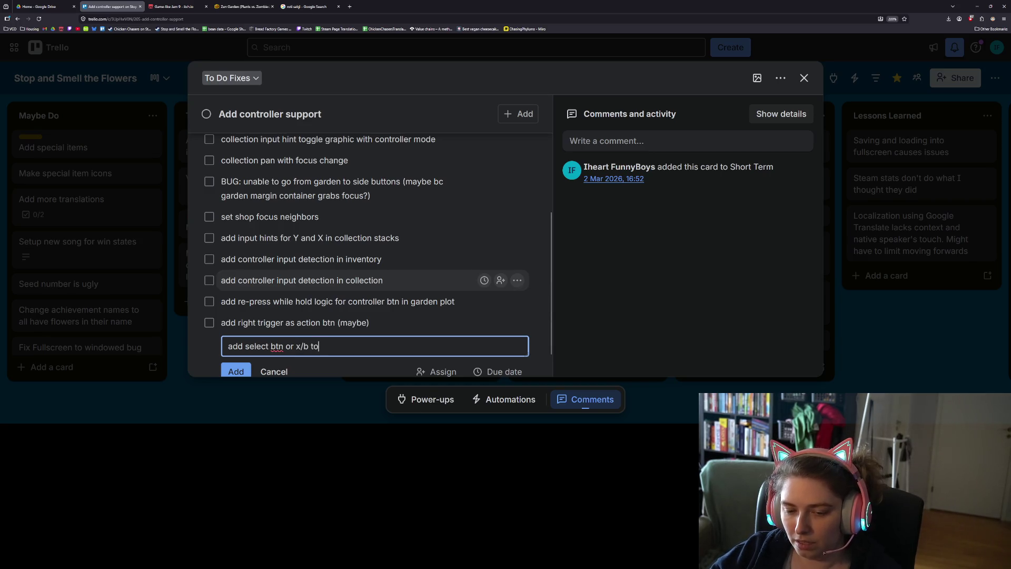
pyautogui.write('seeds in')
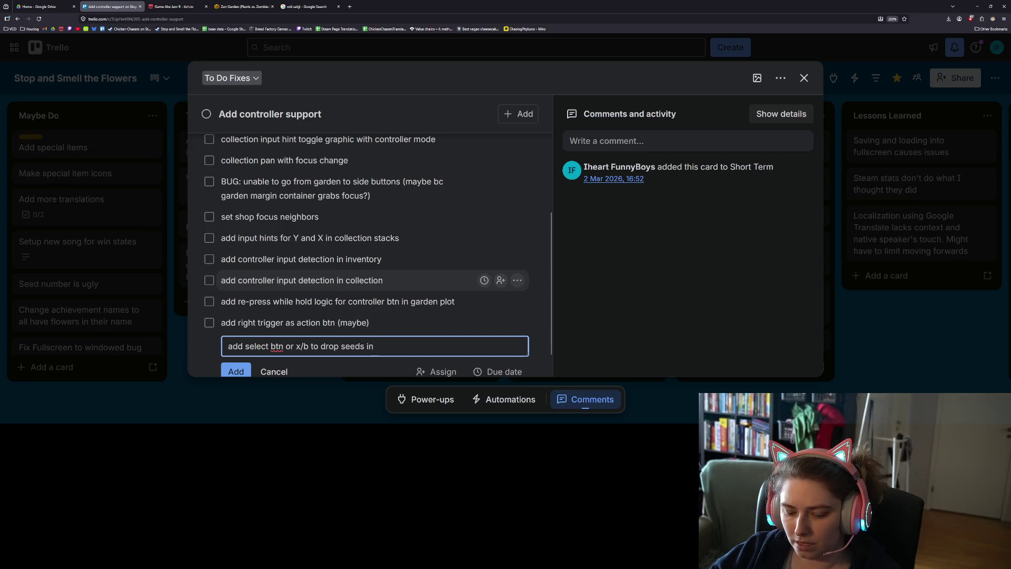
pyautogui.write('fal')
pyautogui.press('BackSpace')
pyautogui.press('BackSpace')
pyautogui.press('BackSpace')
pyautogui.write('garden')
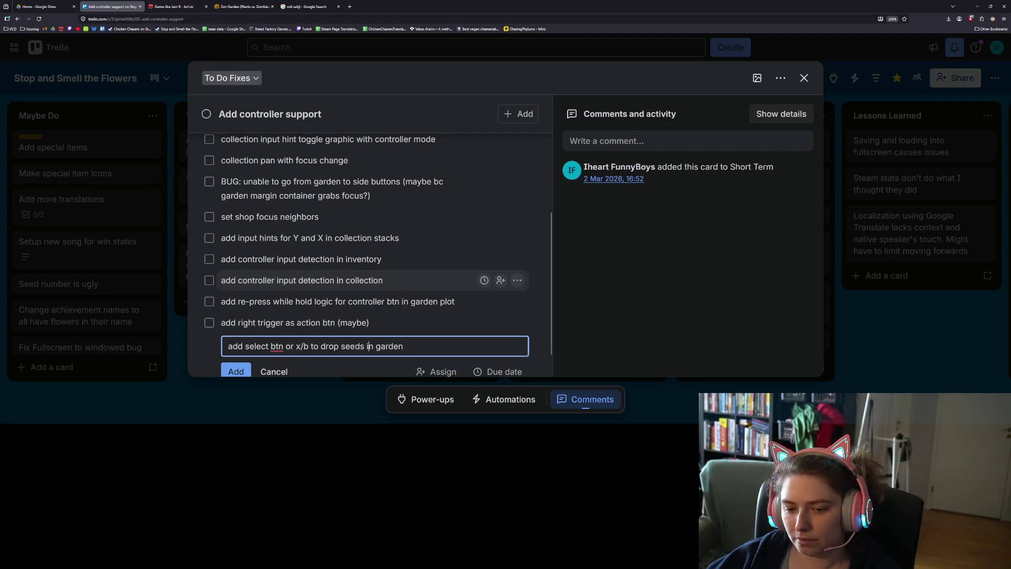
pyautogui.write(' held')
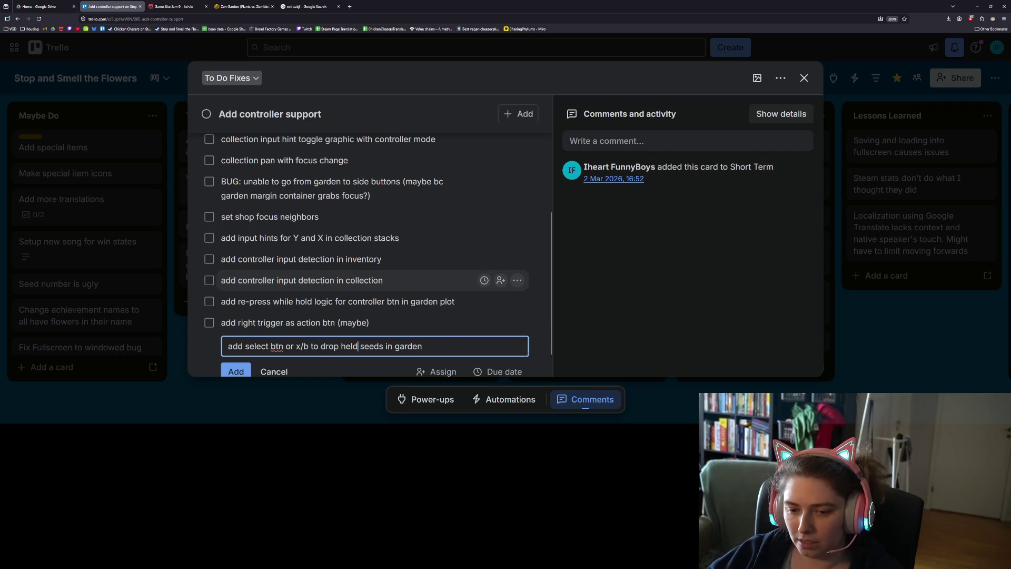
pyautogui.press('Return')
pyautogui.scroll(-1, 342, 355)
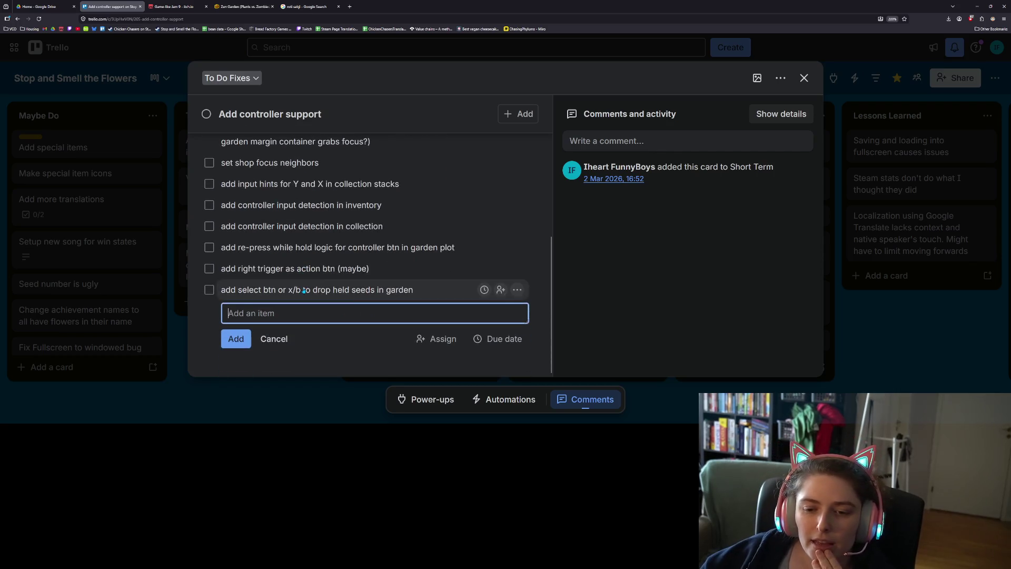
pyautogui.click(342, 354)
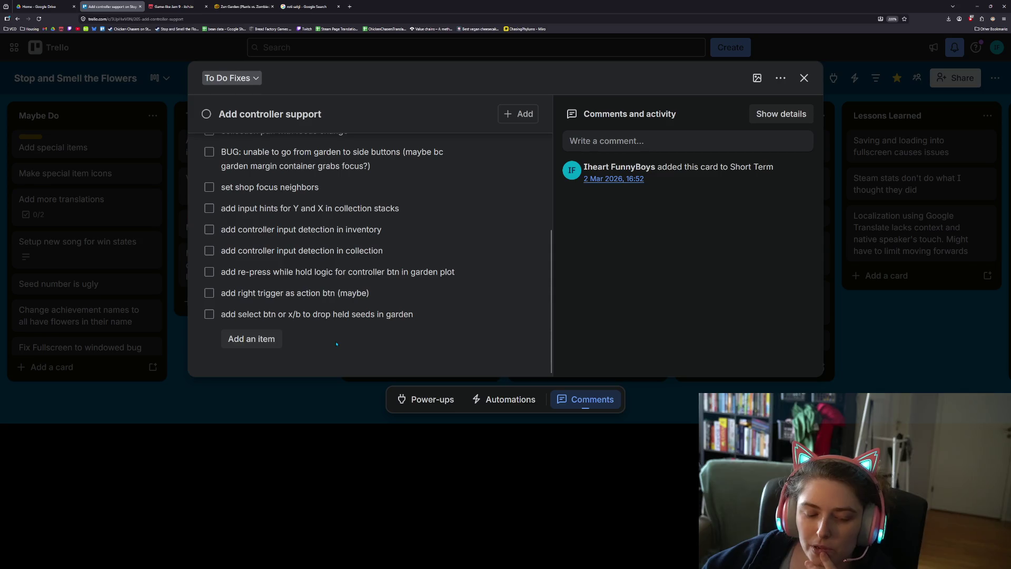
# Append the checklist item 'test settings control with controller' and look over the full list
pyautogui.click(266, 340)
pyautogui.write('test ')
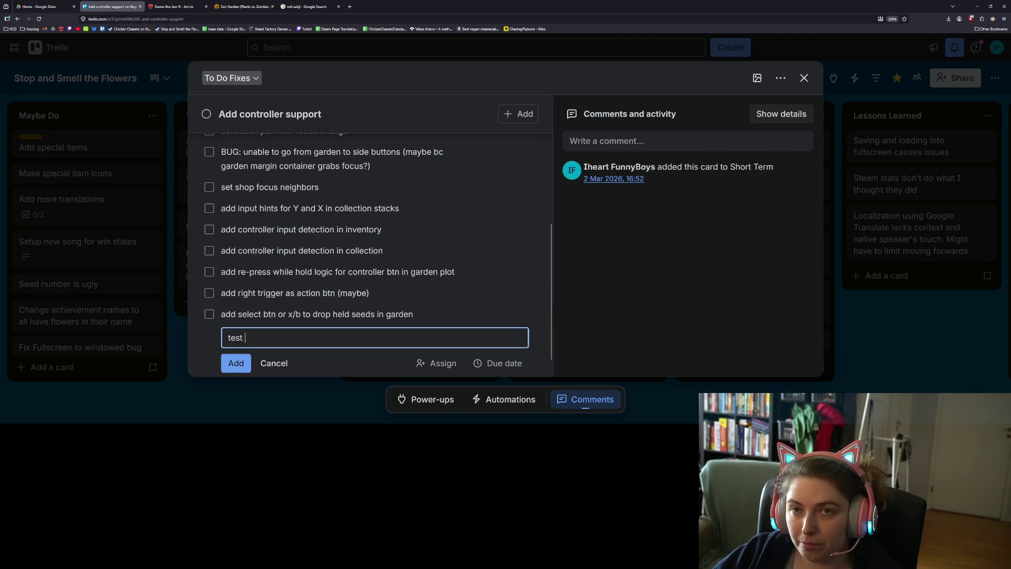
pyautogui.write('input co')
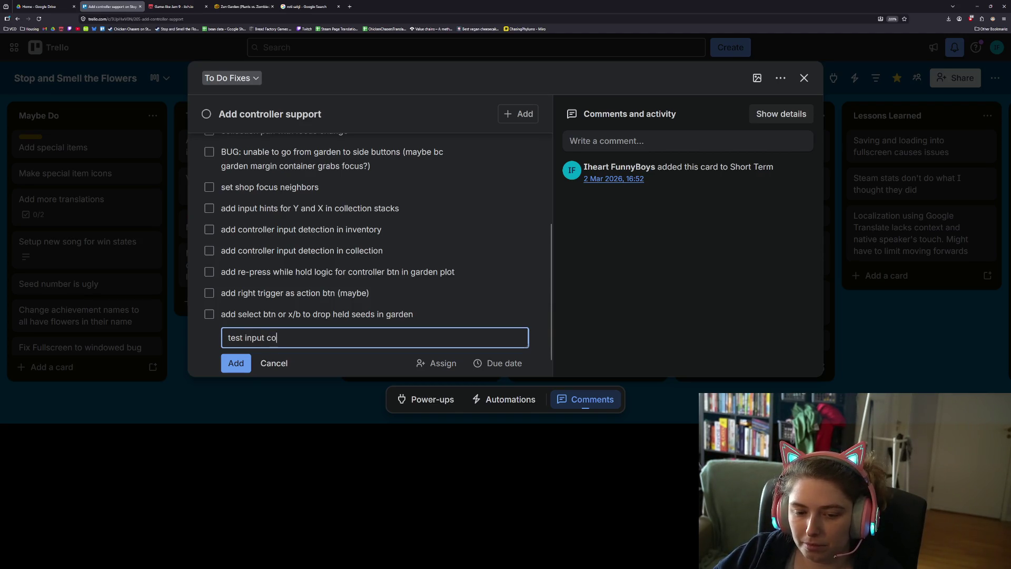
pyautogui.write('ntrols')
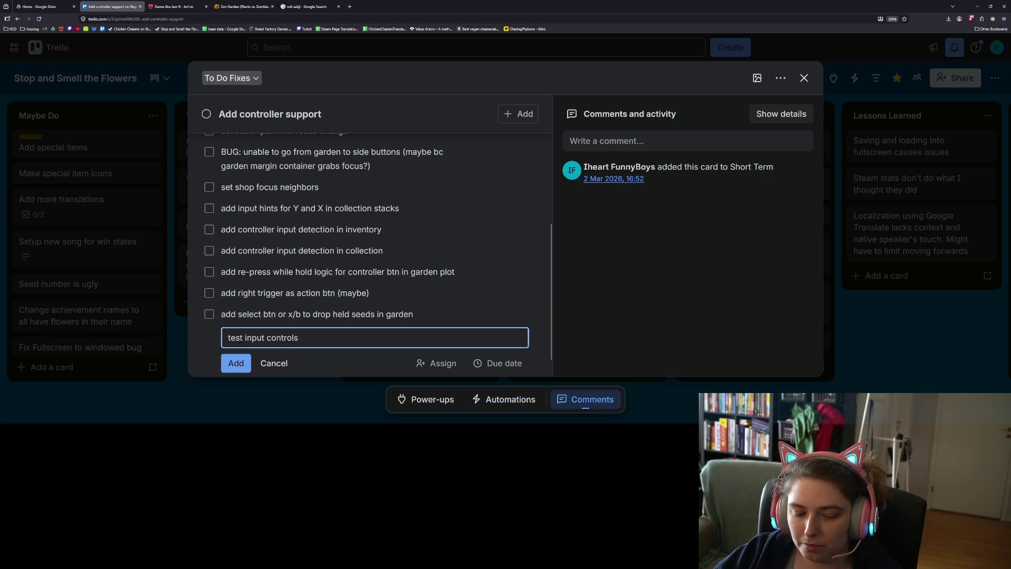
pyautogui.hotkey('ctrl', 'BackSpace')
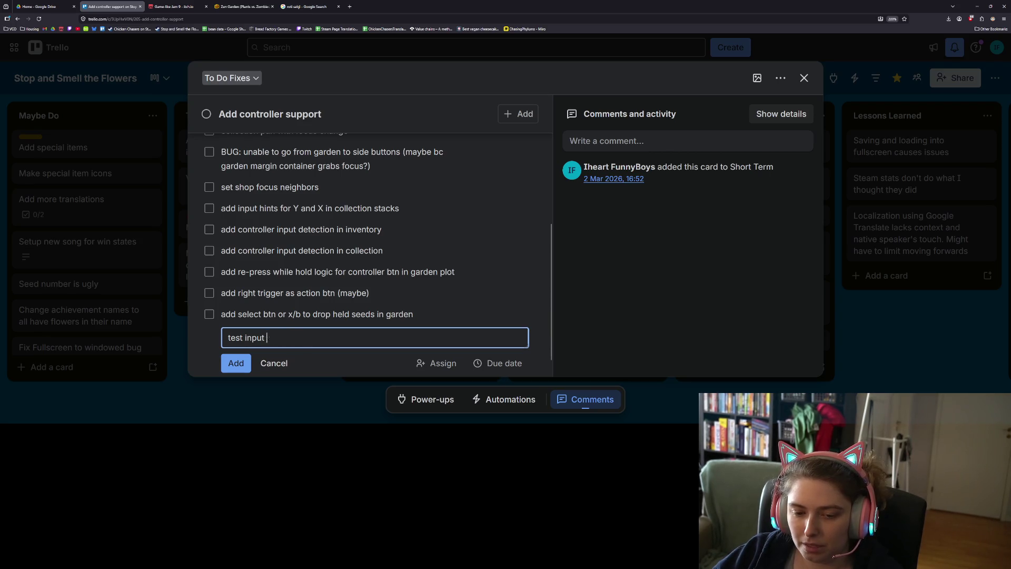
pyautogui.hotkey('ctrl', 'BackSpace')
pyautogui.write('settings')
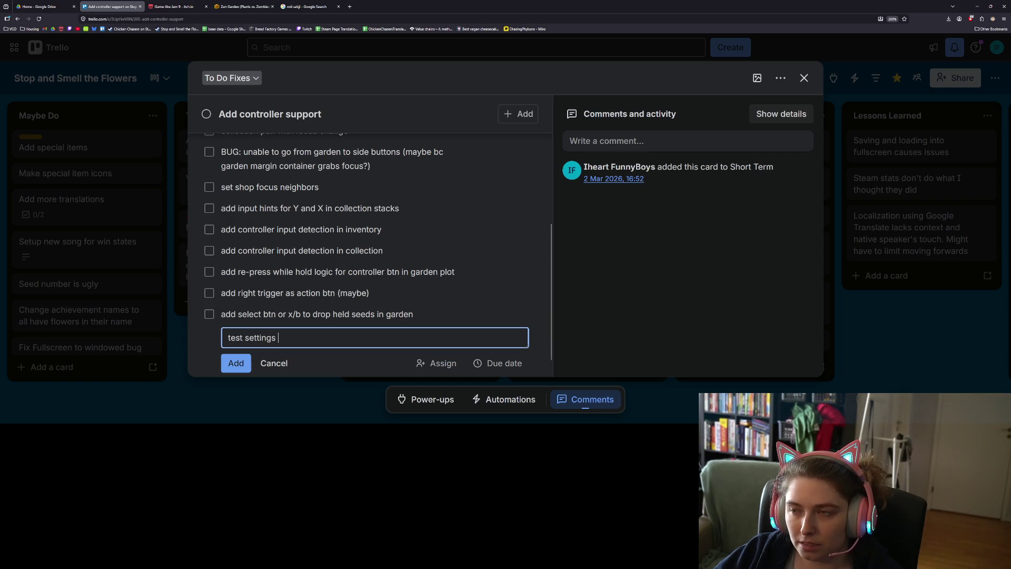
pyautogui.write(' control wi')
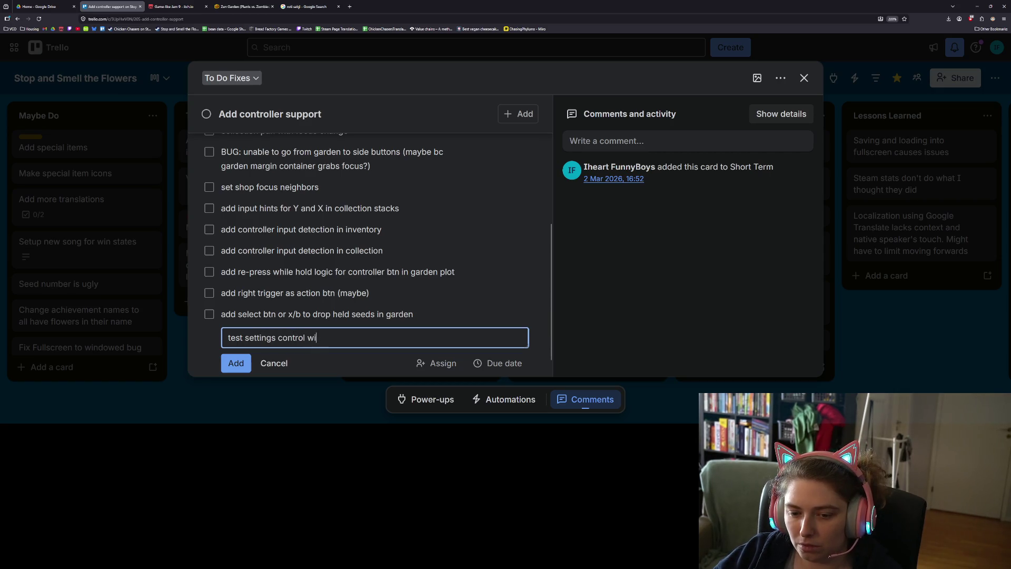
pyautogui.write('th controller')
pyautogui.press('Return')
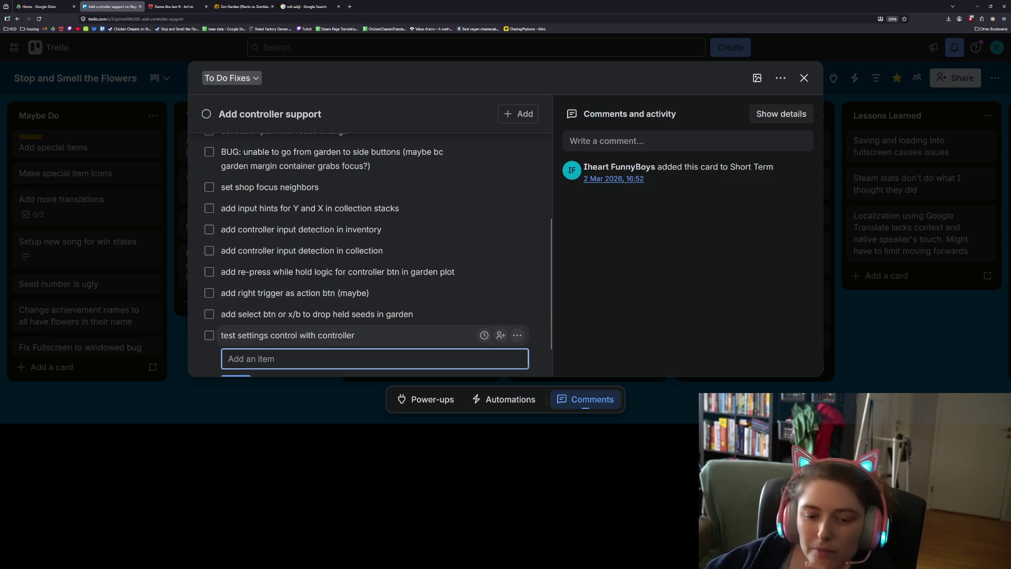
pyautogui.click(599, 290)
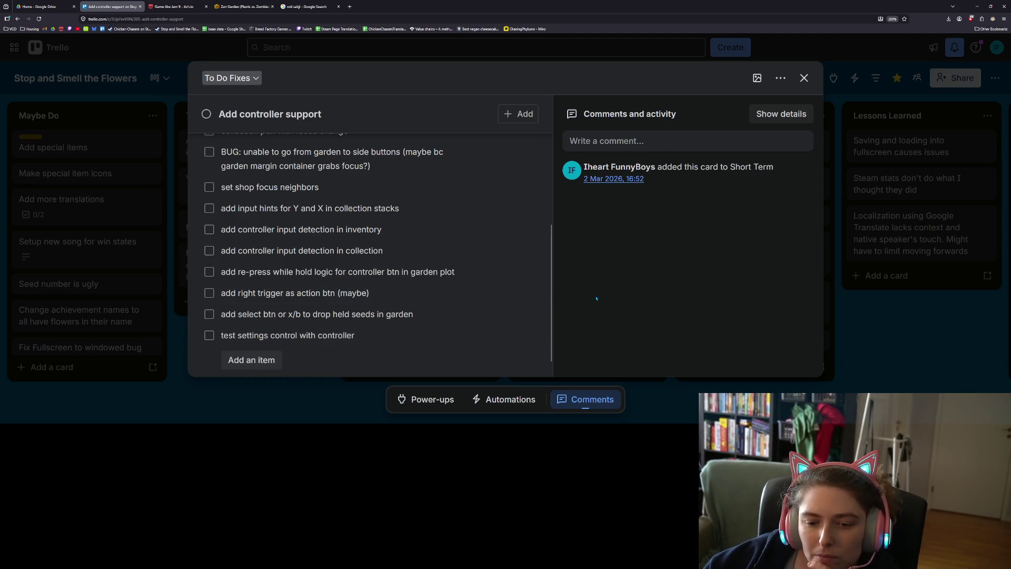
pyautogui.scroll(5, 496, 301)
pyautogui.scroll(-2, 496, 301)
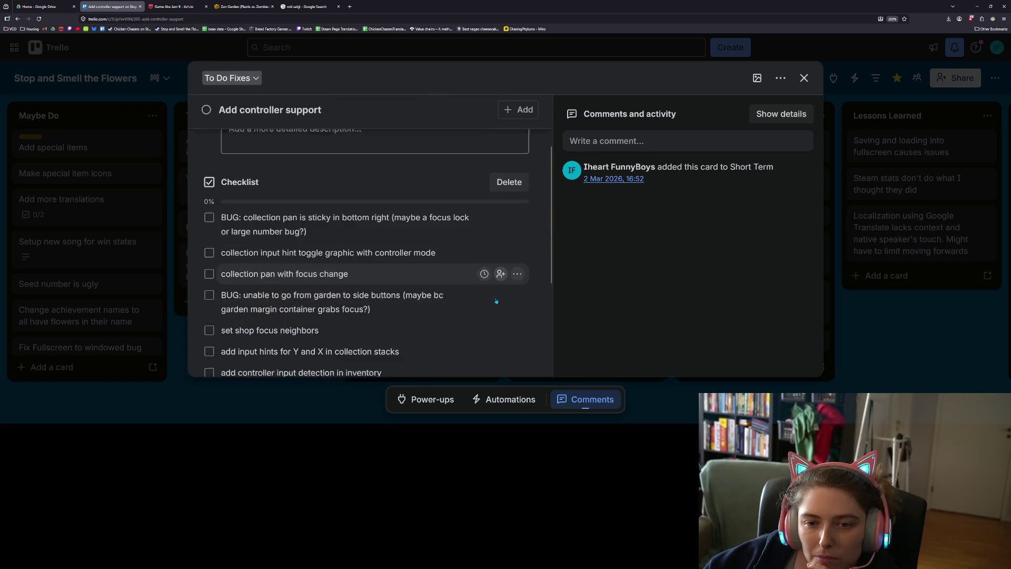
pyautogui.scroll(-1, 496, 300)
pyautogui.scroll(1, 496, 300)
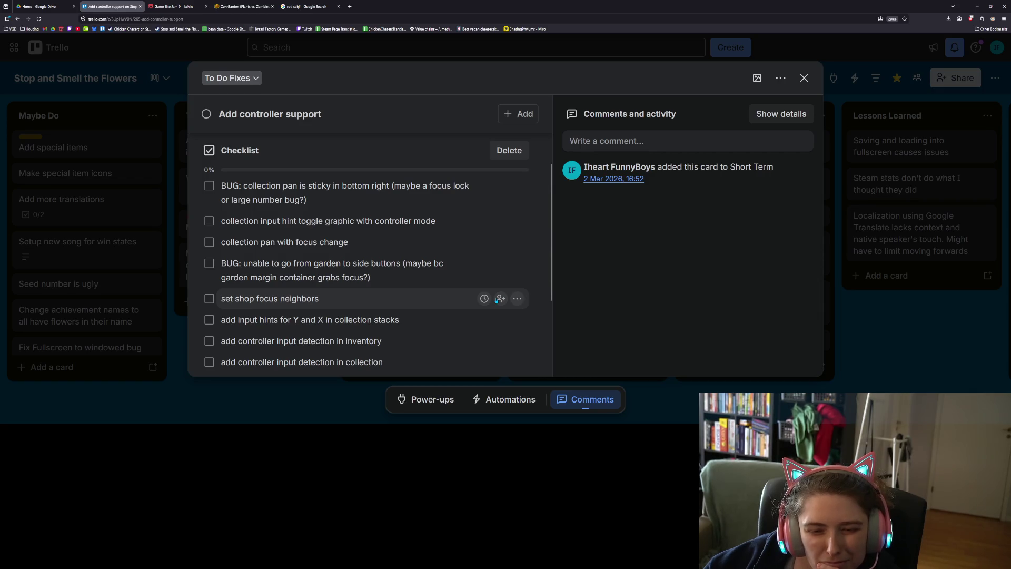
pyautogui.scroll(-2, 496, 300)
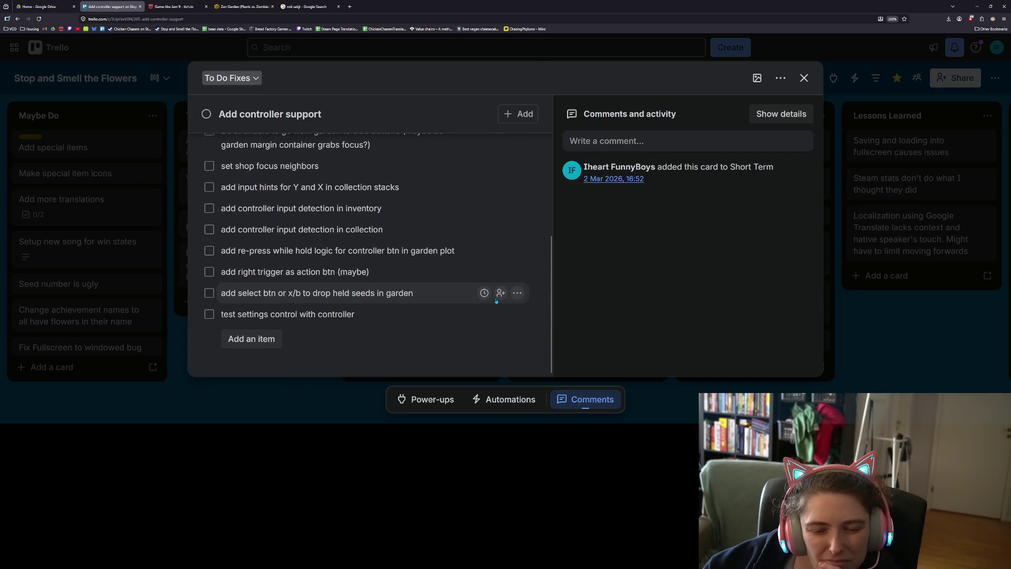
pyautogui.scroll(1, 496, 301)
pyautogui.scroll(-1, 496, 300)
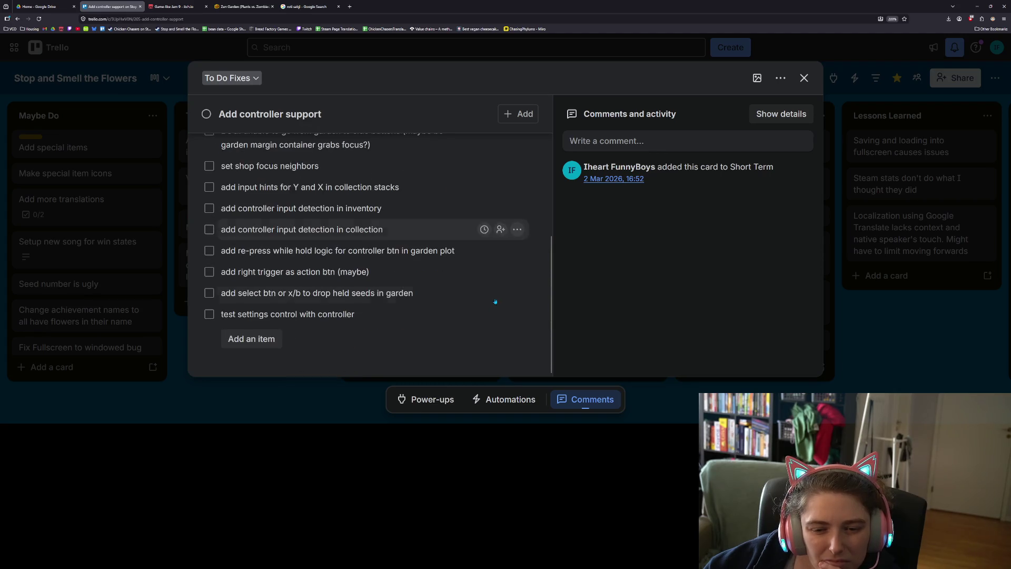
# Add the item 'BUG: cursor doesn't hide on start even though I tell it to in game.gd'
pyautogui.click(257, 340)
pyautogui.write('BUG')
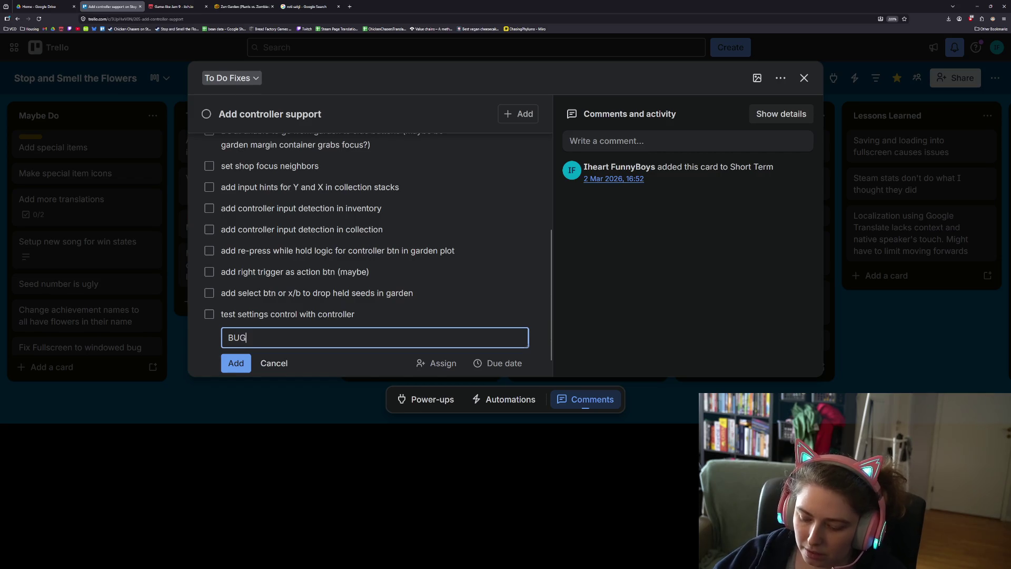
pyautogui.write(': cursor')
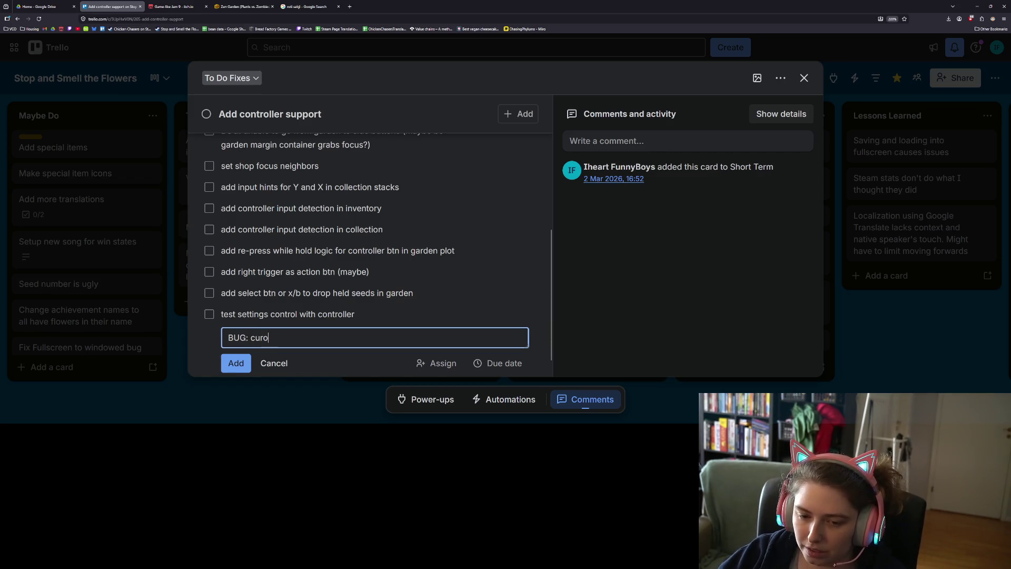
pyautogui.write(" doesn't hid")
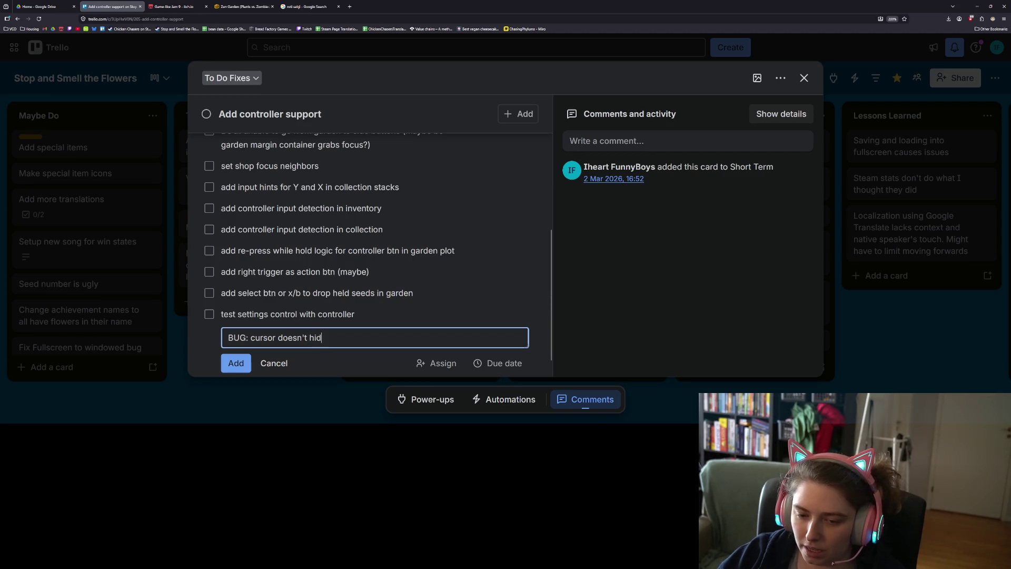
pyautogui.write('e on start')
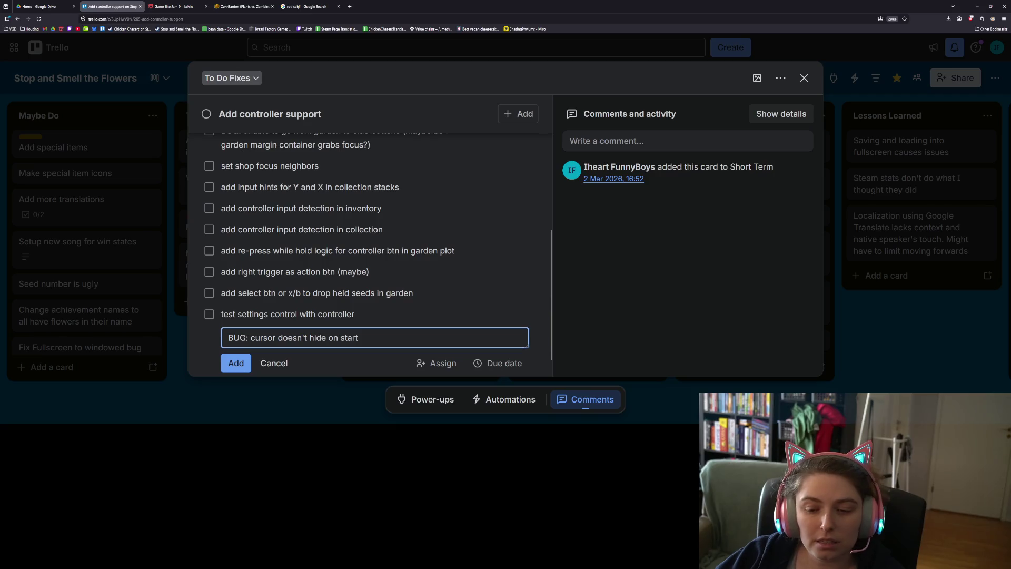
pyautogui.write(' even thor')
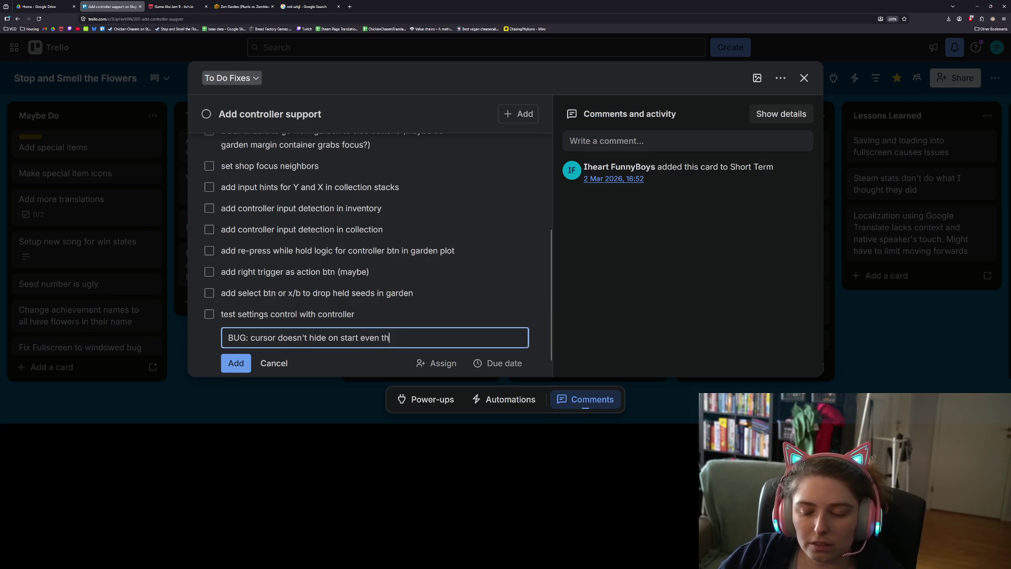
pyautogui.press('BackSpace')
pyautogui.write('ugh I tell t')
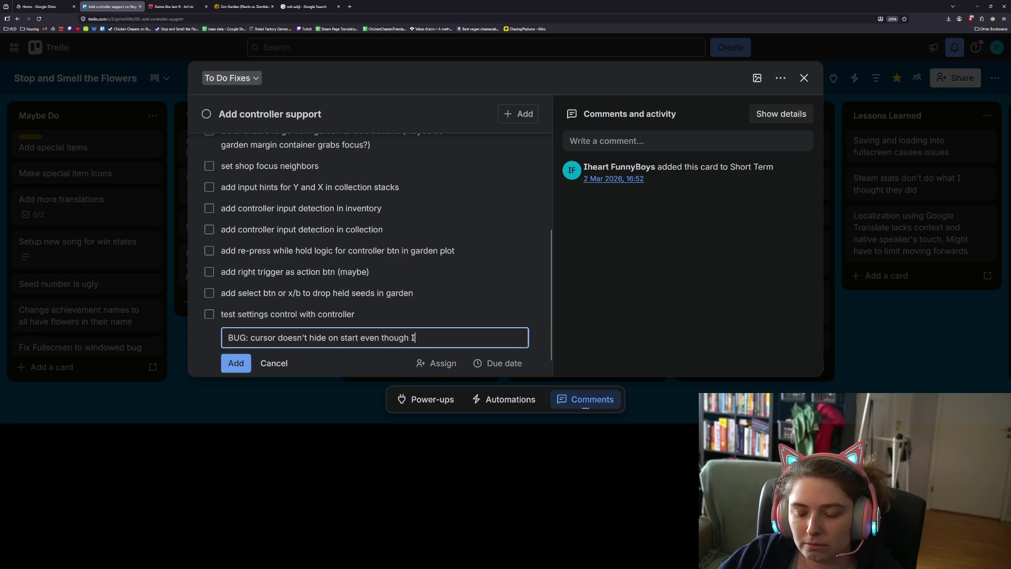
pyautogui.press('BackSpace')
pyautogui.write('it to ')
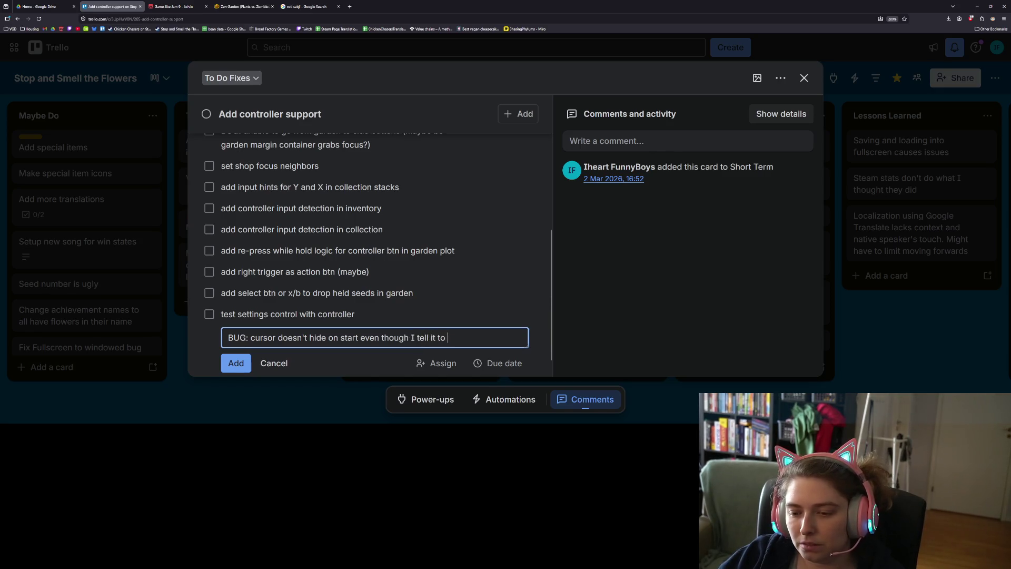
pyautogui.write('in ga')
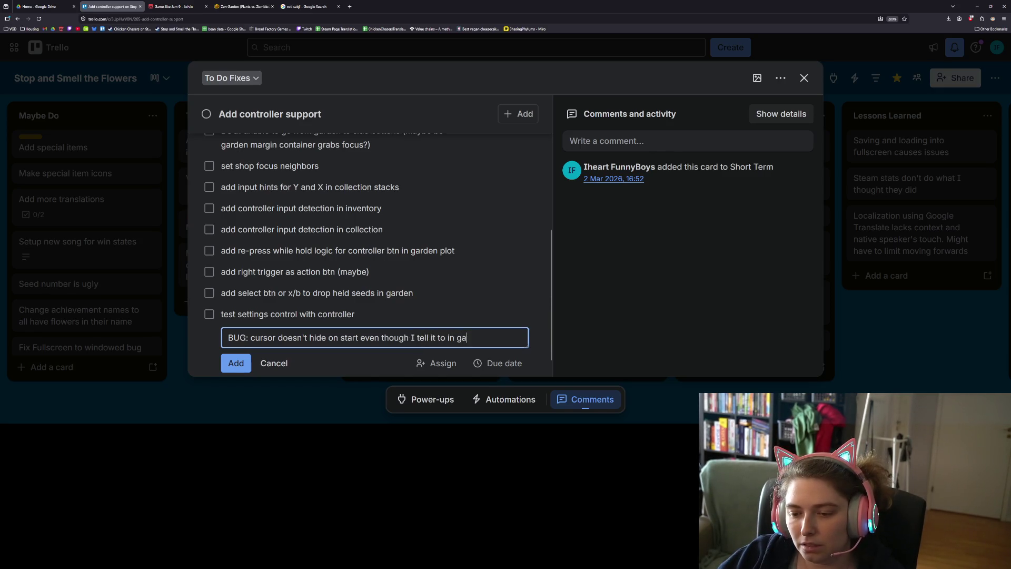
pyautogui.write('me.gd')
pyautogui.press('Return')
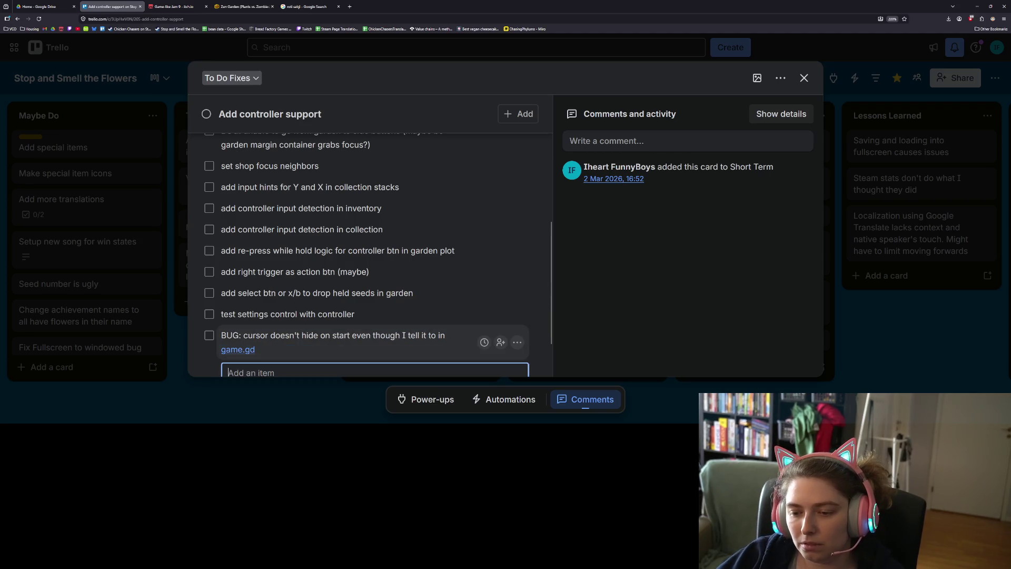
pyautogui.click(601, 314)
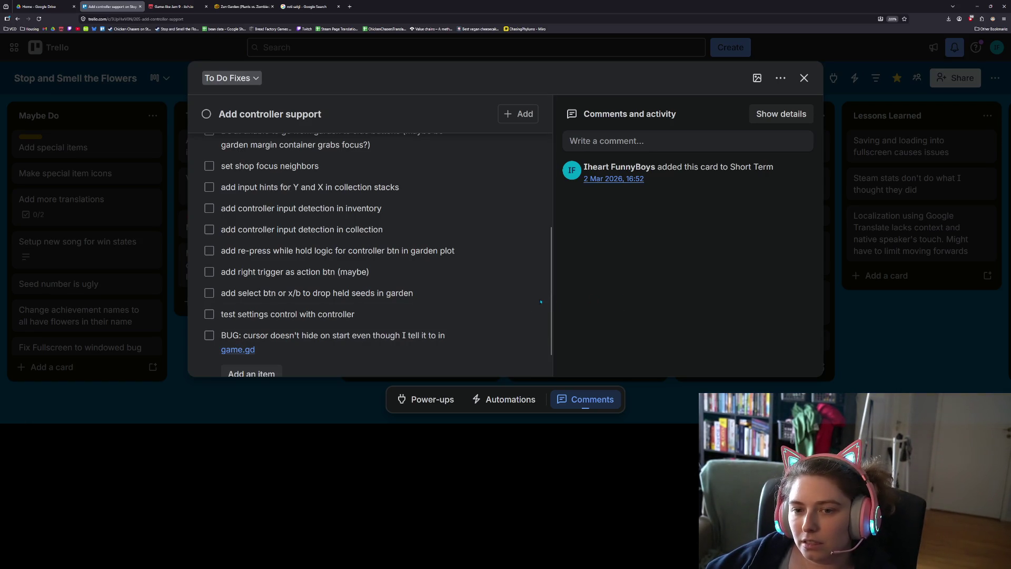
pyautogui.scroll(5, 539, 301)
pyautogui.scroll(1, 539, 302)
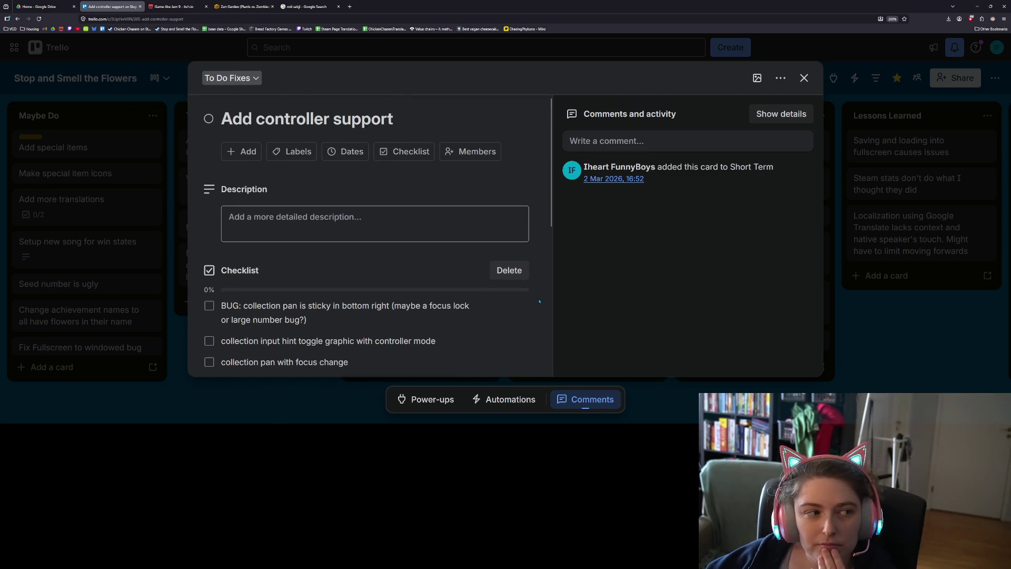